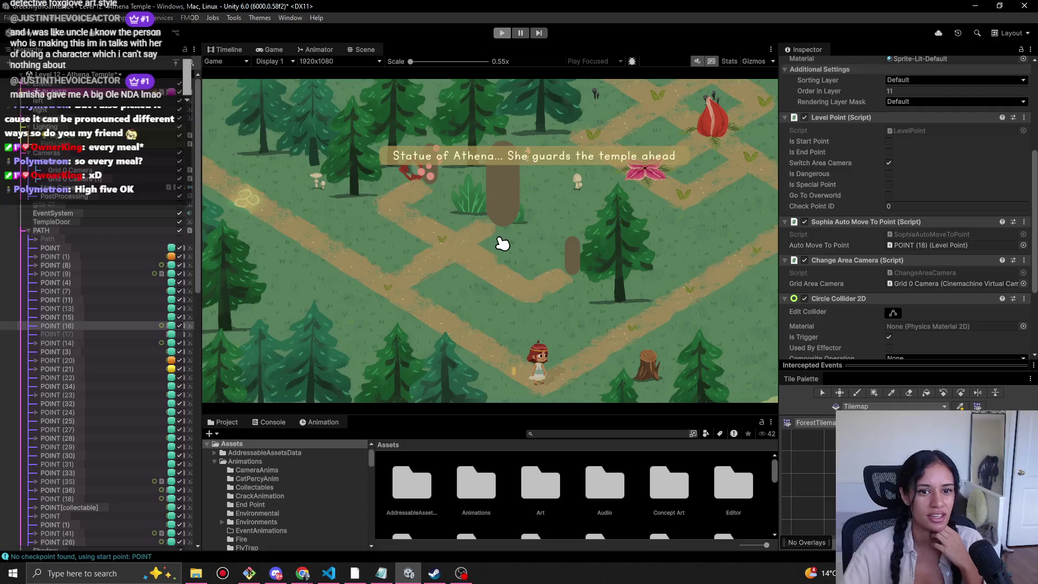
# Stop the playtest, zoom out to check the temple level layout, and run it again from the start.
pyautogui.hotkey('ctrl', 'p')
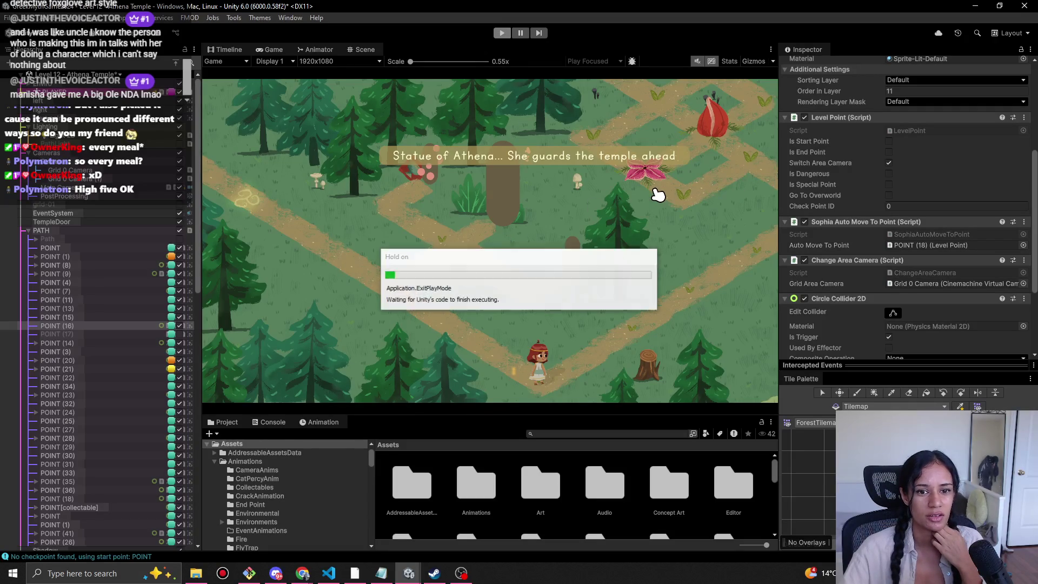
pyautogui.scroll(-6, 414, 289)
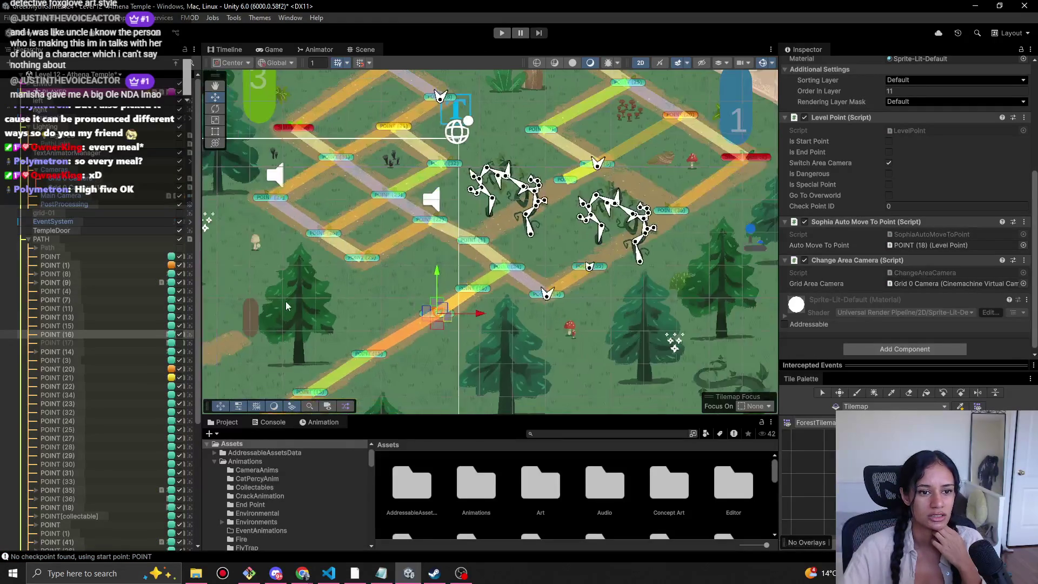
pyautogui.scroll(-1, 525, 238)
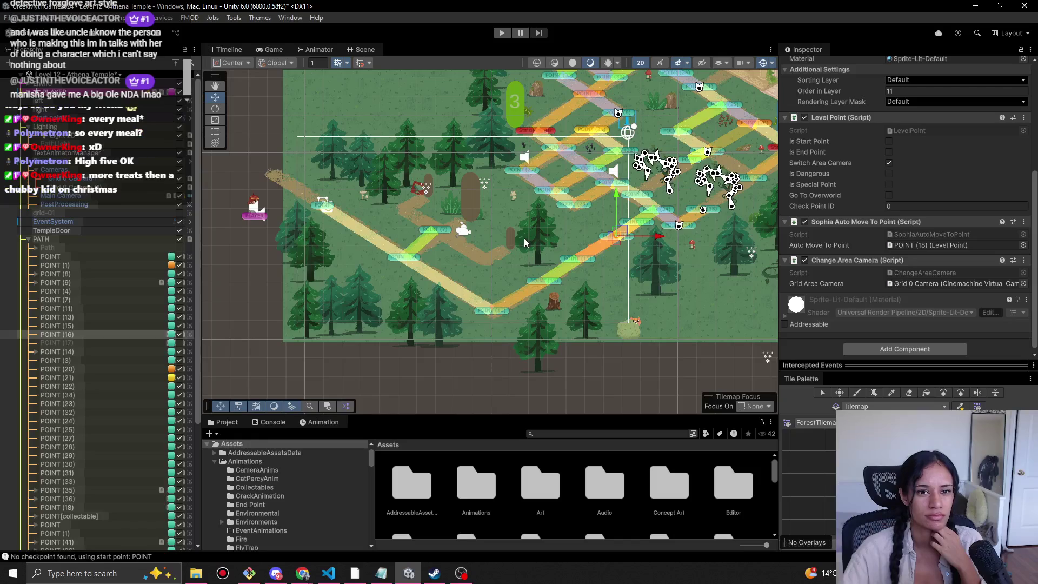
pyautogui.click(500, 33)
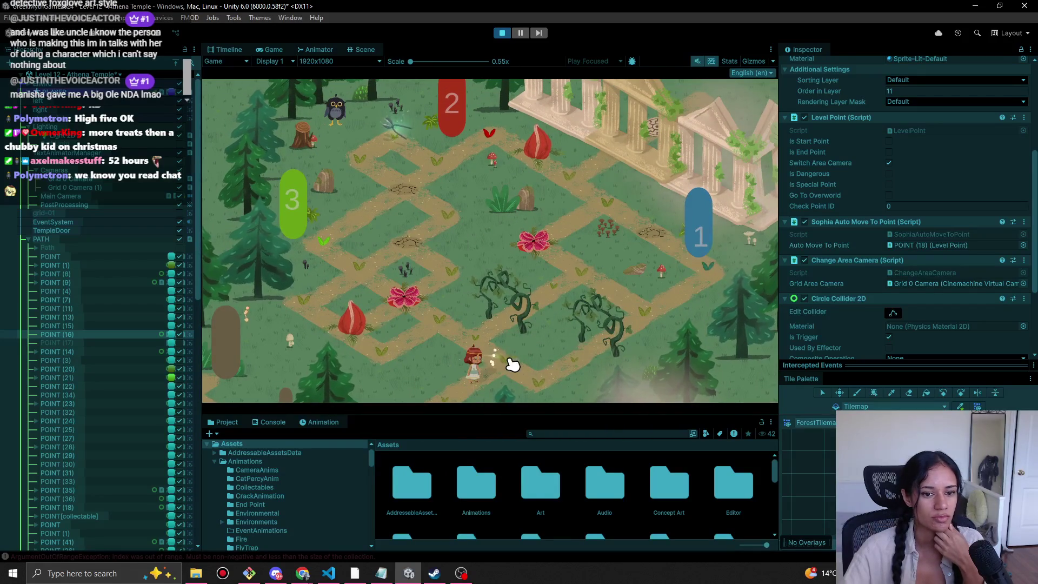
pyautogui.click(271, 422)
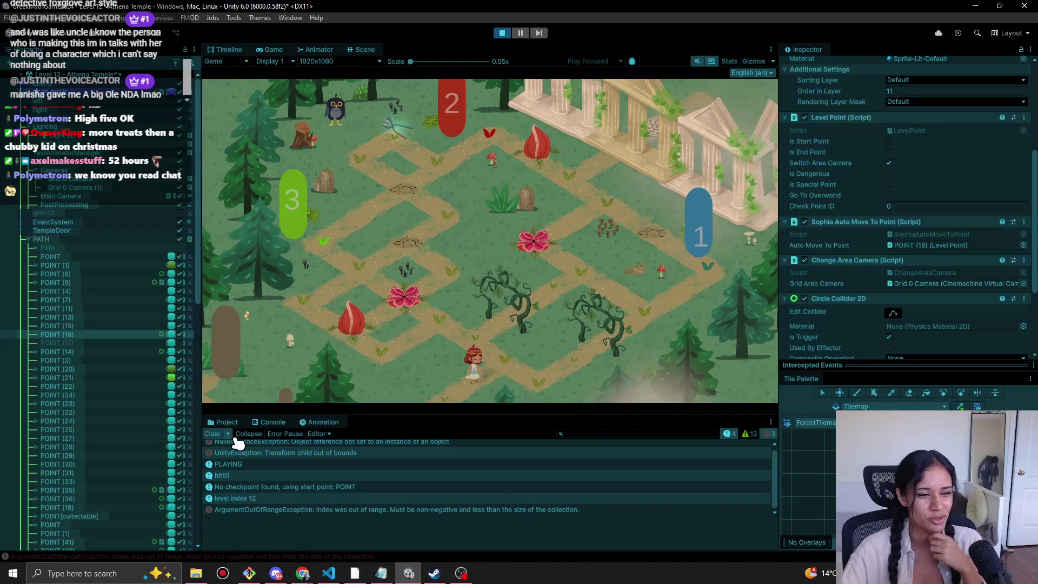
# Read the ArgumentOutOfRangeException and Transform child out of bounds stack traces, then halt the game.
pyautogui.click(442, 510)
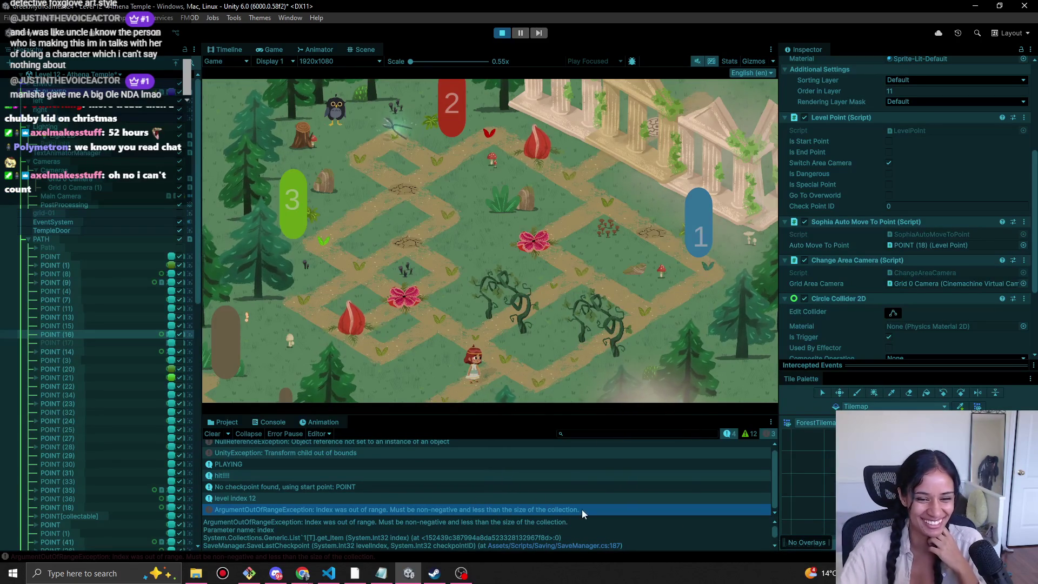
pyautogui.click(291, 454)
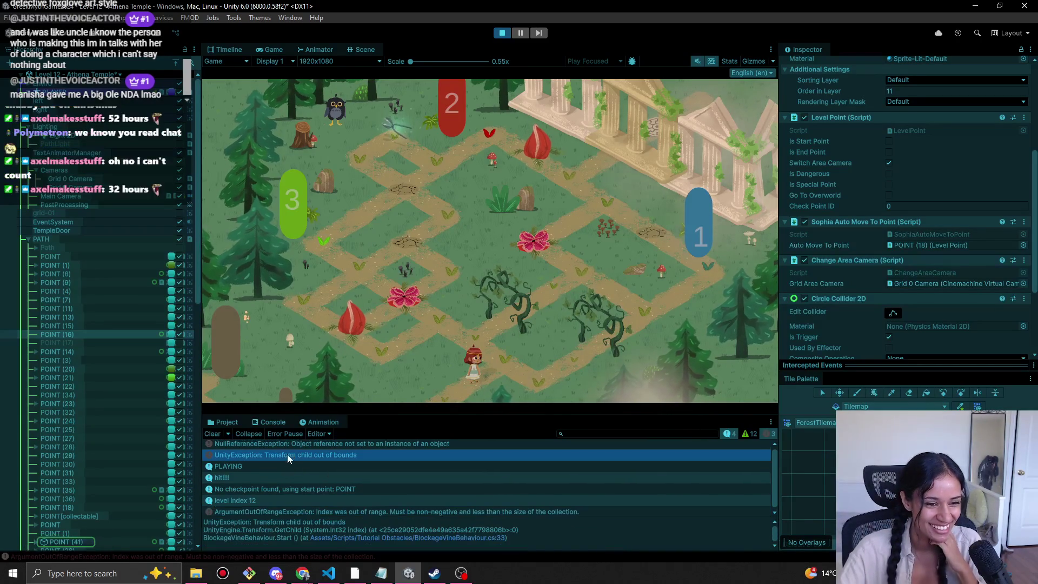
pyautogui.click(286, 512)
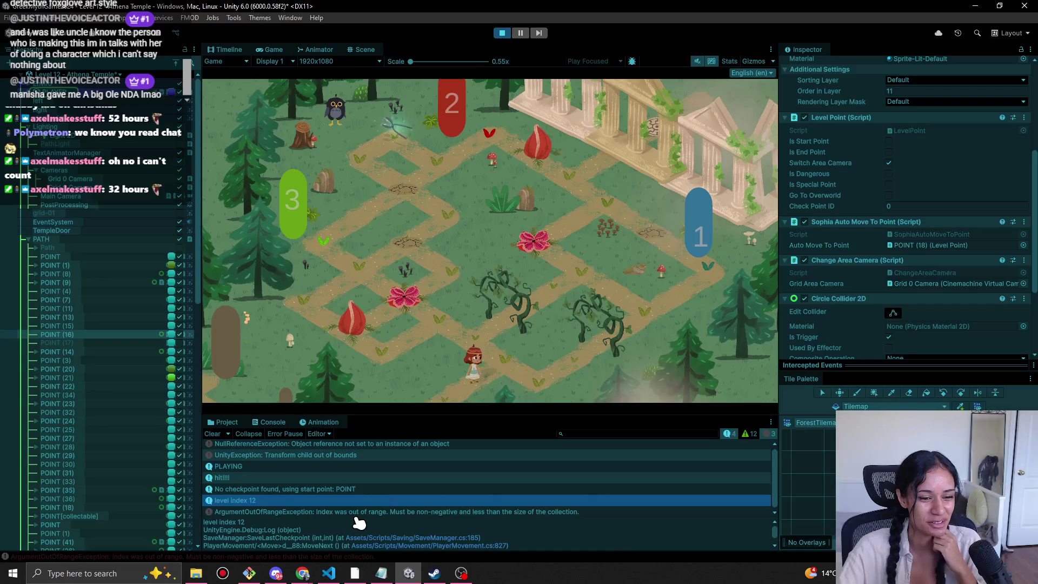
pyautogui.scroll(-1, 419, 502)
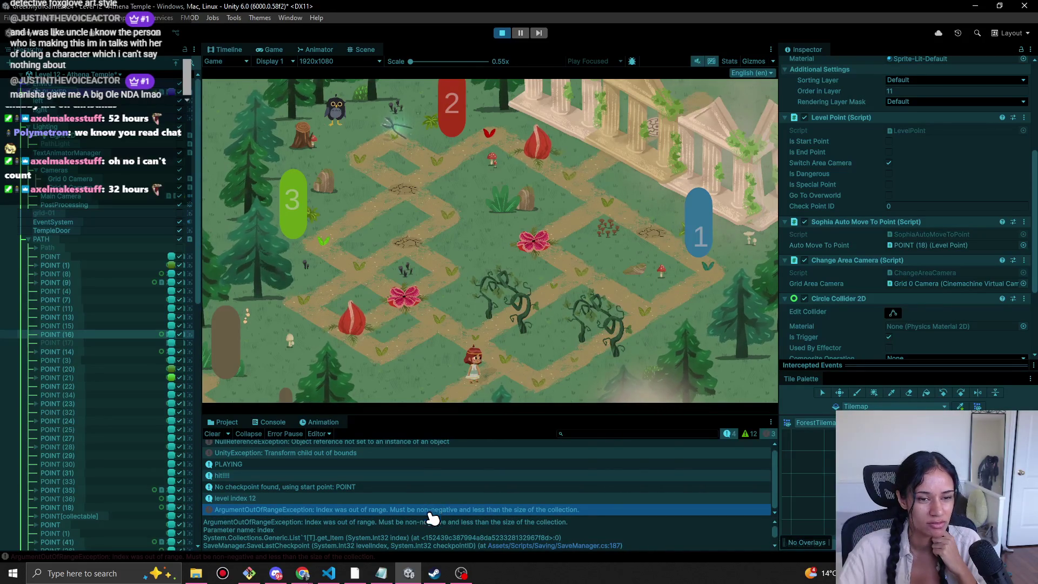
pyautogui.click(520, 32)
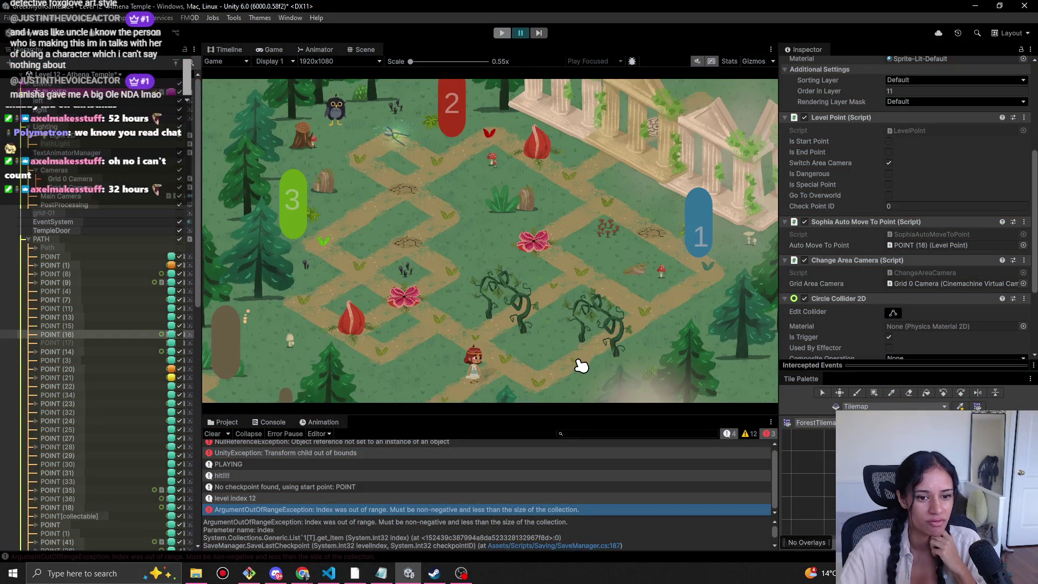
# Close SophiasPathSaveData.json in VS Code and minimize the editor.
pyautogui.click(329, 573)
pyautogui.middleClick(590, 48)
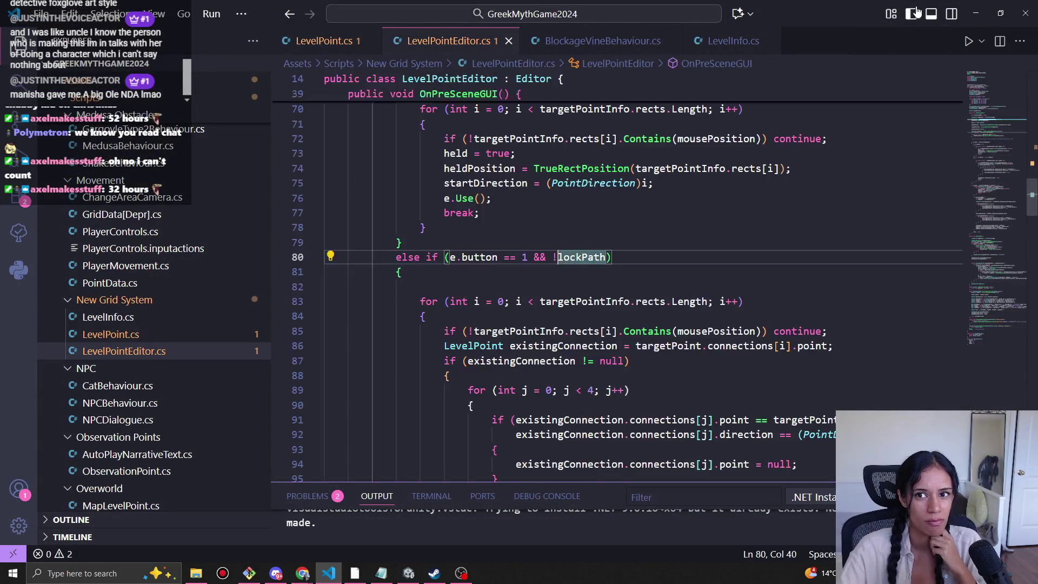
pyautogui.click(976, 13)
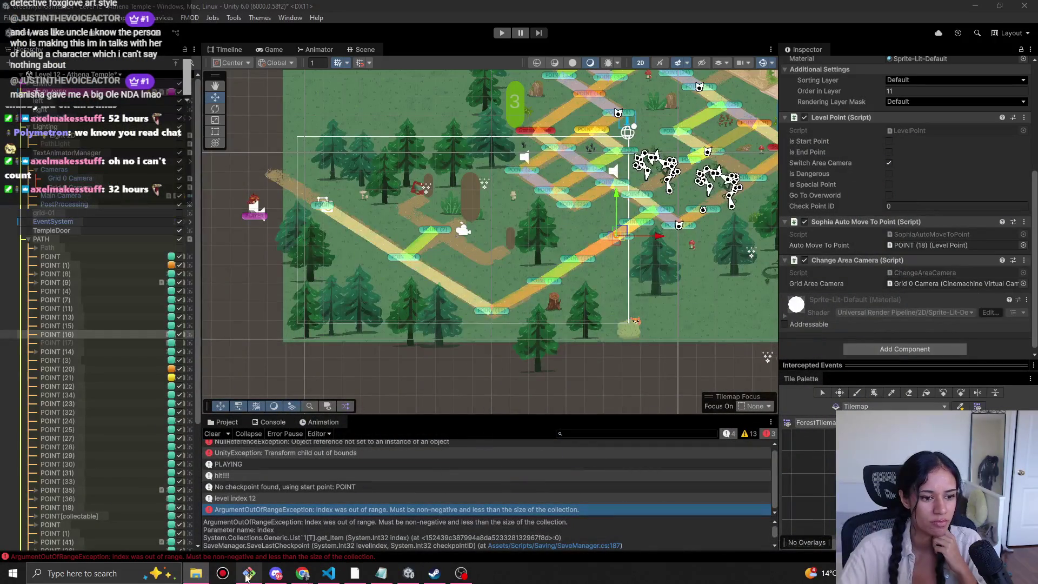
# Open the MainMenu scene without saving the level, then run the game to the title screen.
pyautogui.click(81, 74)
pyautogui.click(49, 99)
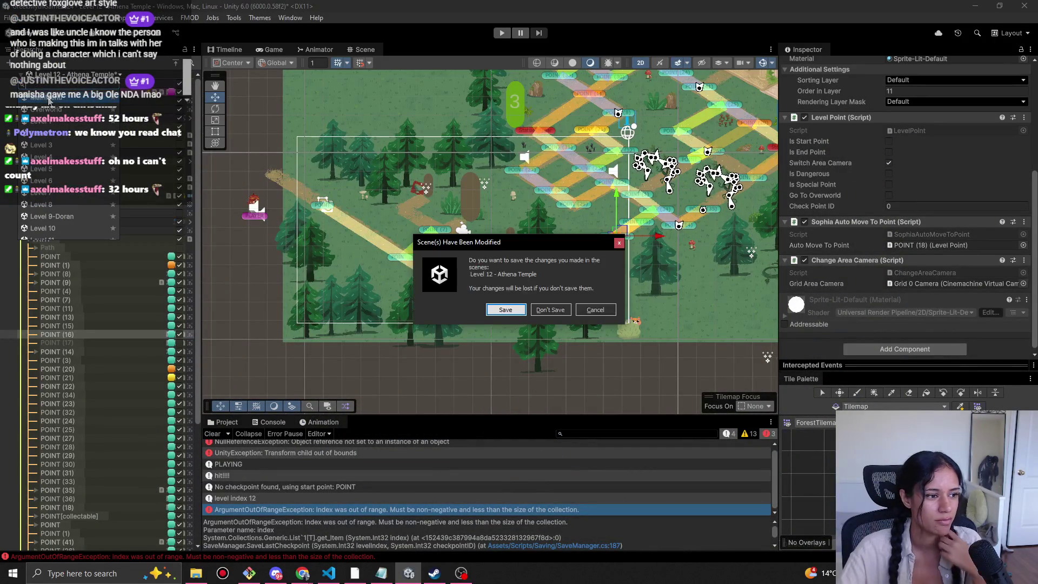
pyautogui.click(549, 309)
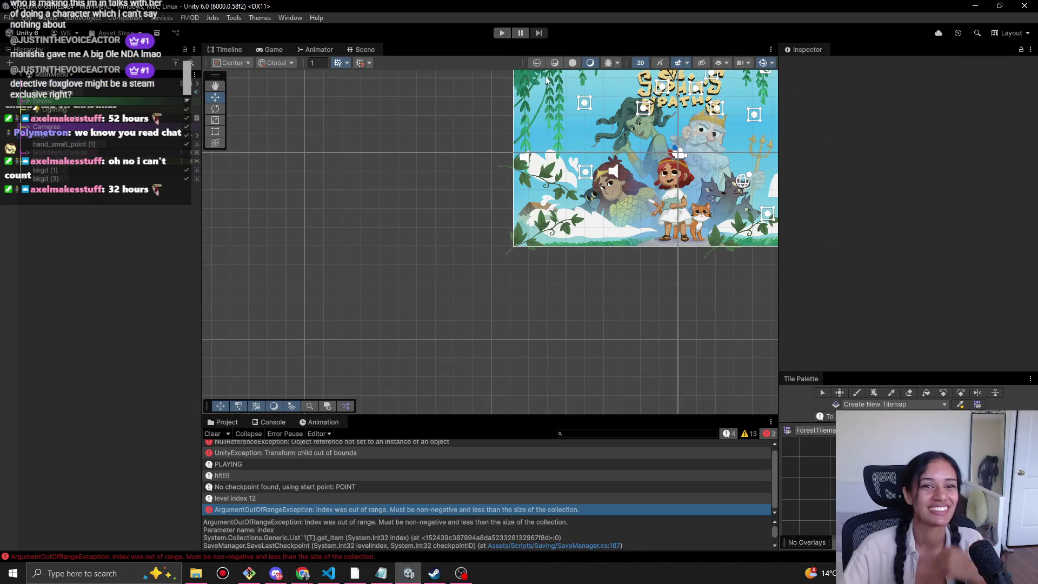
pyautogui.click(502, 33)
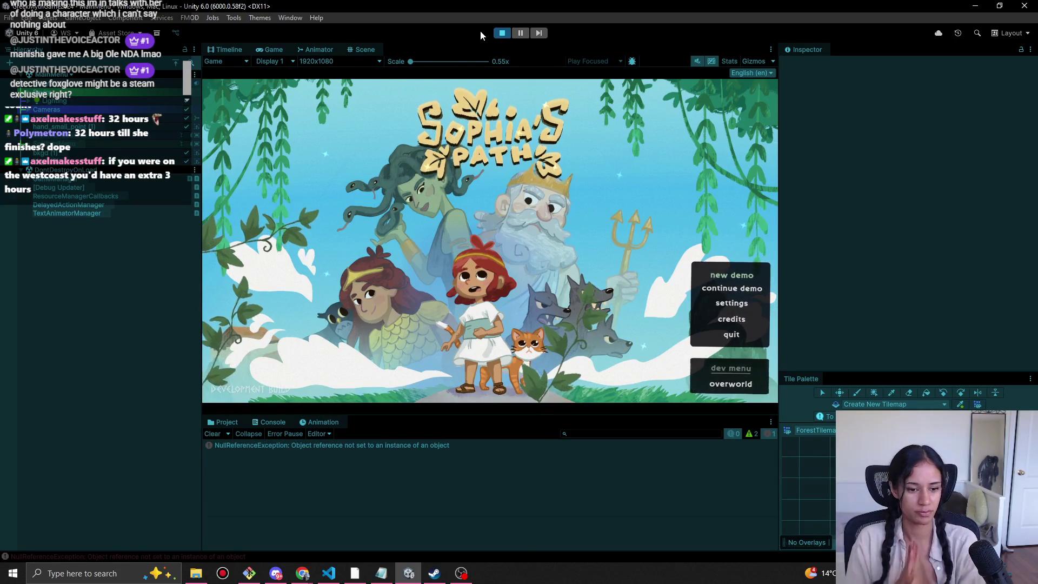
pyautogui.click(381, 575)
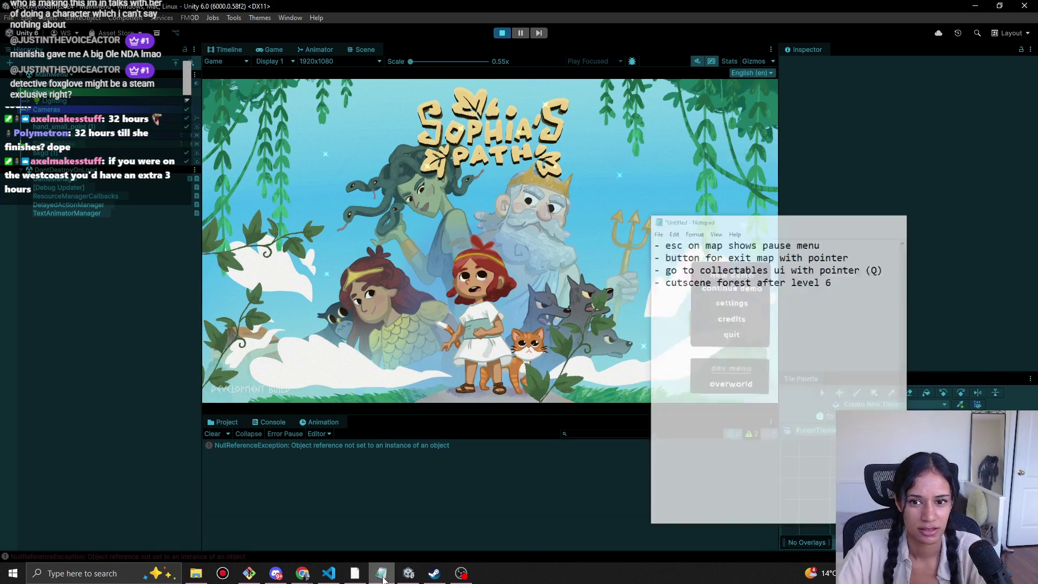
# Delete the forest cutscene line from the notes.
pyautogui.click(382, 578)
pyautogui.moveTo(878, 169); pyautogui.dragTo(884, 160)
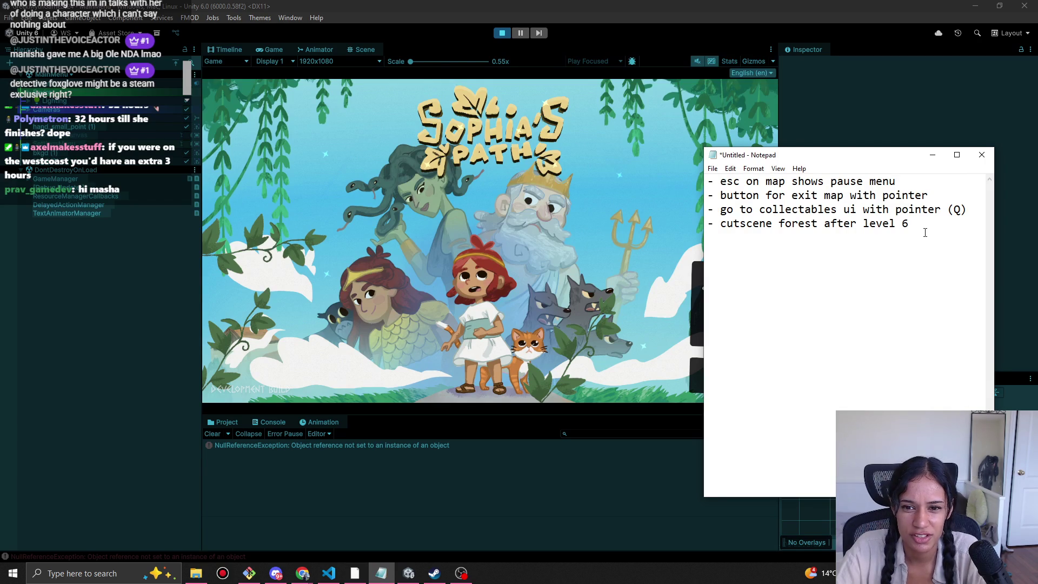
pyautogui.moveTo(908, 223)
pyautogui.mouseDown()
pyautogui.moveTo(719, 223)
pyautogui.moveTo(702, 244)
pyautogui.mouseUp()
pyautogui.press('BackSpace')
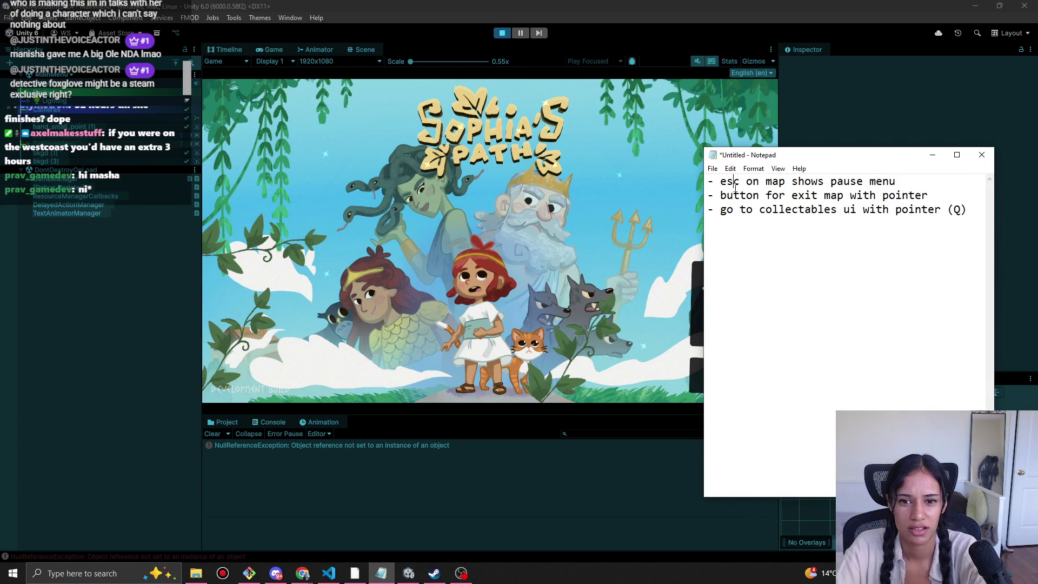
# Add blank lines and type the heading 'Overworld not really in demo for now...'.
pyautogui.moveTo(899, 182); pyautogui.dragTo(697, 182)
pyautogui.click(907, 184)
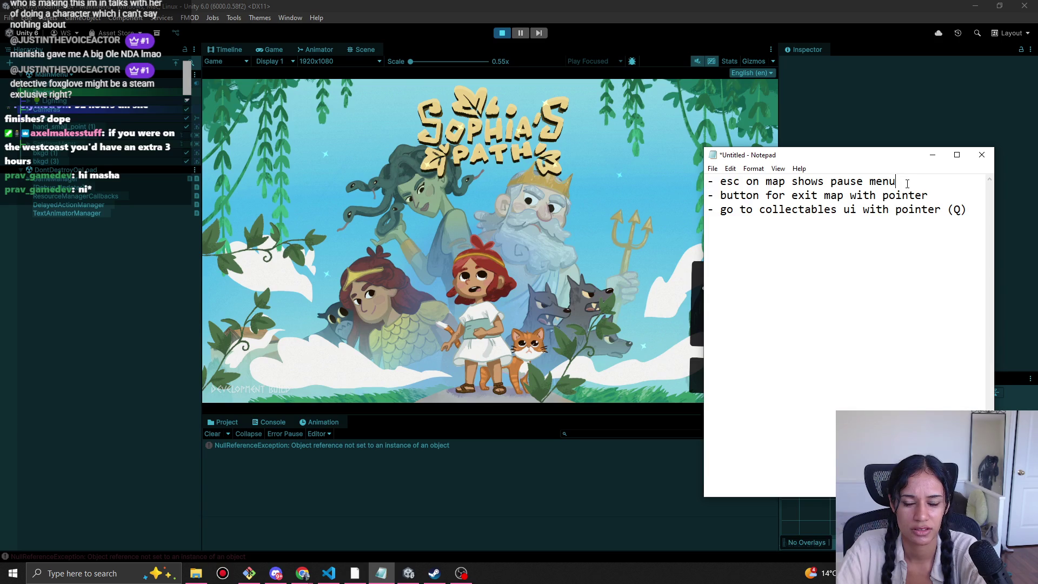
pyautogui.press('Return')
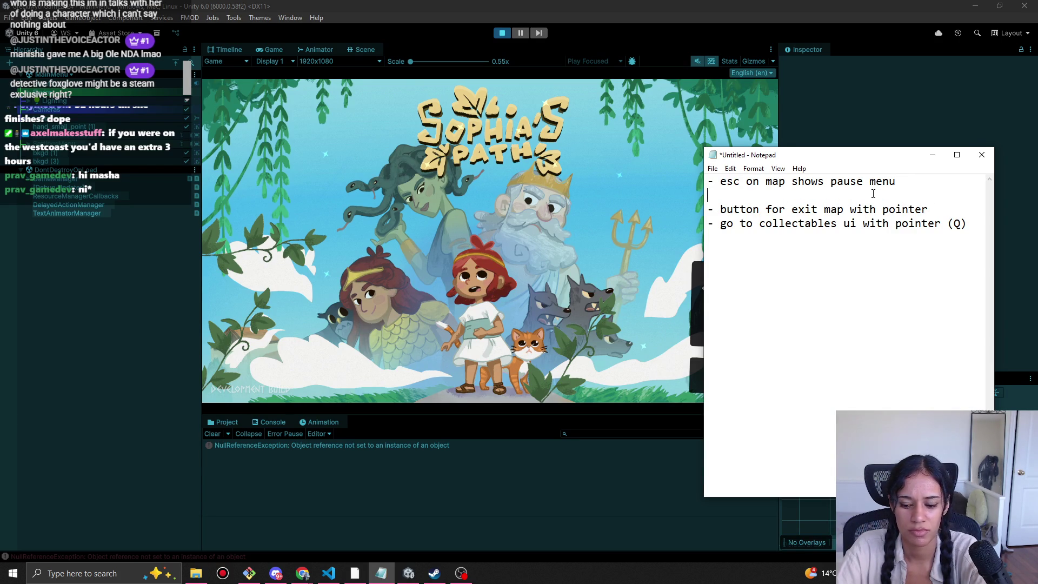
pyautogui.press('Return')
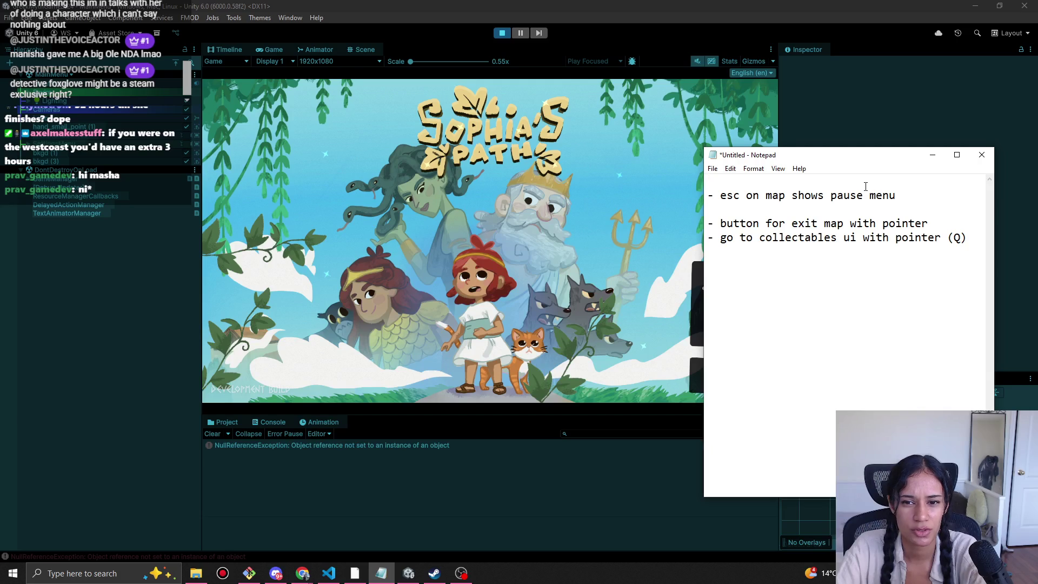
pyautogui.press('Return')
pyautogui.press('Return')
pyautogui.press('Return')
pyautogui.write('Overworld not really in d')
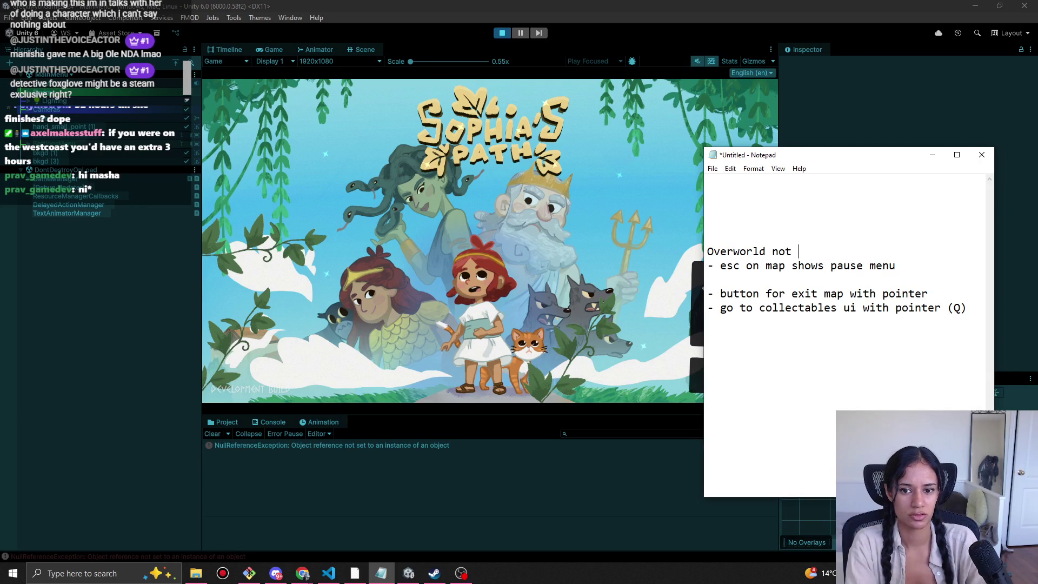
pyautogui.write('emo f')
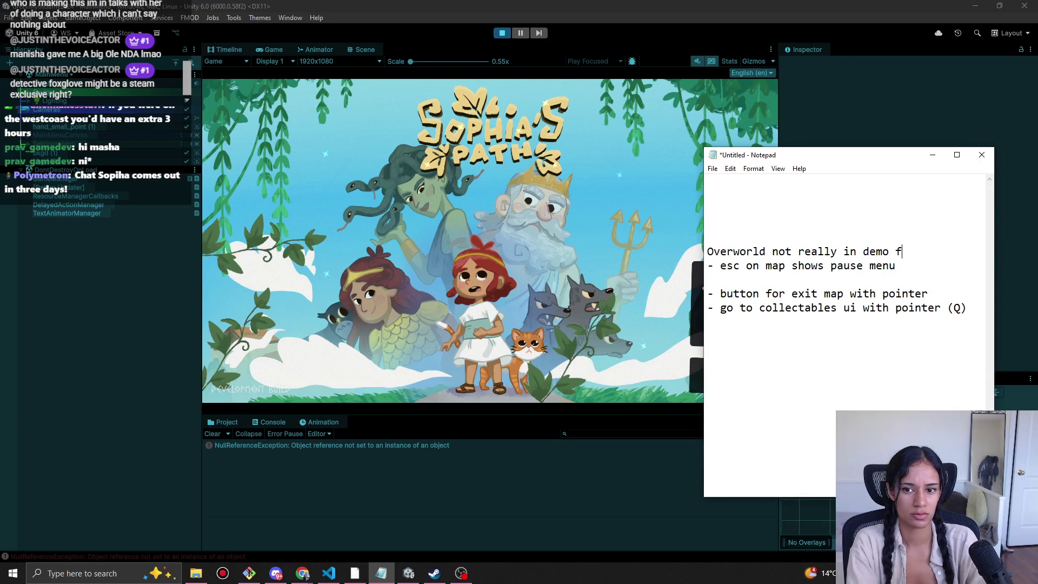
pyautogui.write('or now...')
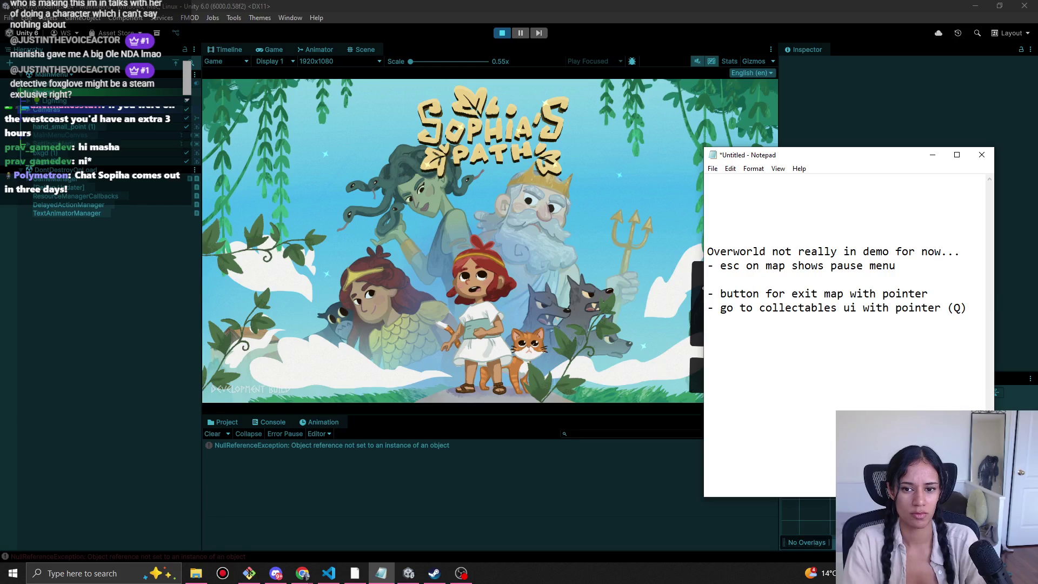
# Add the 'Bugs' and 'To do for demo' headings at the top of the notes.
pyautogui.click(862, 190)
pyautogui.write('Bugs')
pyautogui.press('Return')
pyautogui.press('Return')
pyautogui.press('Return')
pyautogui.write('To')
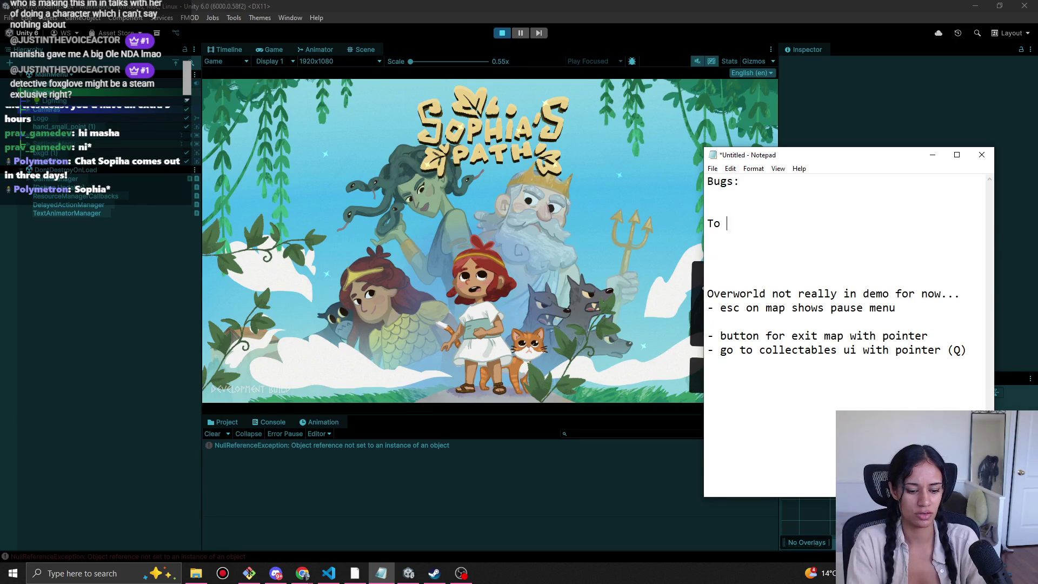
pyautogui.write('do ')
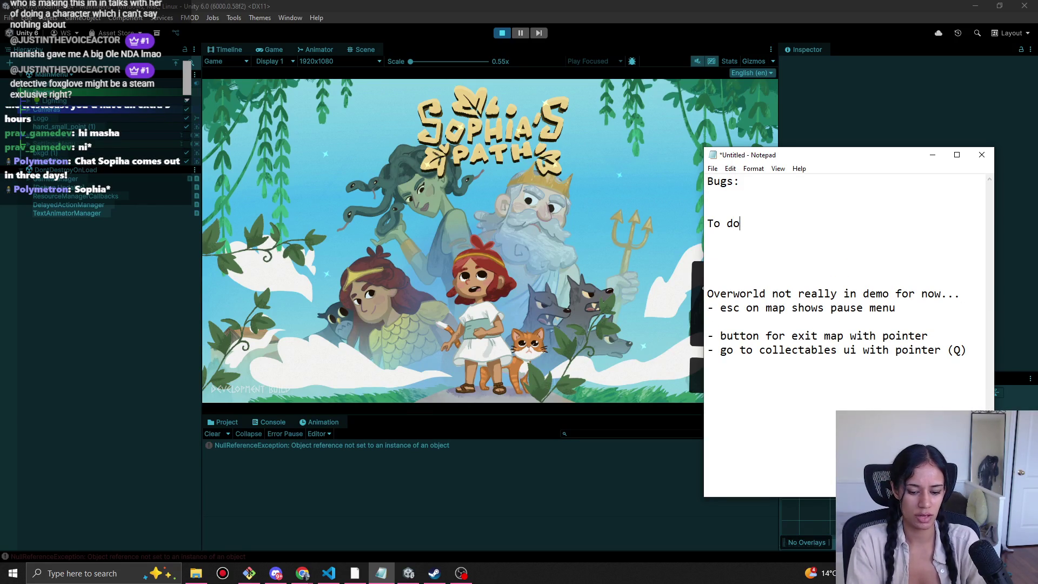
pyautogui.write('for demo:')
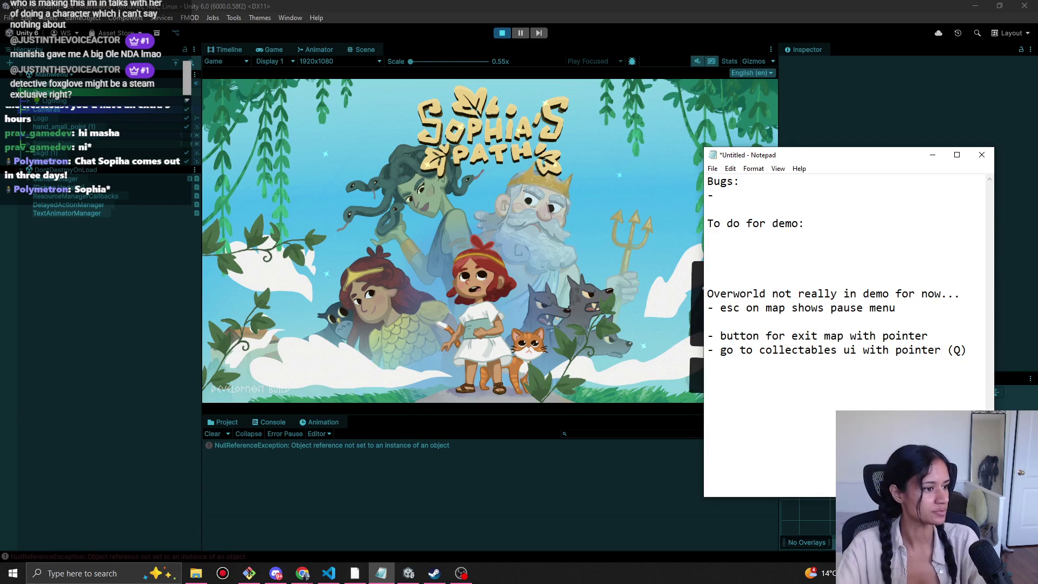
pyautogui.hotkey('alt', 'Tab')
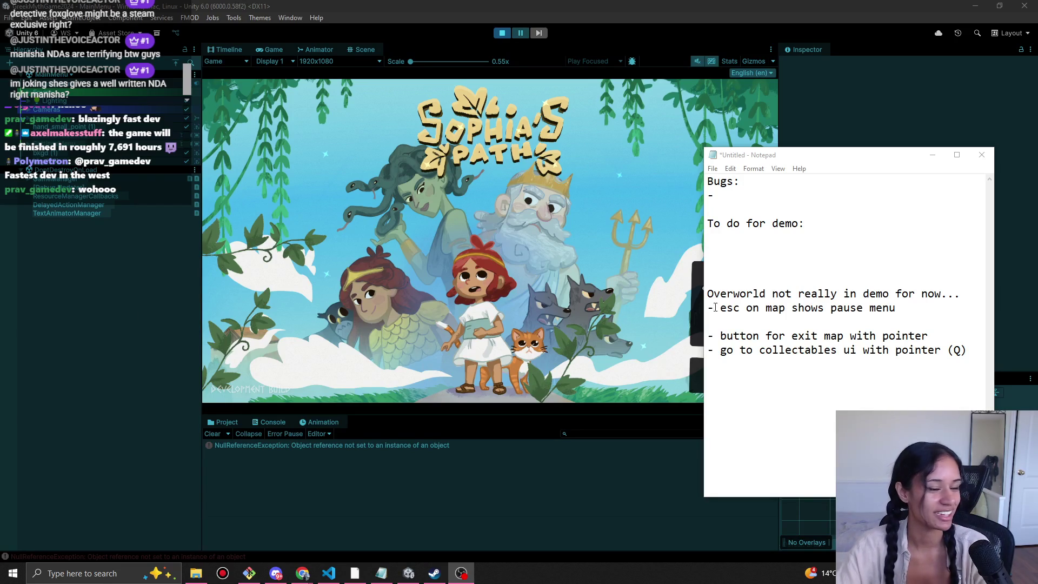
# Move the Notepad window with the demo to-do list aside.
pyautogui.moveTo(802, 161); pyautogui.dragTo(816, 153)
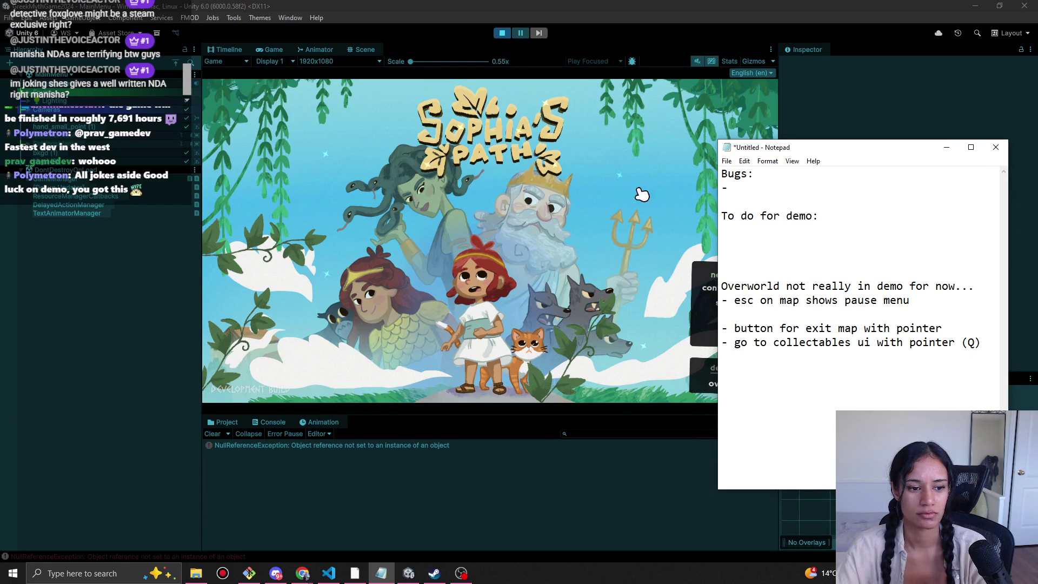
# Restart the playtest from the main menu, try 'new demo', then stop playing.
pyautogui.click(507, 34)
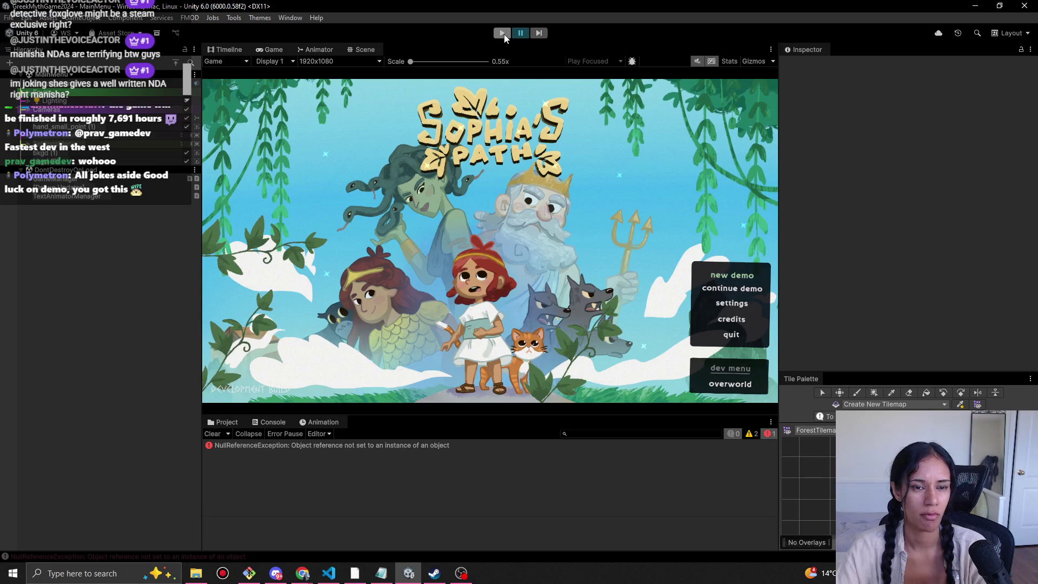
pyautogui.click(503, 34)
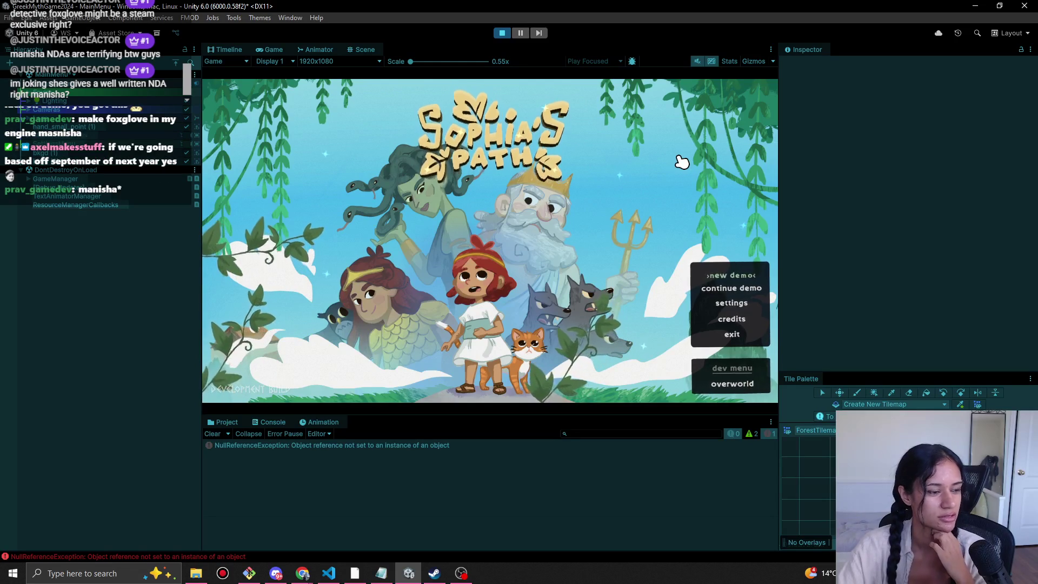
pyautogui.click(733, 276)
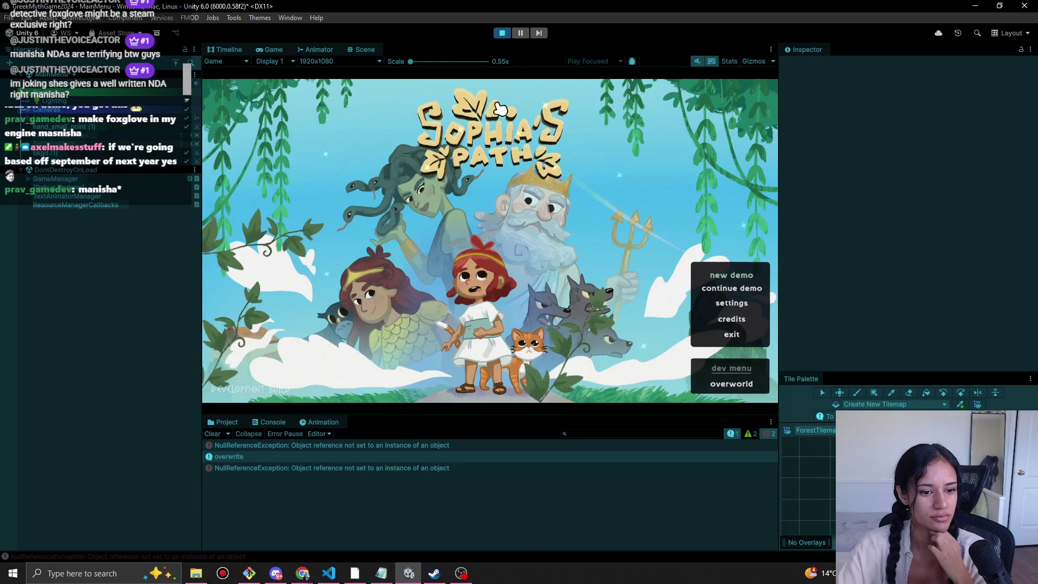
pyautogui.click(501, 33)
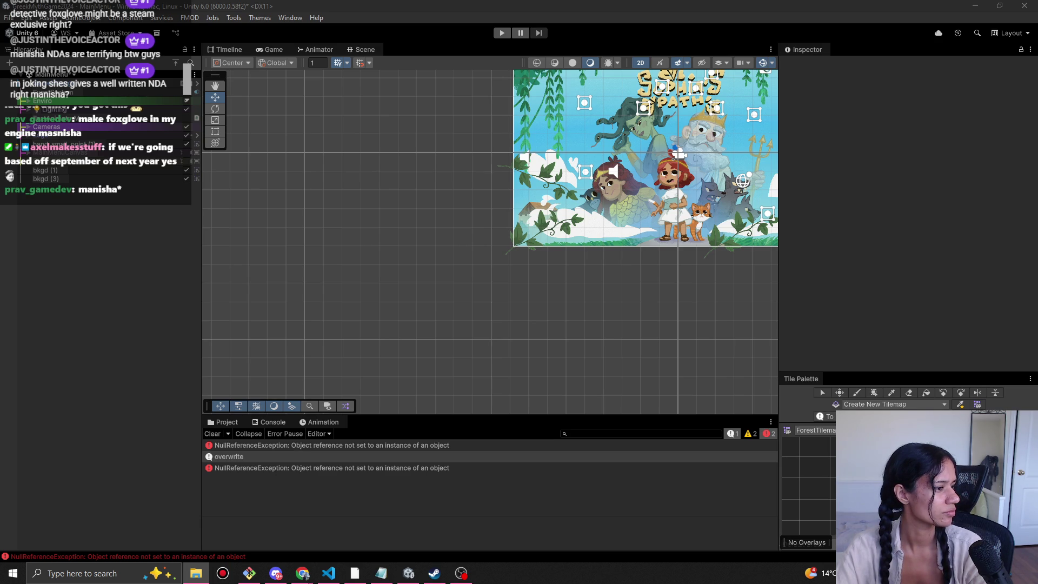
# Return to Unity and run the game to the Sophia's Path title menu.
pyautogui.click(86, 389)
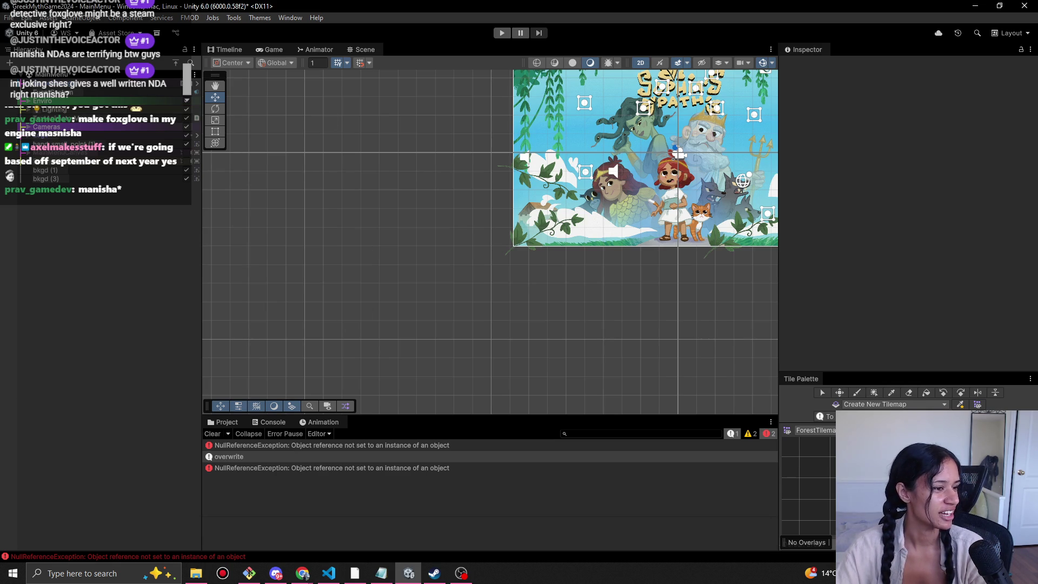
pyautogui.hotkey('alt', 'Tab')
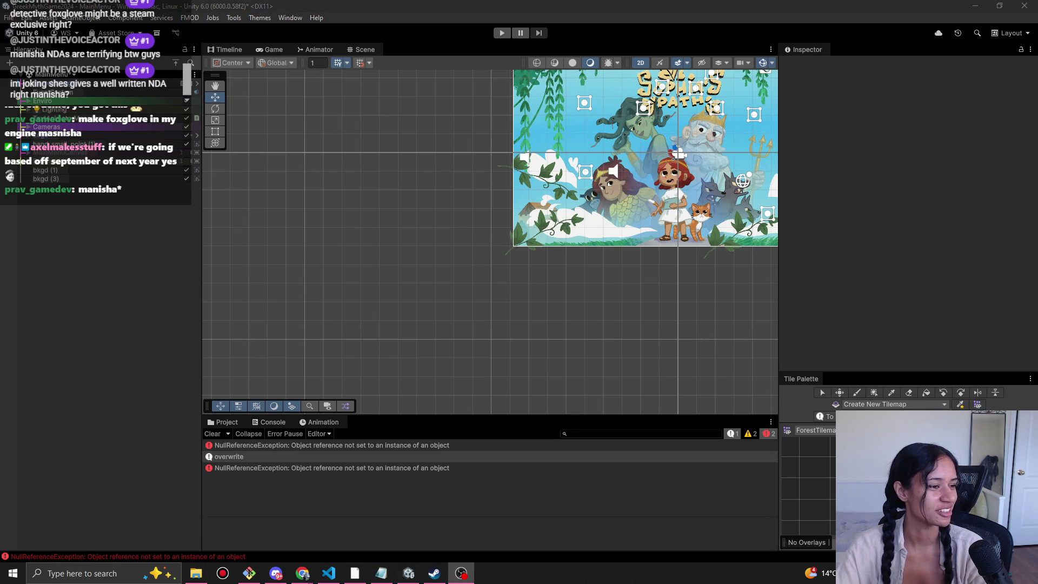
pyautogui.click(502, 33)
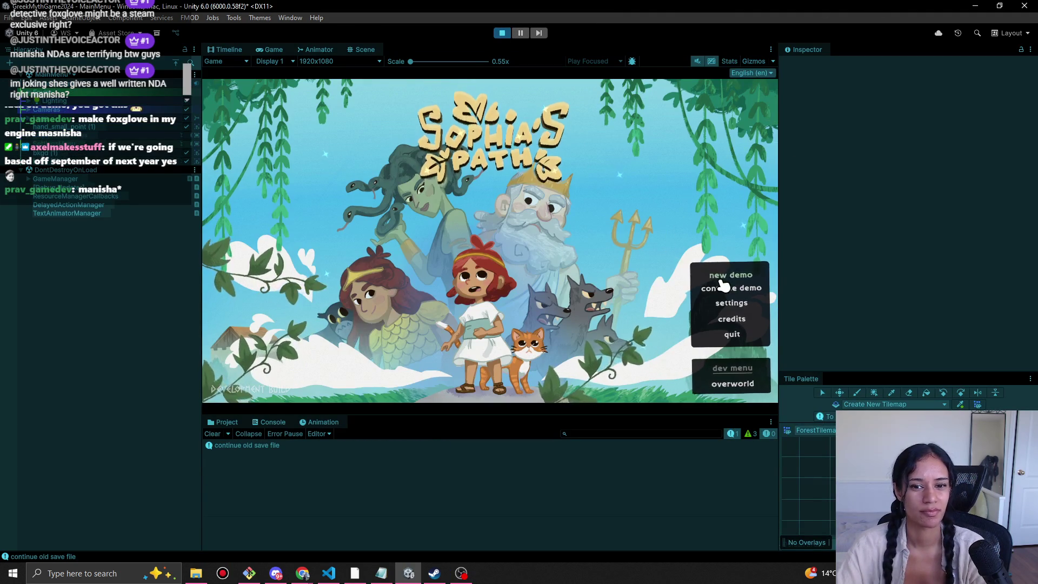
# Start a new demo, skip the intro cutscene and continue past the Chapter One card.
pyautogui.click(734, 275)
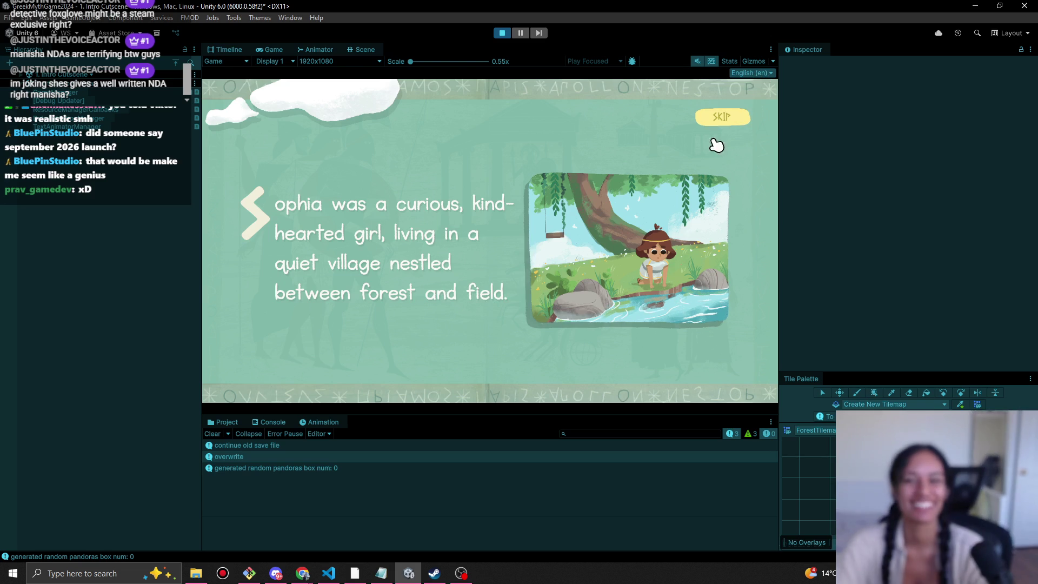
pyautogui.click(724, 120)
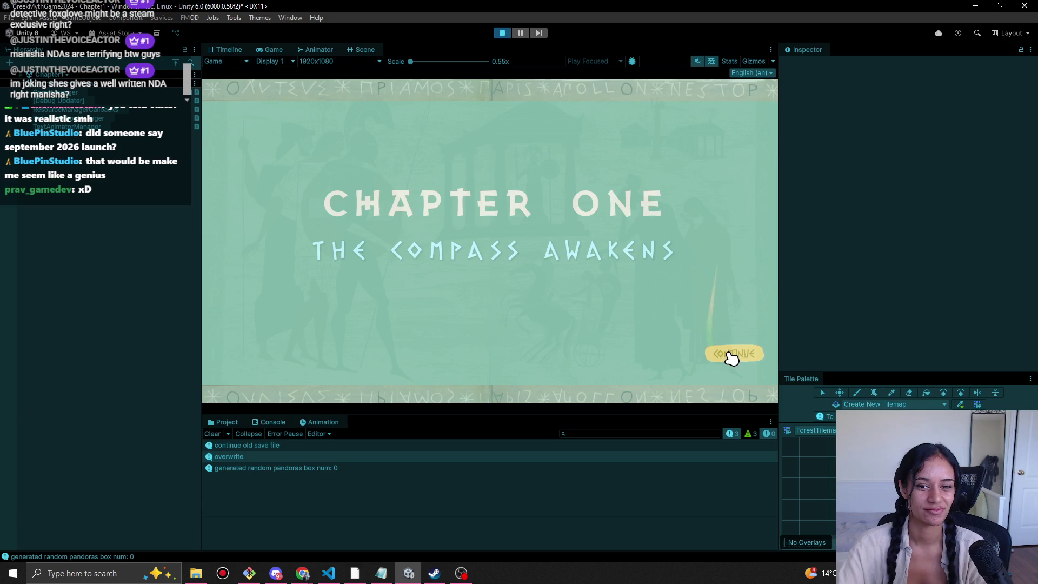
pyautogui.click(727, 354)
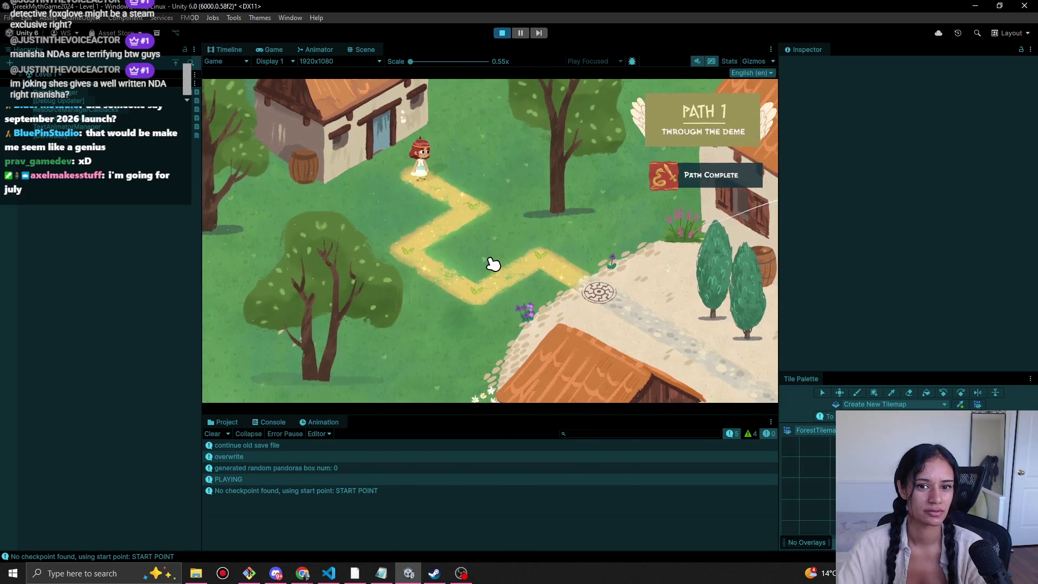
# Walk Sophia down the zigzag Path 1 trail to the stone circle, then stop the playtest.
pyautogui.click(468, 191)
pyautogui.click(412, 248)
pyautogui.click(498, 294)
pyautogui.click(592, 289)
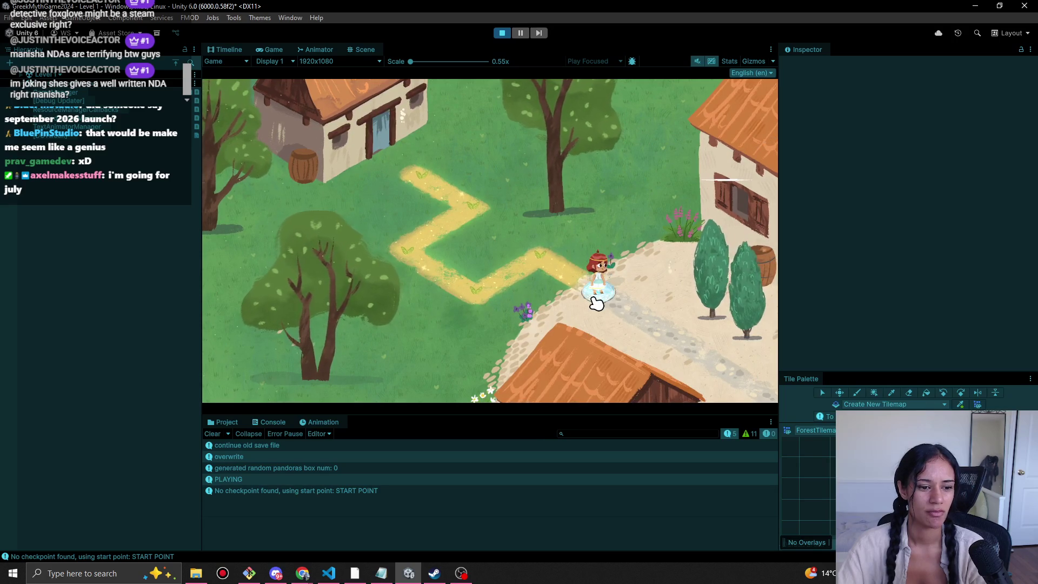
pyautogui.click(502, 35)
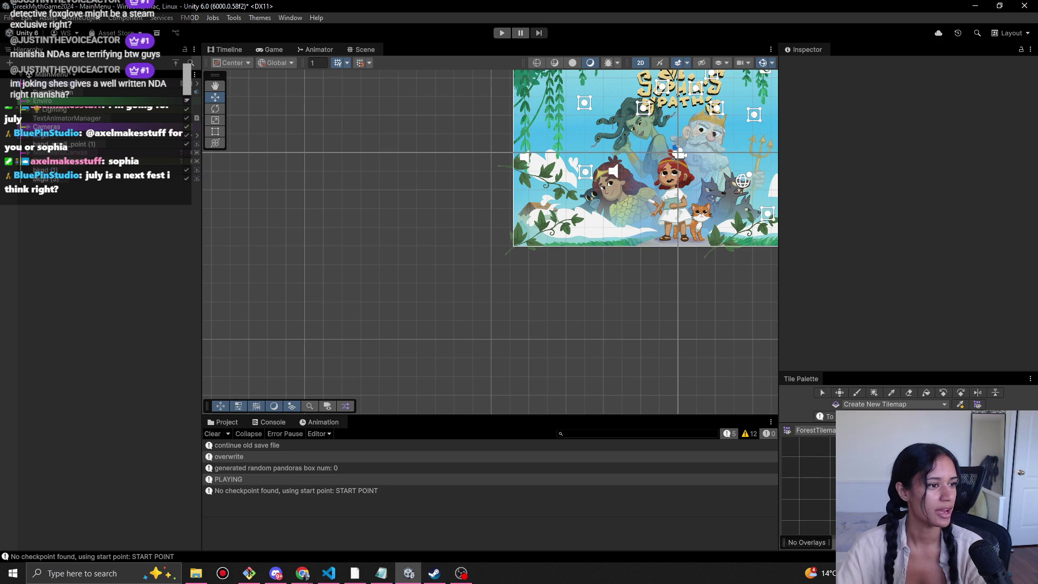
# Switch to the Level 9-Doran scene, saving the main menu scene first.
pyautogui.click(73, 75)
pyautogui.scroll(-5, 65, 192)
pyautogui.scroll(-5, 78, 154)
pyautogui.scroll(-6, 76, 127)
pyautogui.scroll(-6, 73, 205)
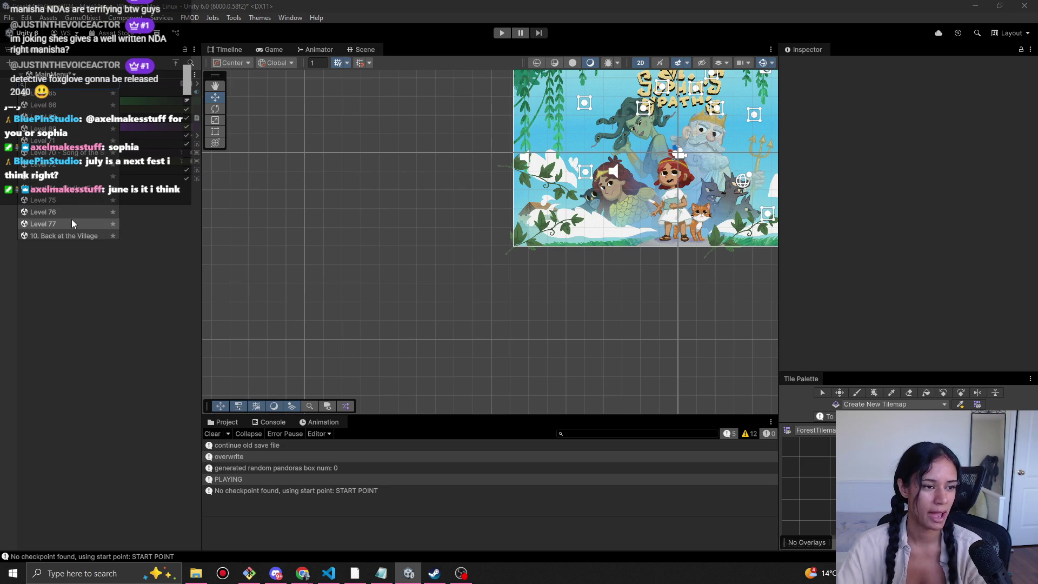
pyautogui.scroll(15, 71, 219)
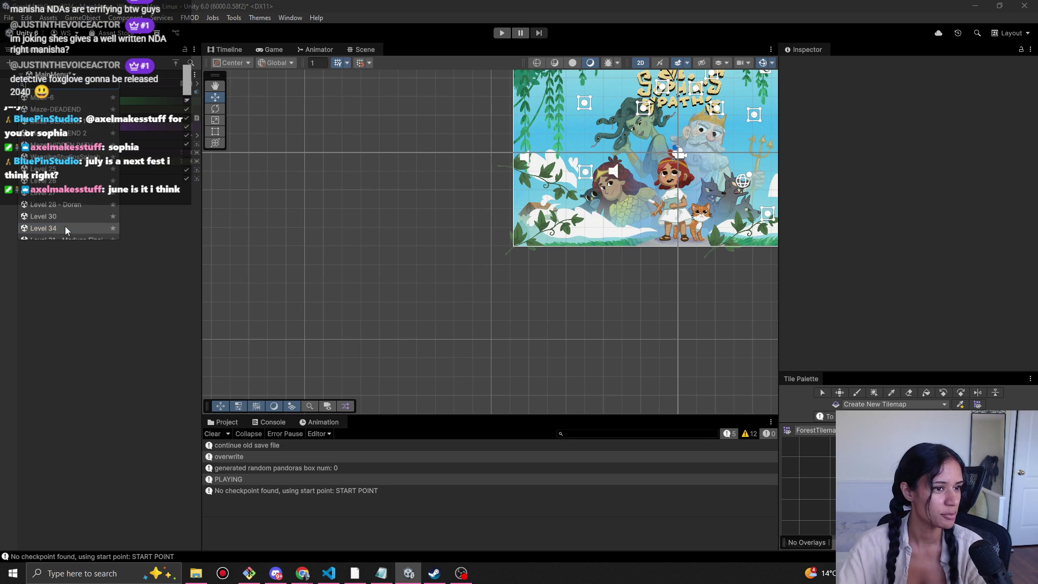
pyautogui.scroll(10, 72, 201)
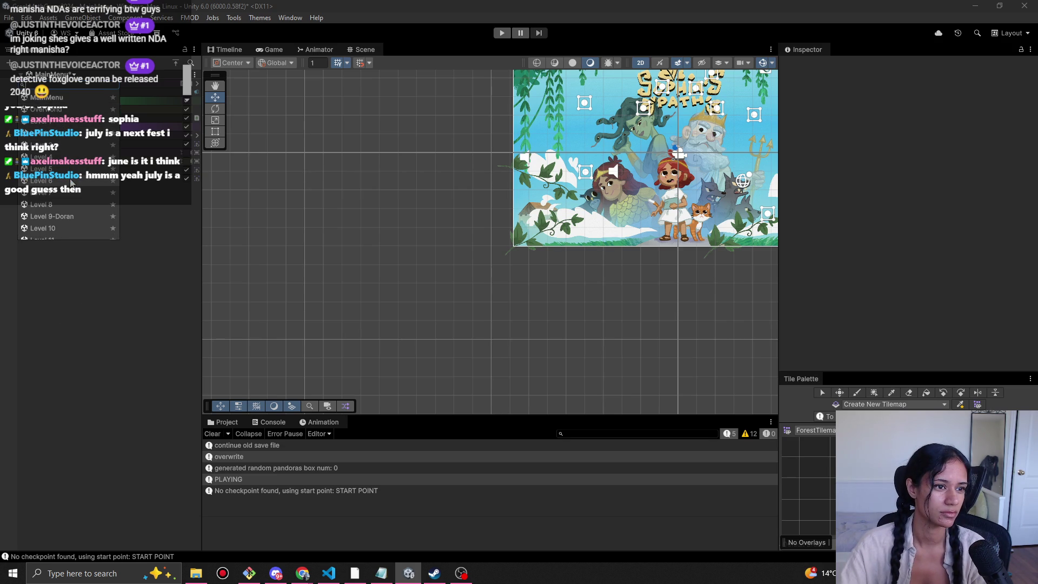
pyautogui.scroll(-1, 69, 217)
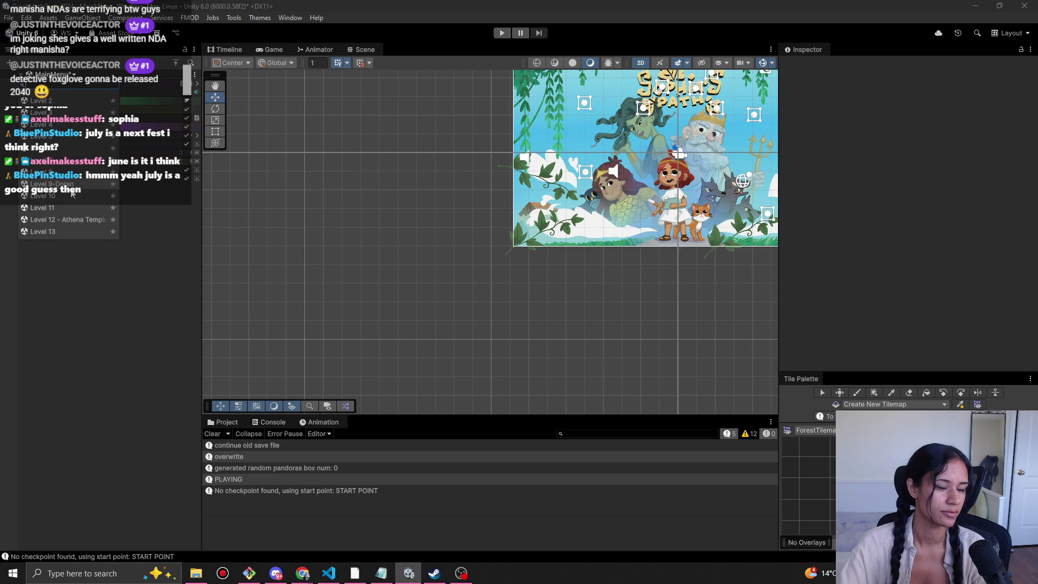
pyautogui.click(74, 186)
pyautogui.click(501, 309)
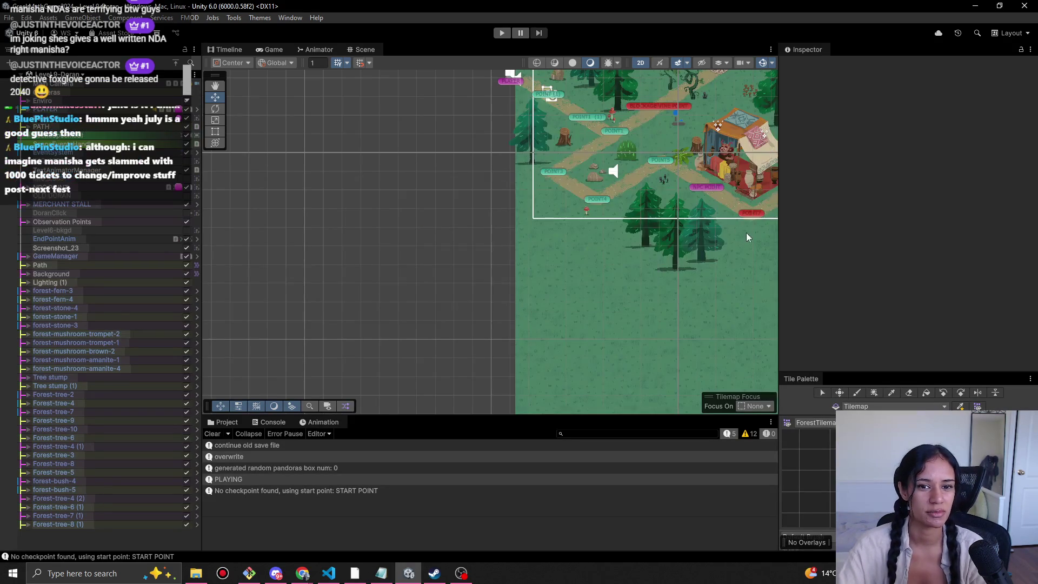
# Pan to frame the forest level, then start and stop a quick playtest.
pyautogui.moveTo(480, 325); pyautogui.dragTo(433, 336)
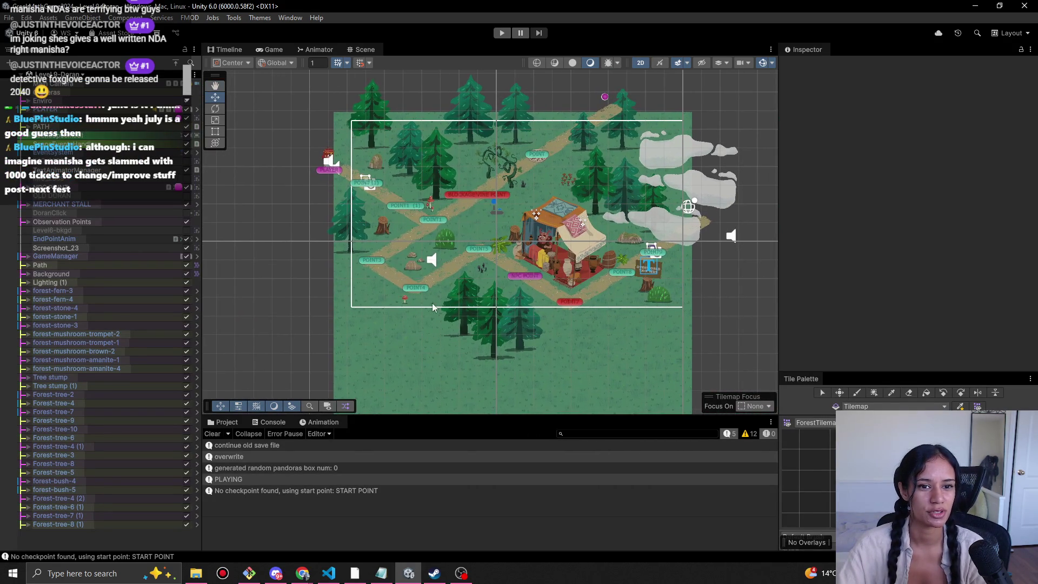
pyautogui.click(503, 36)
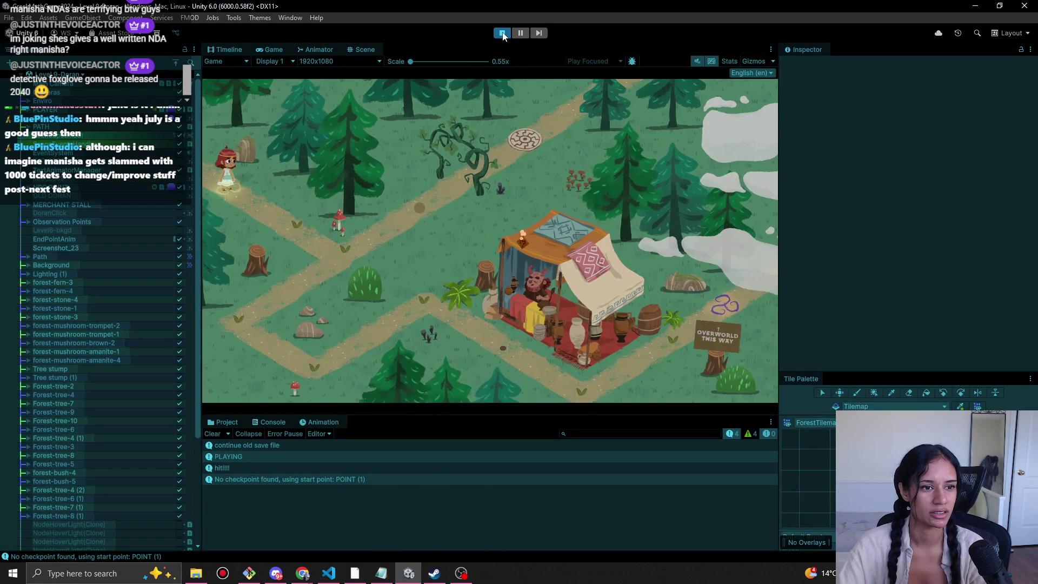
pyautogui.click(508, 36)
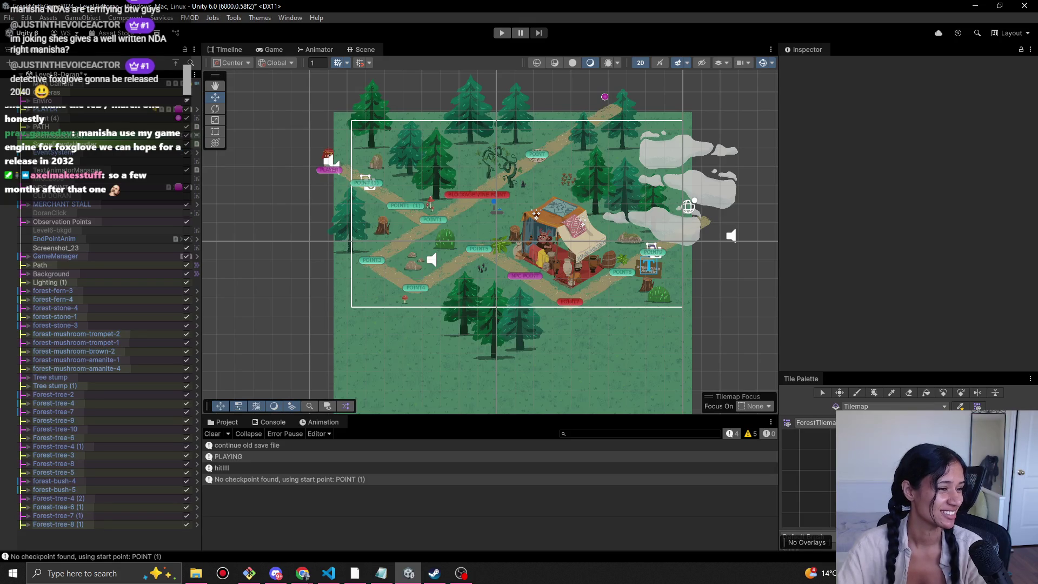
# Open the Level 12 - Athena Temple scene, discarding current changes, and pan across its paths.
pyautogui.hotkey('alt', 'Tab')
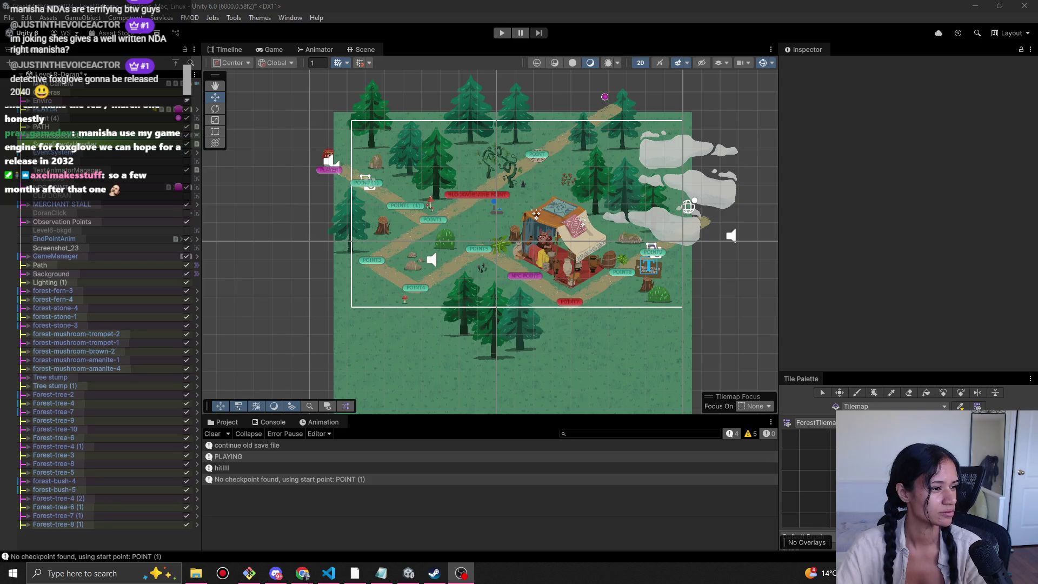
pyautogui.click(59, 74)
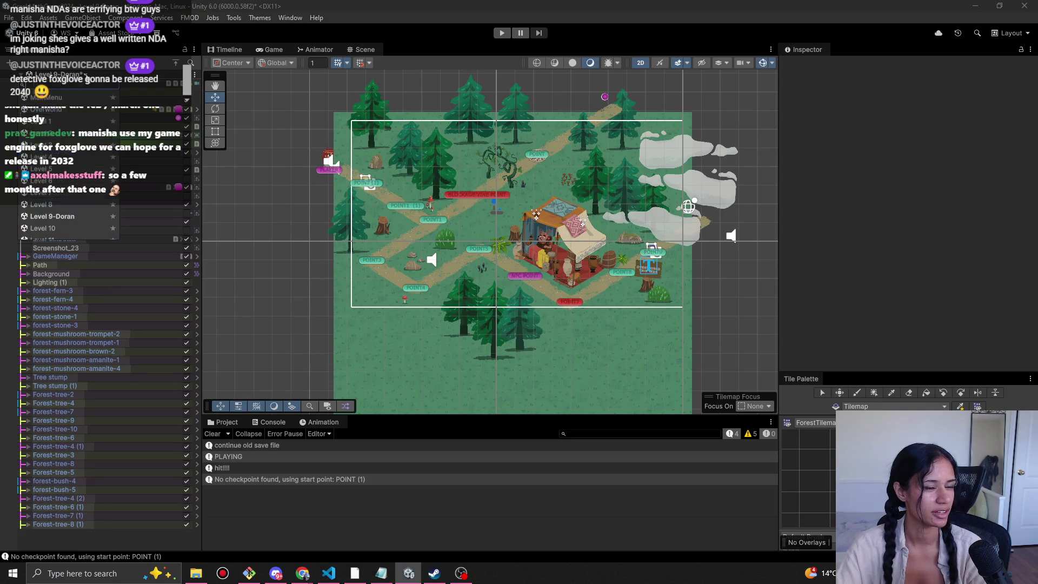
pyautogui.scroll(-3, 78, 224)
pyautogui.click(72, 188)
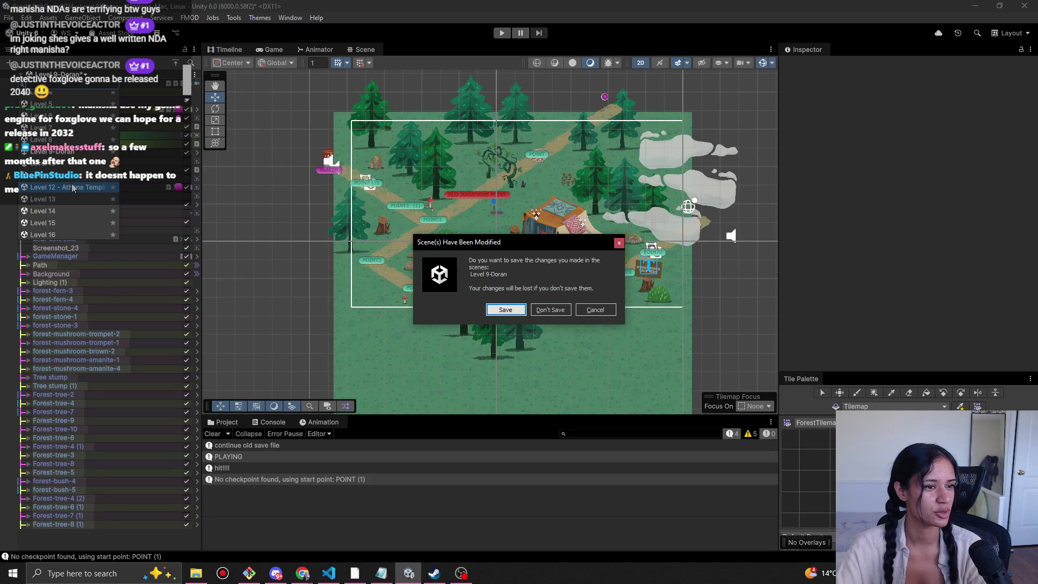
pyautogui.click(538, 312)
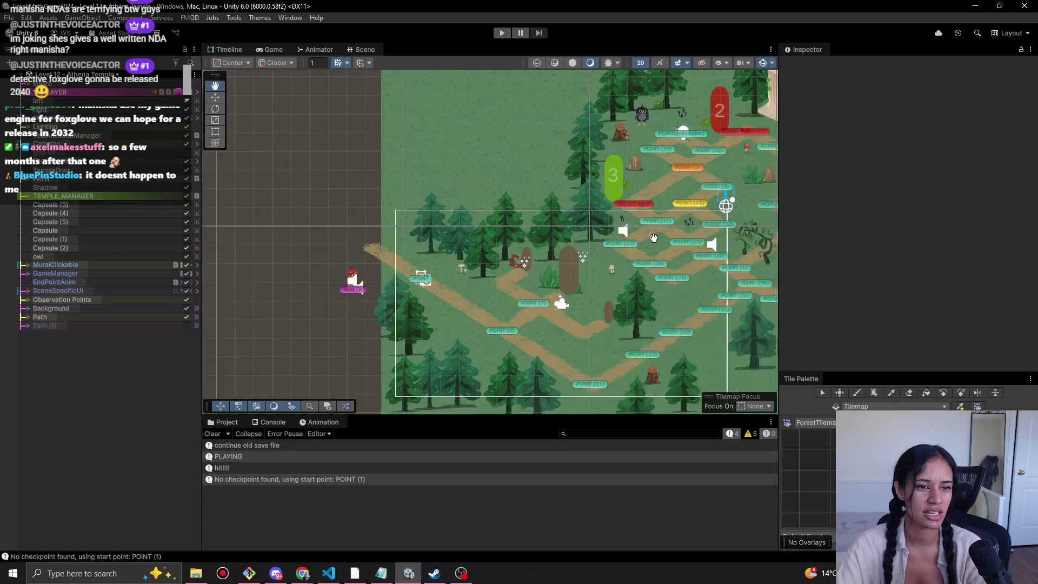
pyautogui.moveTo(455, 229); pyautogui.dragTo(440, 234)
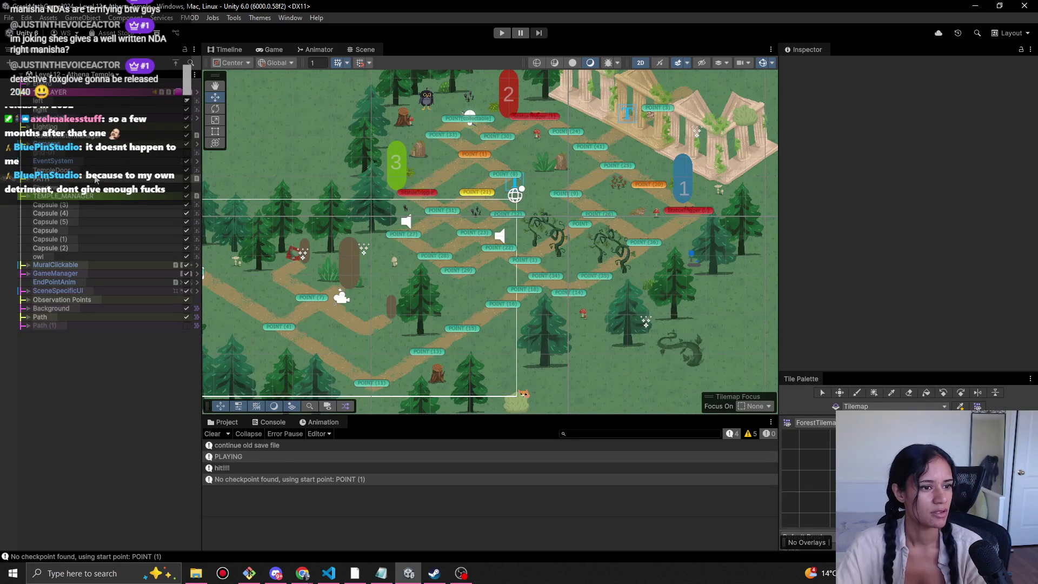
pyautogui.moveTo(274, 234); pyautogui.dragTo(342, 199)
pyautogui.press('Right')
pyautogui.press('Right')
pyautogui.press('Right')
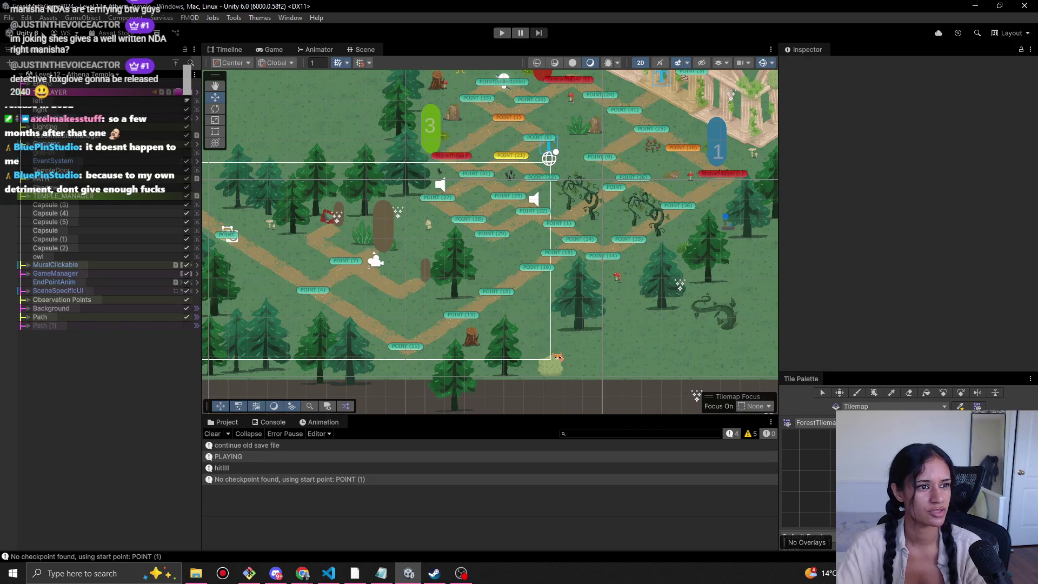
# Switch to the Level 9-Doran scene and start play mode.
pyautogui.click(115, 74)
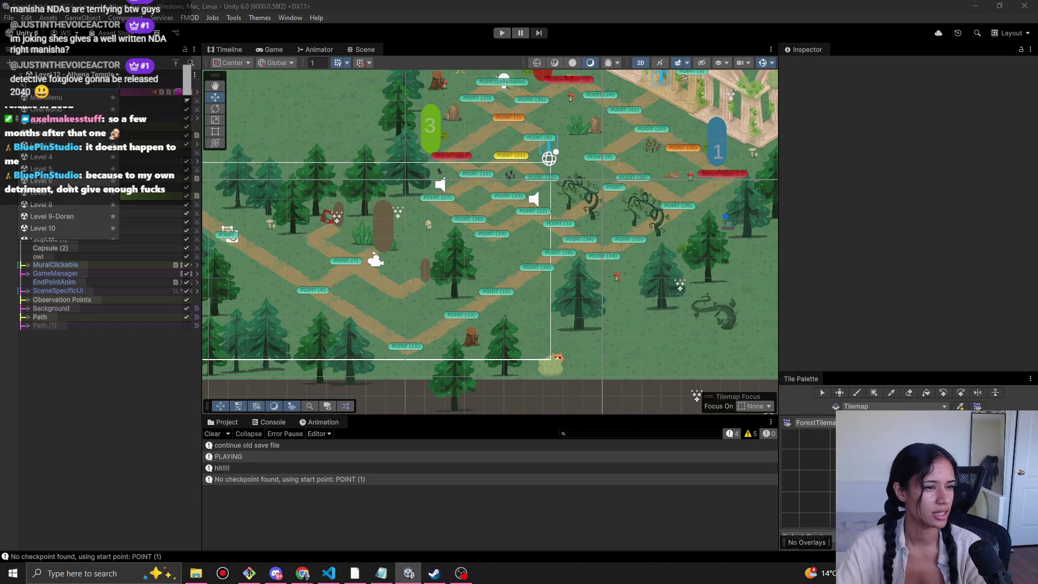
pyautogui.click(57, 215)
pyautogui.click(501, 34)
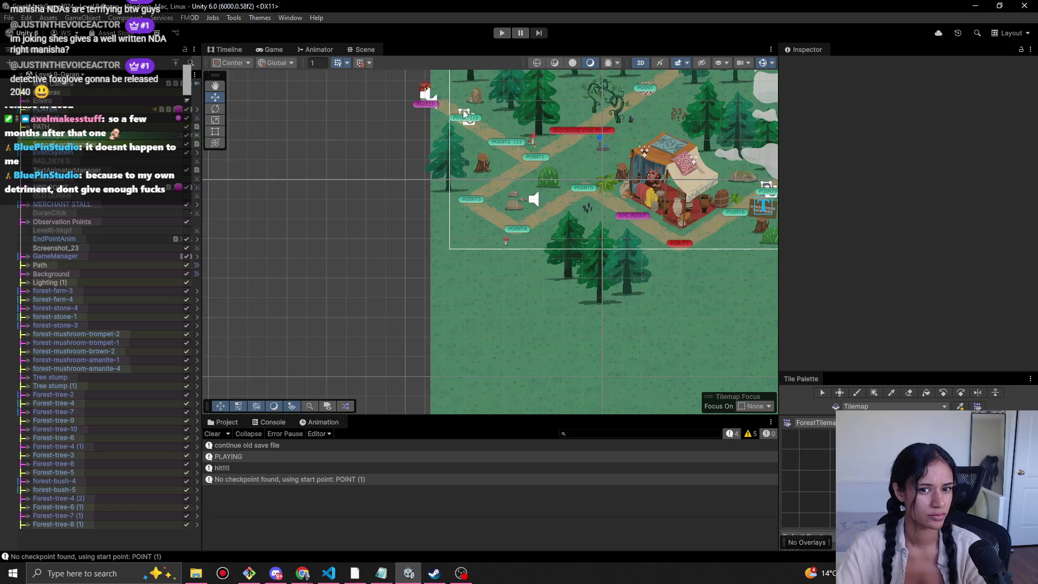
# Frame the whole Level 9-Doran map in the Scene view, then bring the Notepad notes forward.
pyautogui.moveTo(463, 108); pyautogui.dragTo(486, 152)
pyautogui.moveTo(507, 190); pyautogui.dragTo(440, 232)
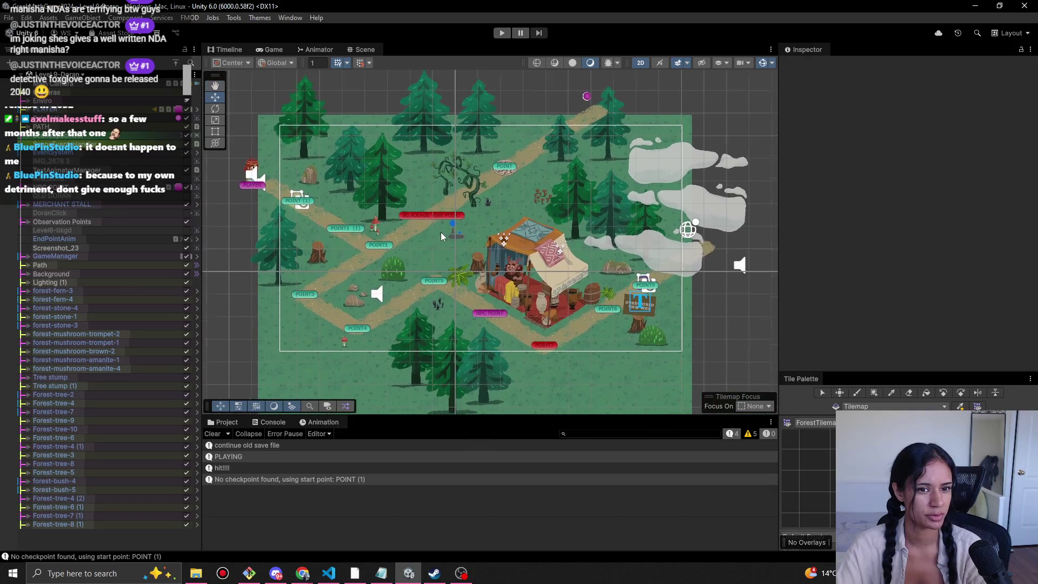
pyautogui.scroll(3, 440, 232)
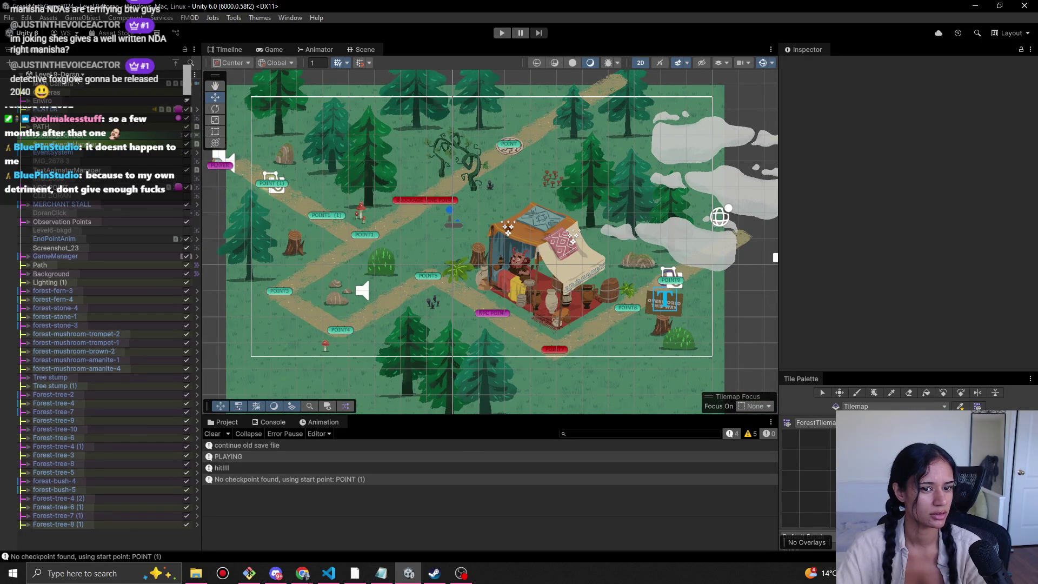
pyautogui.click(81, 74)
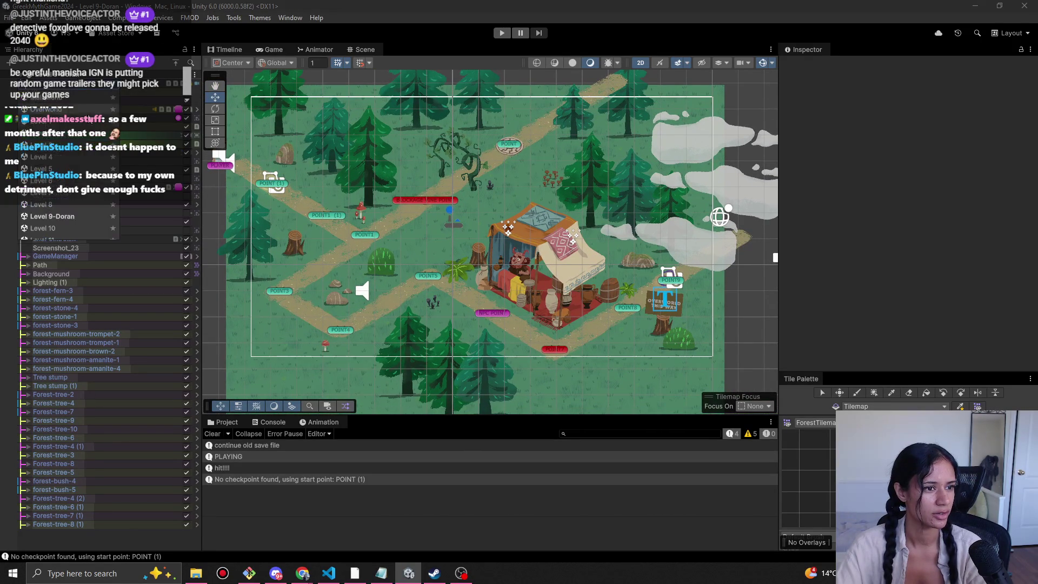
pyautogui.scroll(-2, 67, 223)
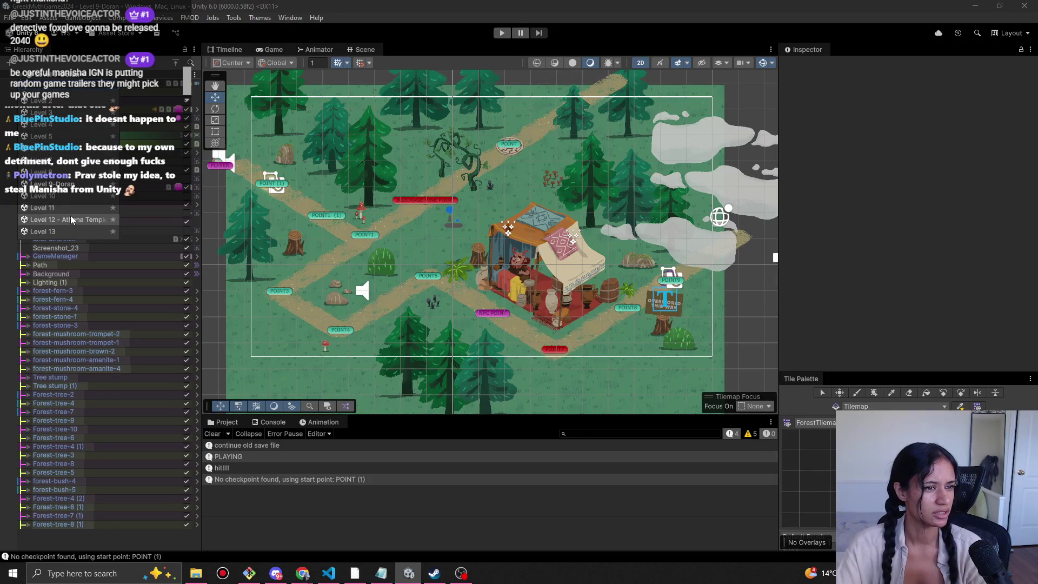
pyautogui.click(527, 18)
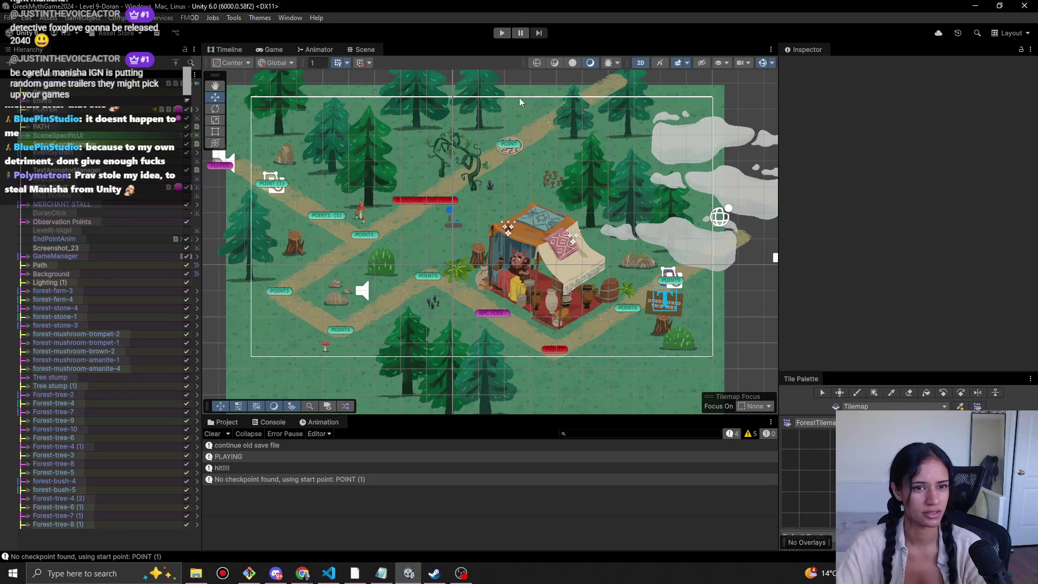
pyautogui.click(381, 573)
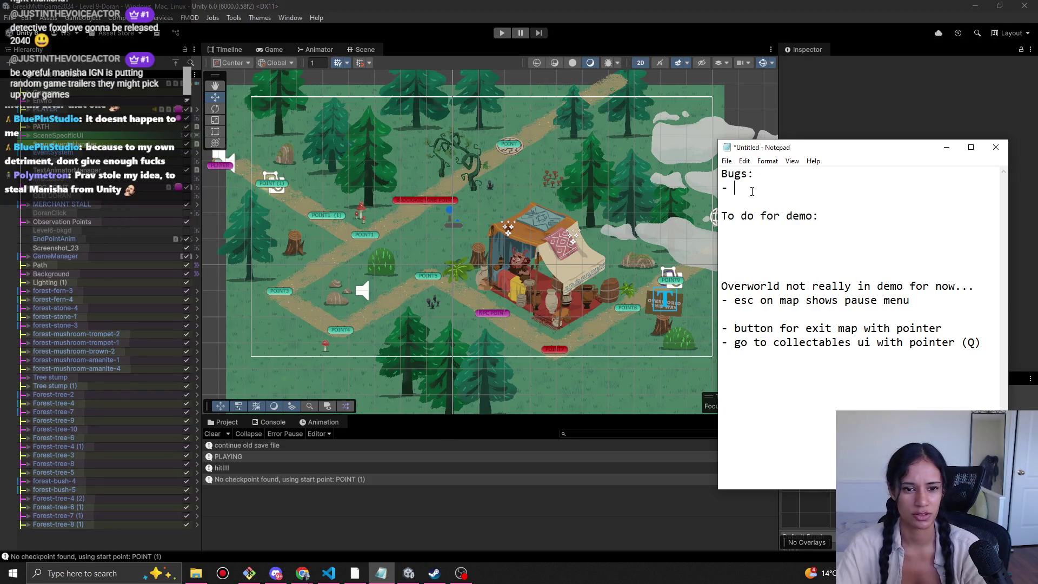
# Add a '- ' bullet under the heading, change it to 'To do for demo playtest:', then go back to Unity.
pyautogui.click(730, 231)
pyautogui.write('-')
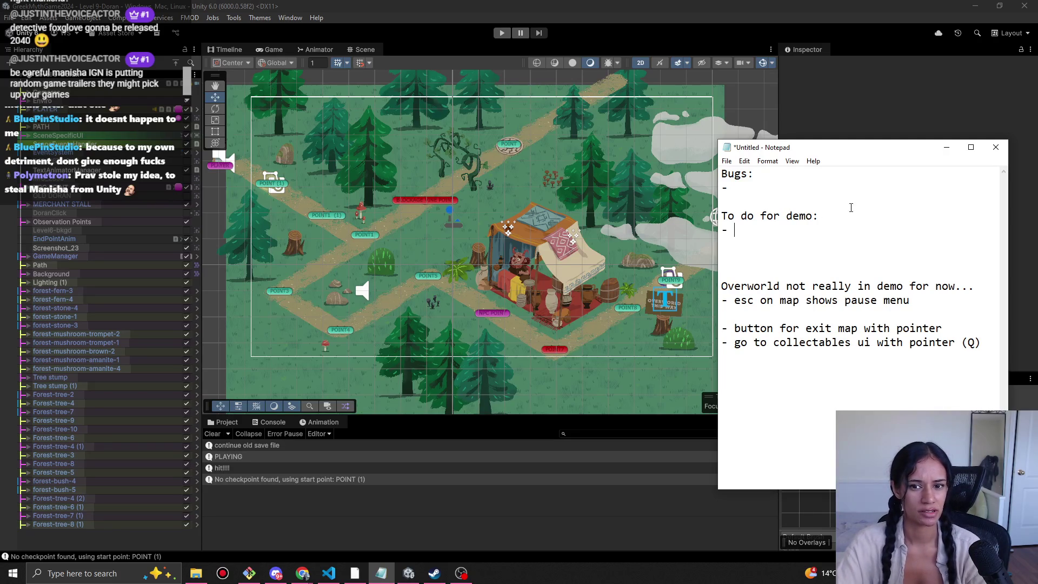
pyautogui.click(811, 218)
pyautogui.write('playtest')
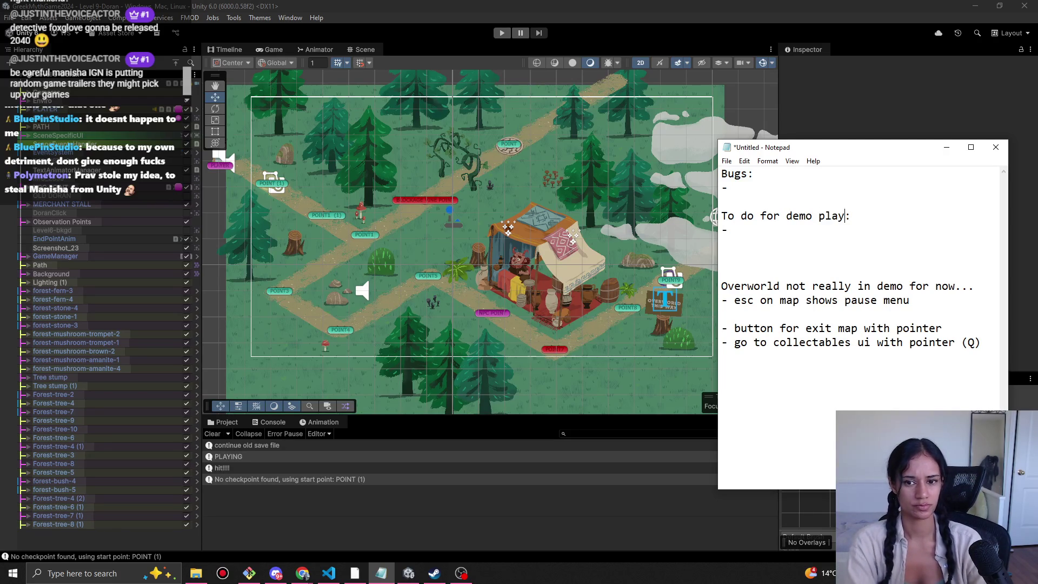
pyautogui.click(734, 231)
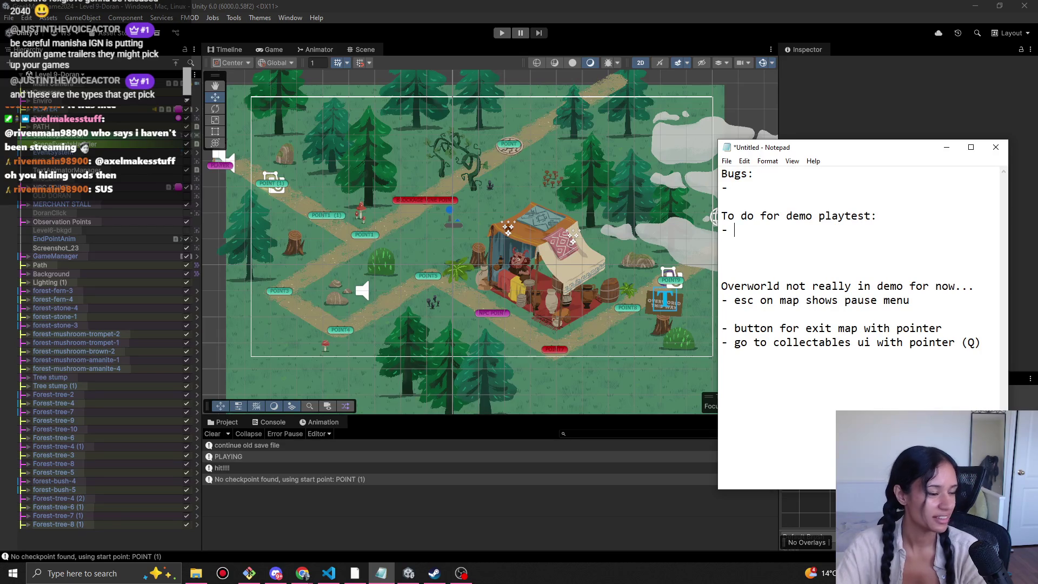
pyautogui.hotkey('alt', 'Tab')
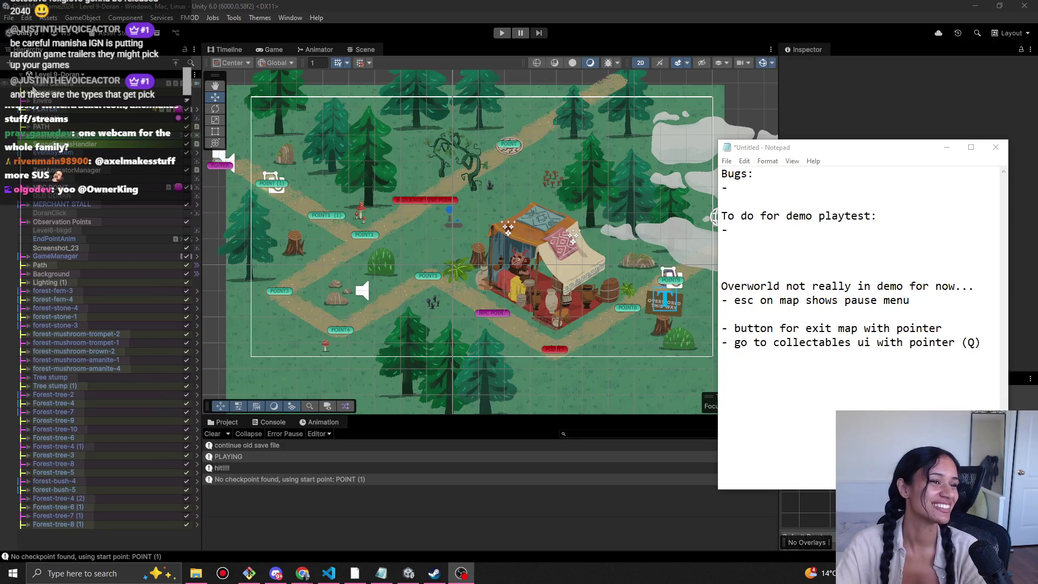
pyautogui.click(73, 525)
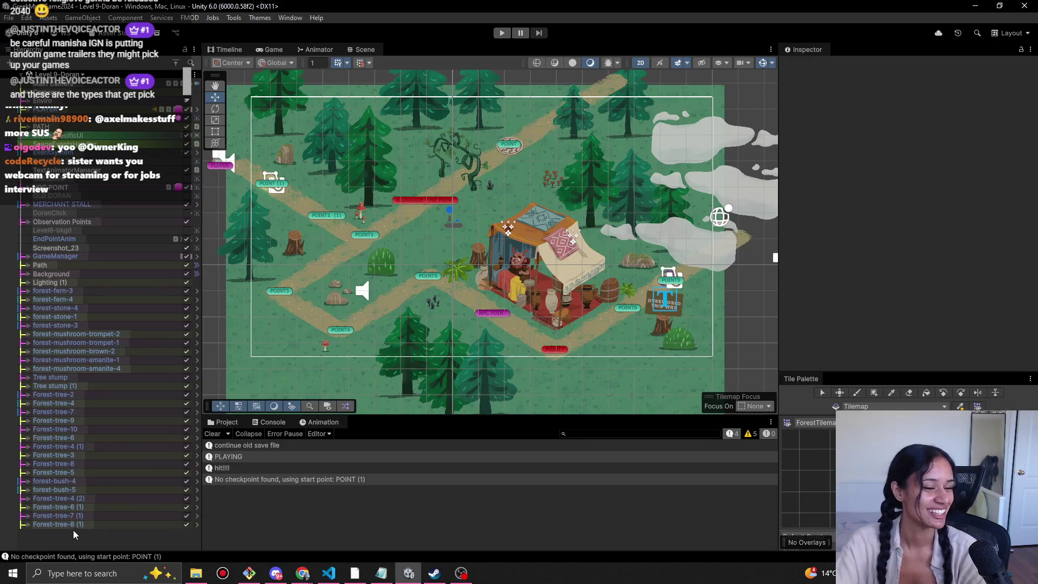
# Nest the 28 props from Forest-tree-8 (1) to forest-fern-3 under Enviro, then collapse Enviro.
pyautogui.keyDown('shift'); pyautogui.click(77, 291); pyautogui.keyUp('shift')
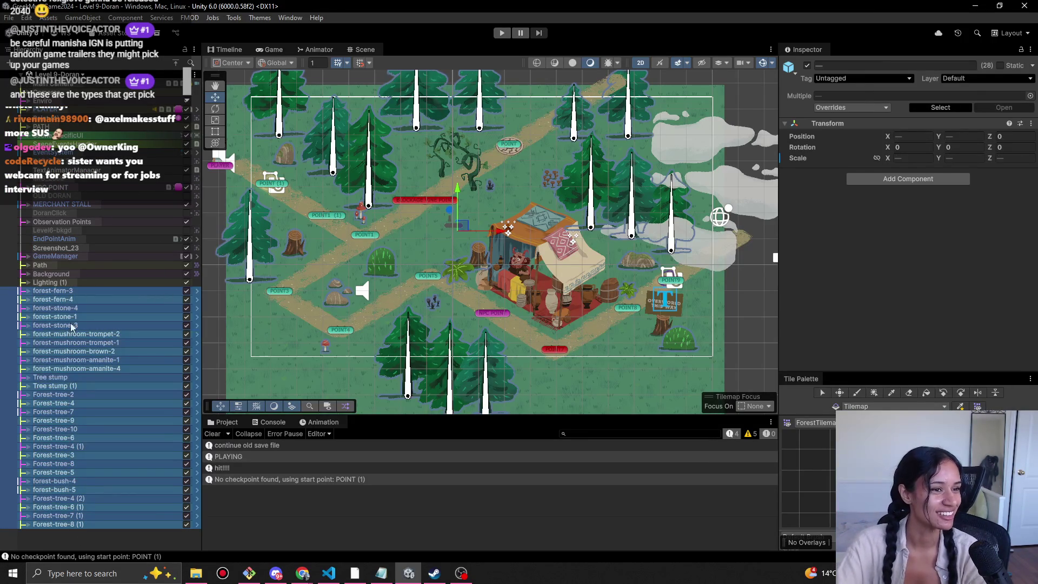
pyautogui.moveTo(81, 102); pyautogui.dragTo(58, 106)
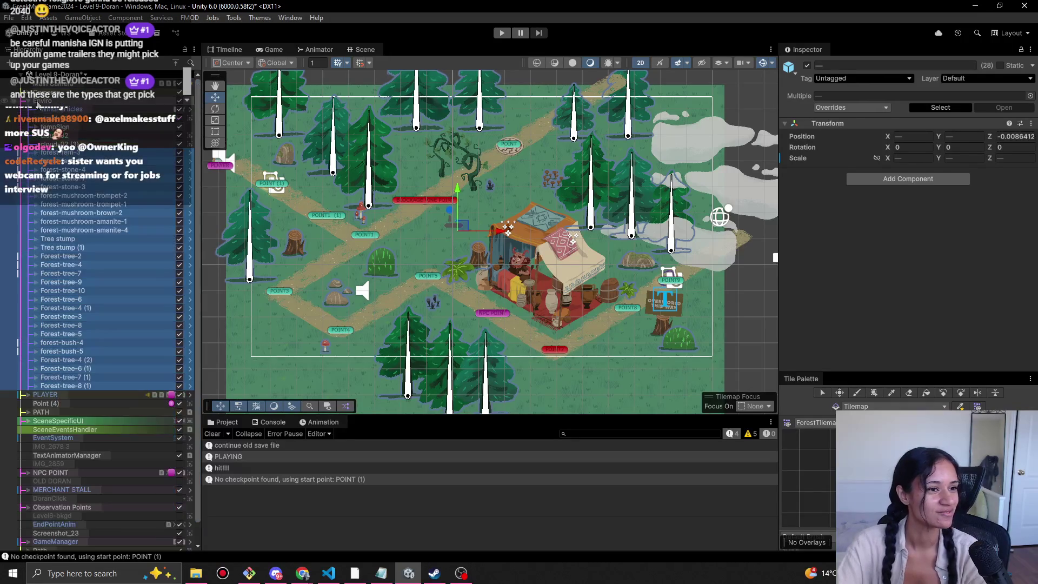
pyautogui.click(151, 345)
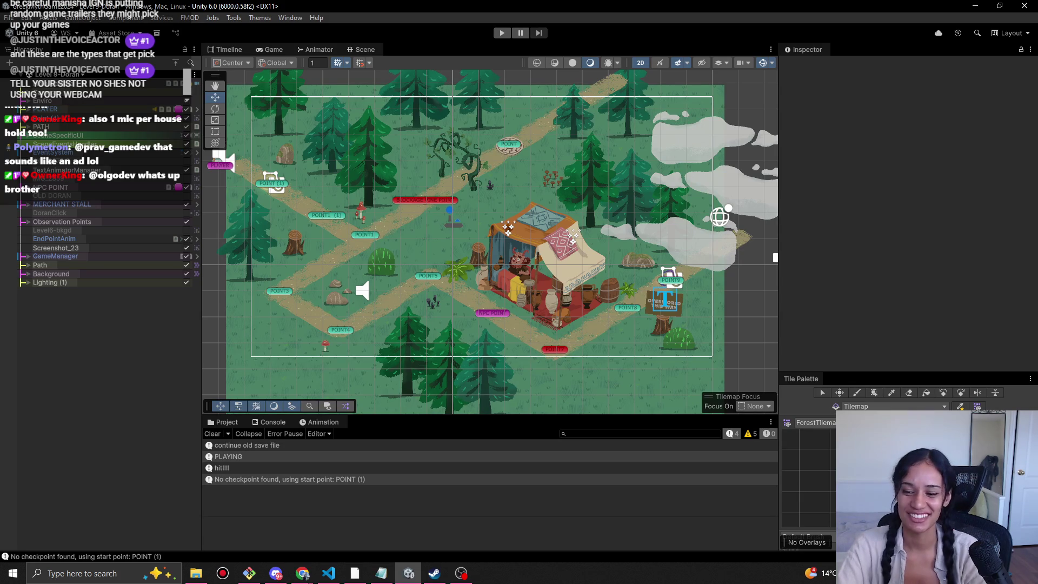
pyautogui.click(1011, 572)
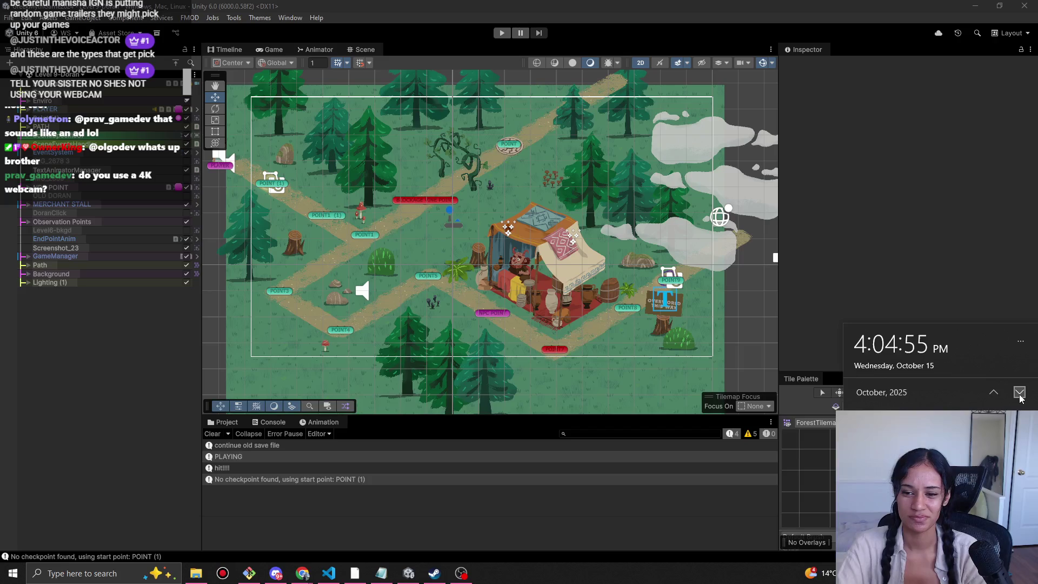
pyautogui.click(1019, 397)
pyautogui.doubleClick(1020, 397)
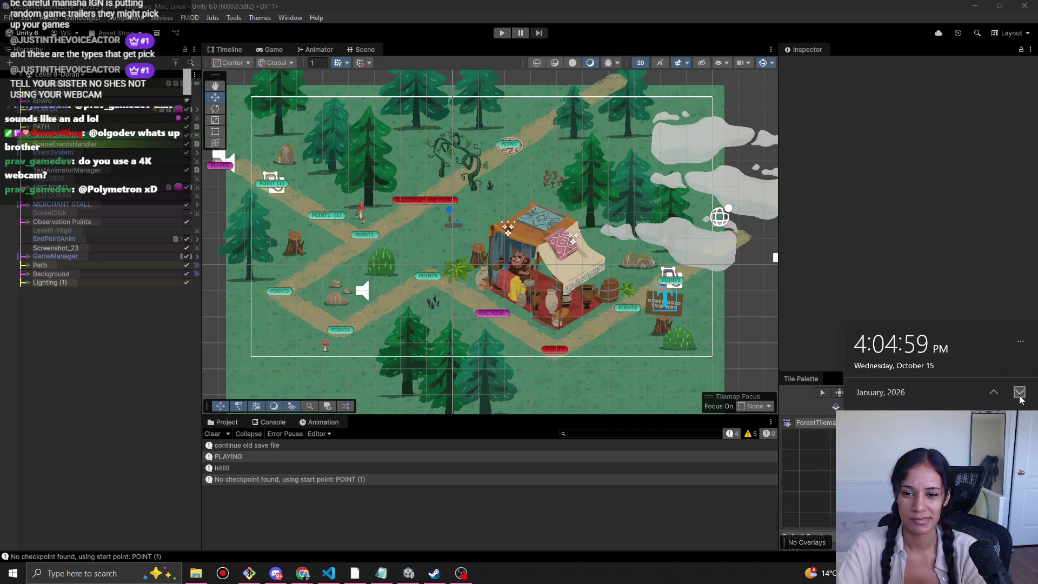
pyautogui.click(1019, 393)
pyautogui.click(1019, 395)
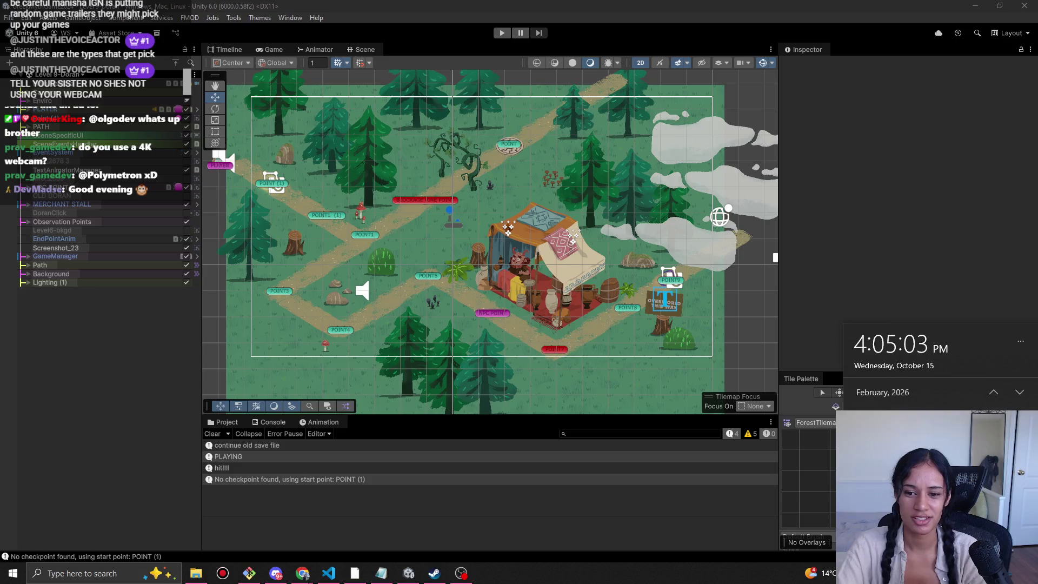
pyautogui.scroll(2, 1019, 400)
pyautogui.click(1019, 392)
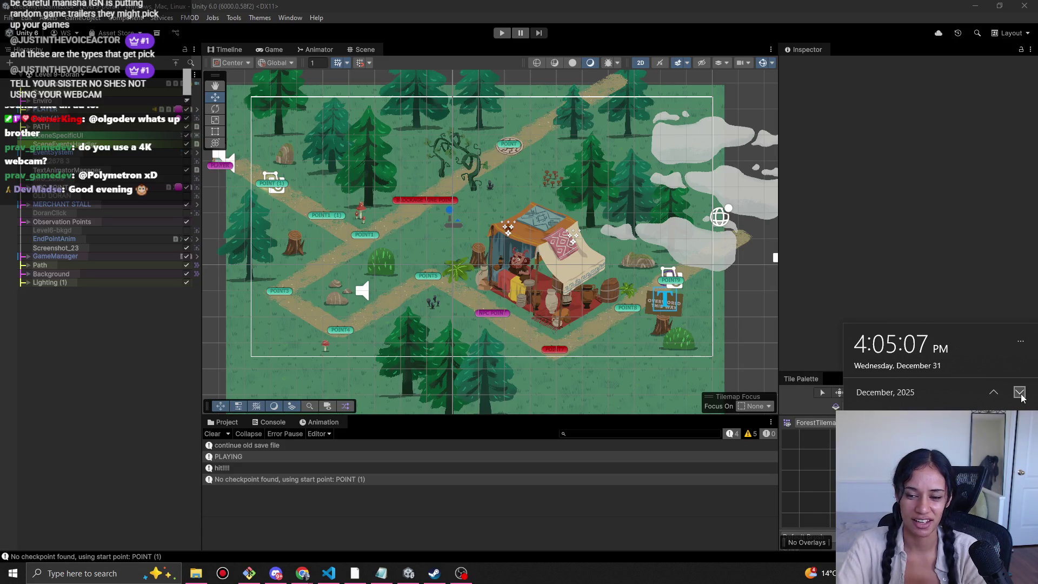
pyautogui.press('Escape')
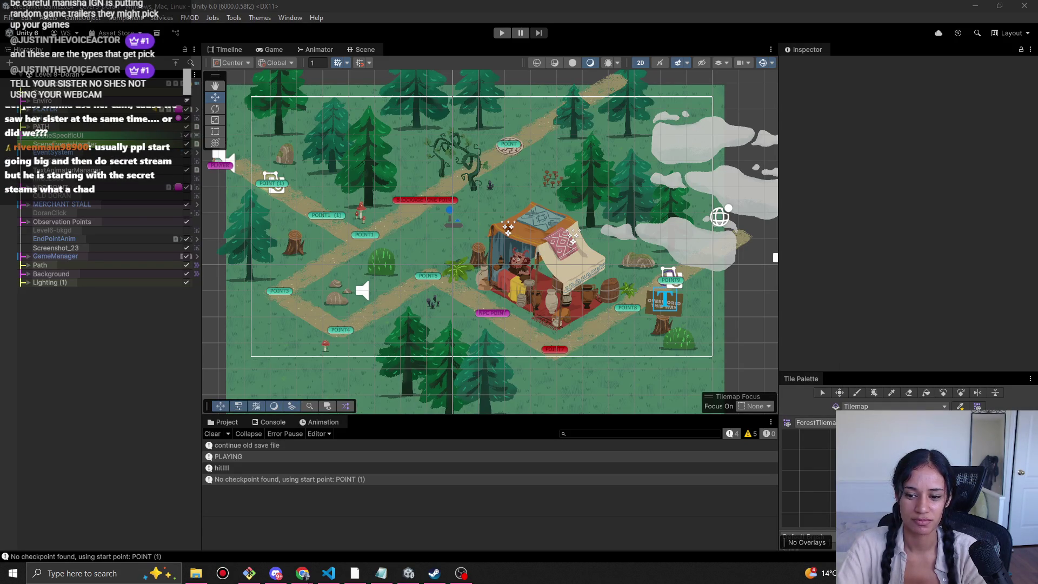
pyautogui.click(1017, 573)
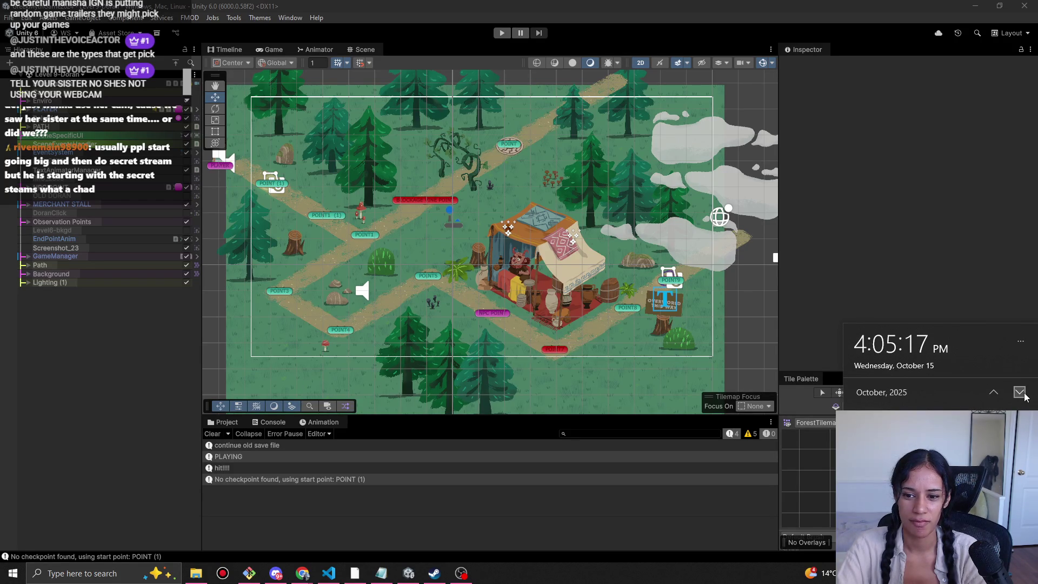
pyautogui.click(1019, 393)
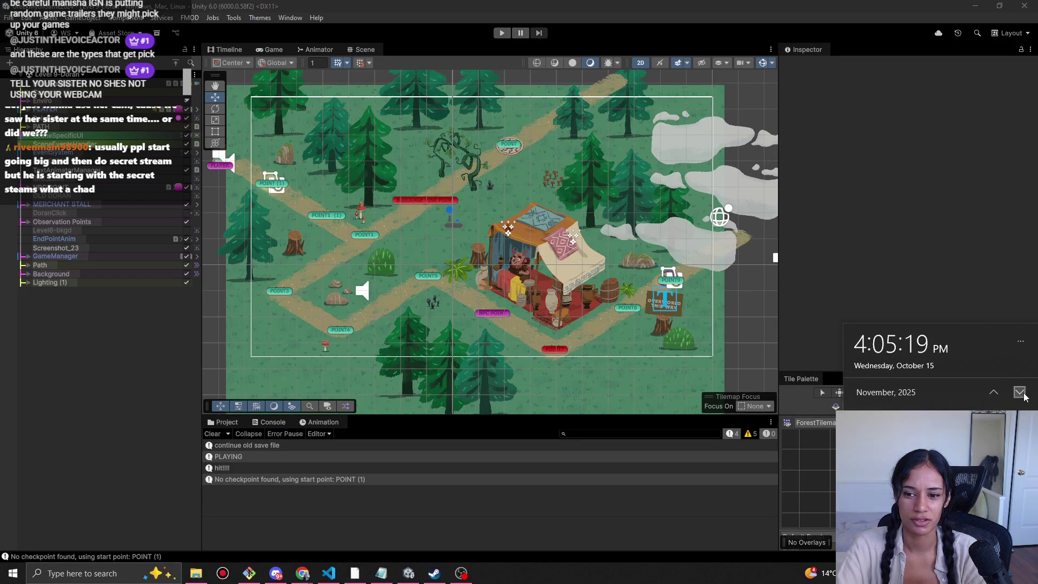
pyautogui.click(1020, 392)
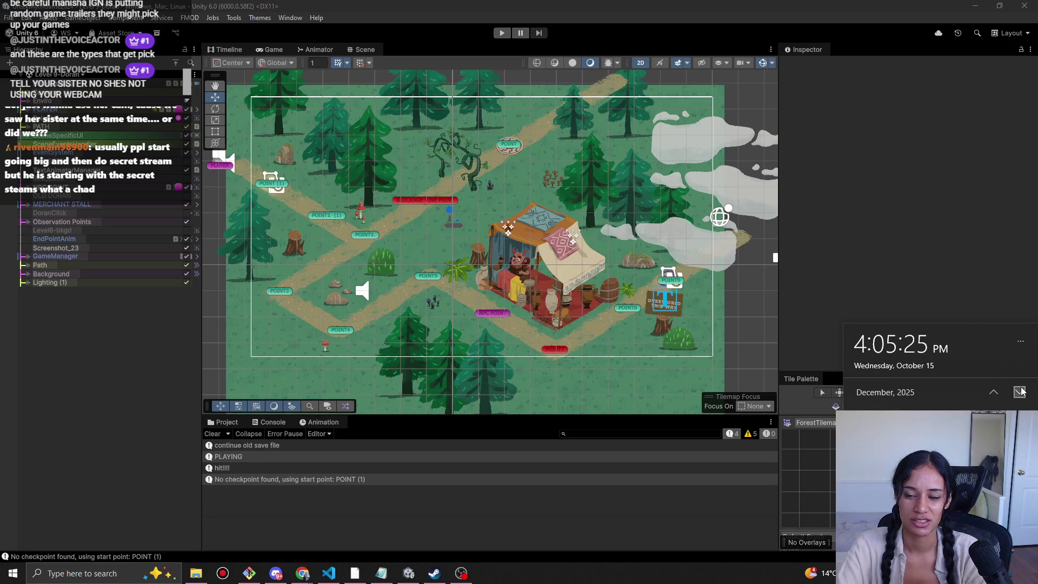
pyautogui.click(1020, 393)
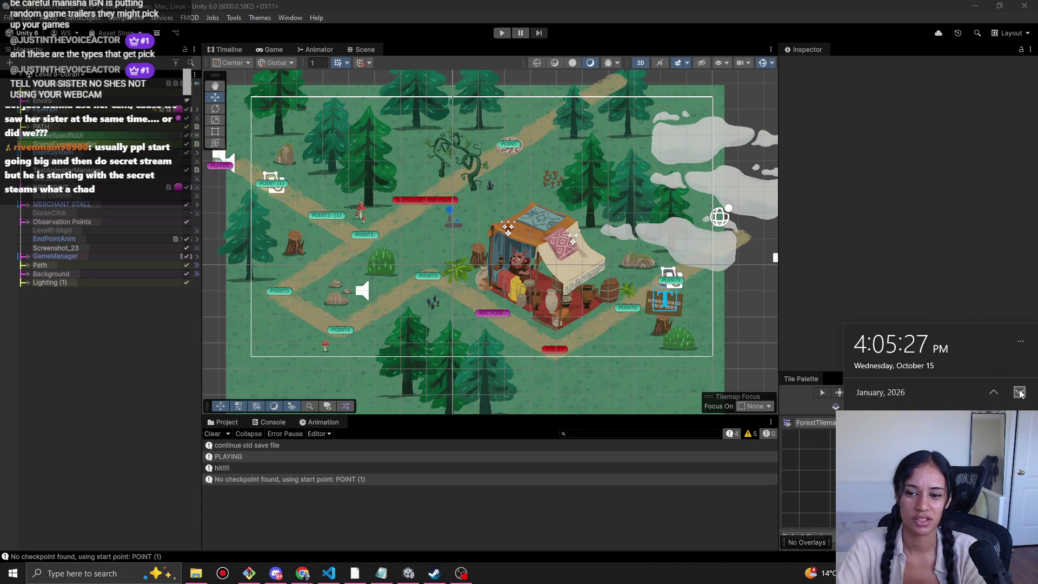
pyautogui.click(998, 396)
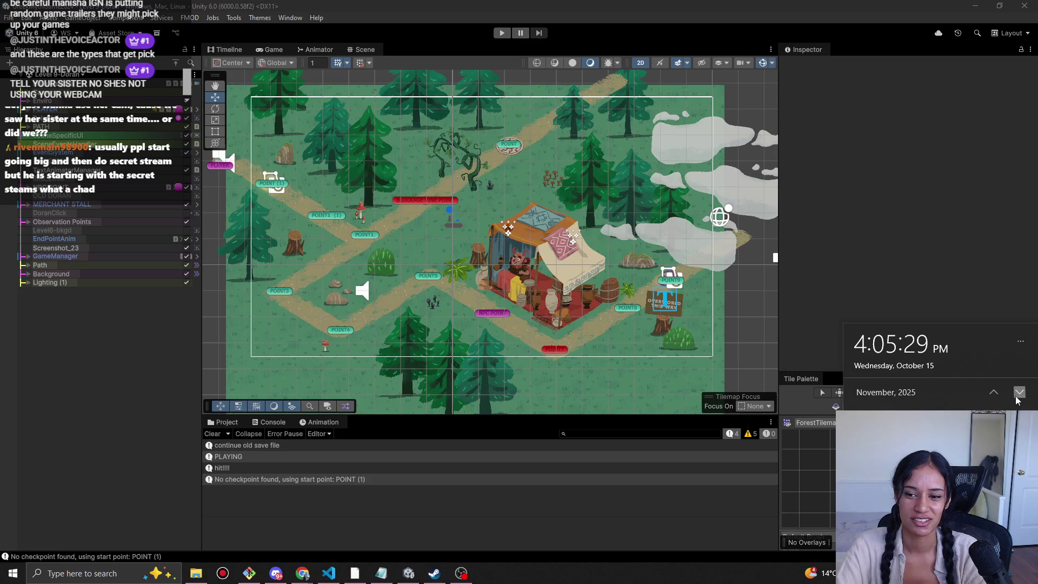
pyautogui.click(707, 328)
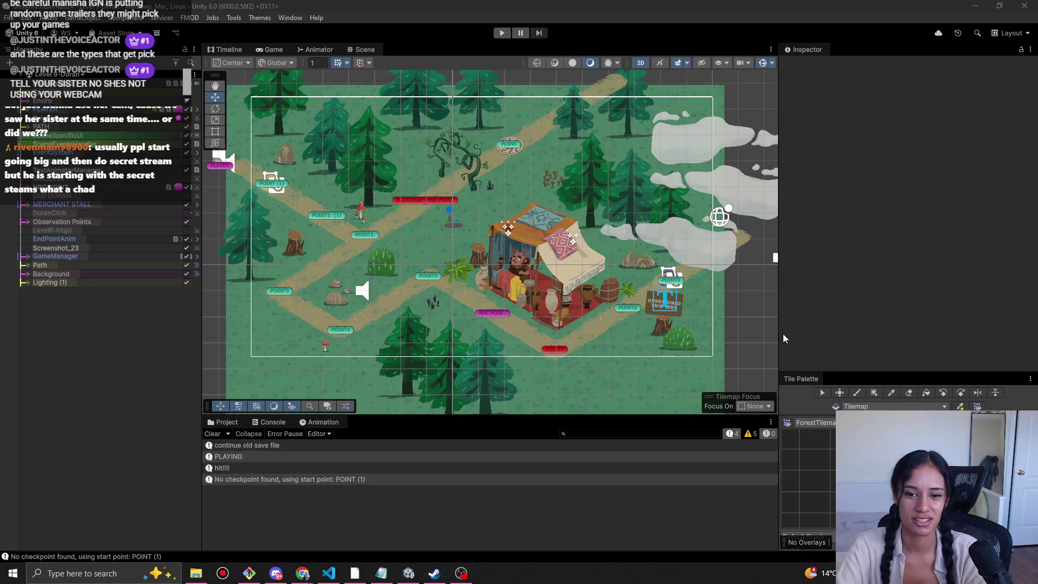
# Pan and zoom around the merchant-stall forest map in the Scene view.
pyautogui.moveTo(501, 264); pyautogui.dragTo(485, 287)
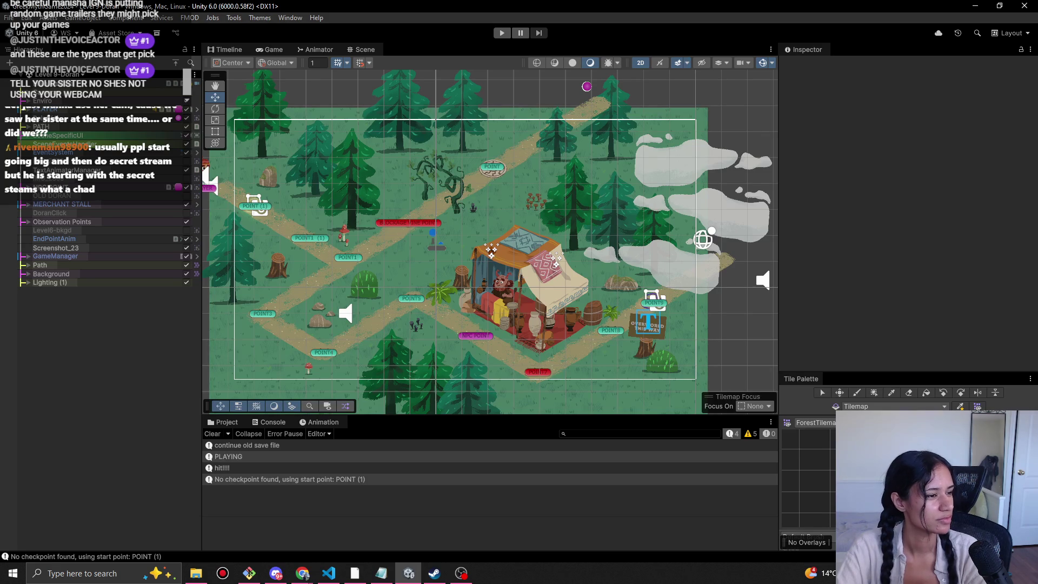
pyautogui.hotkey('alt', 'Tab')
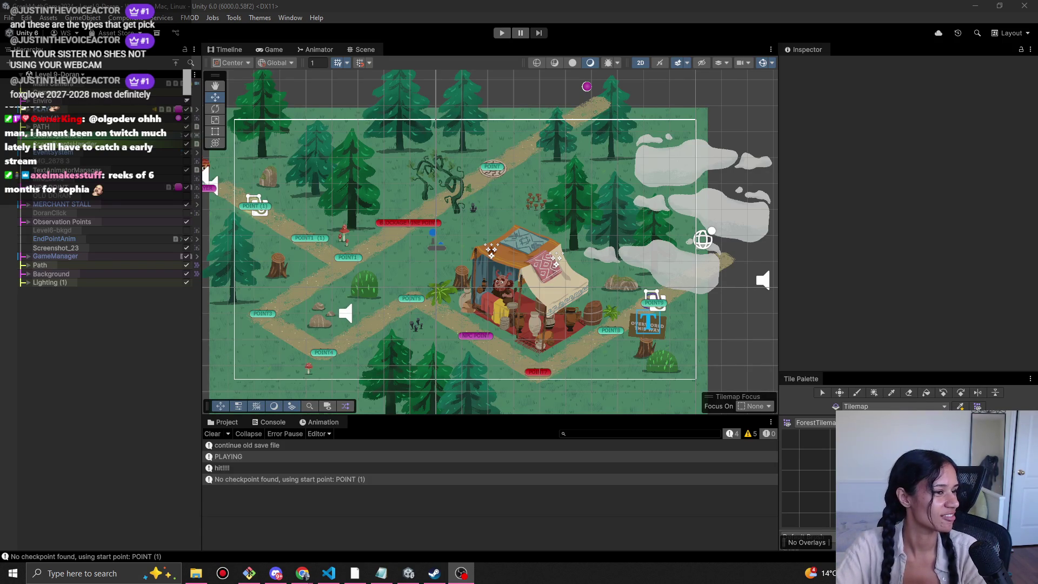
pyautogui.scroll(-2, 323, 315)
pyautogui.moveTo(323, 315)
pyautogui.mouseDown()
pyautogui.moveTo(400, 299)
pyautogui.moveTo(420, 316)
pyautogui.mouseUp()
pyautogui.scroll(1, 420, 317)
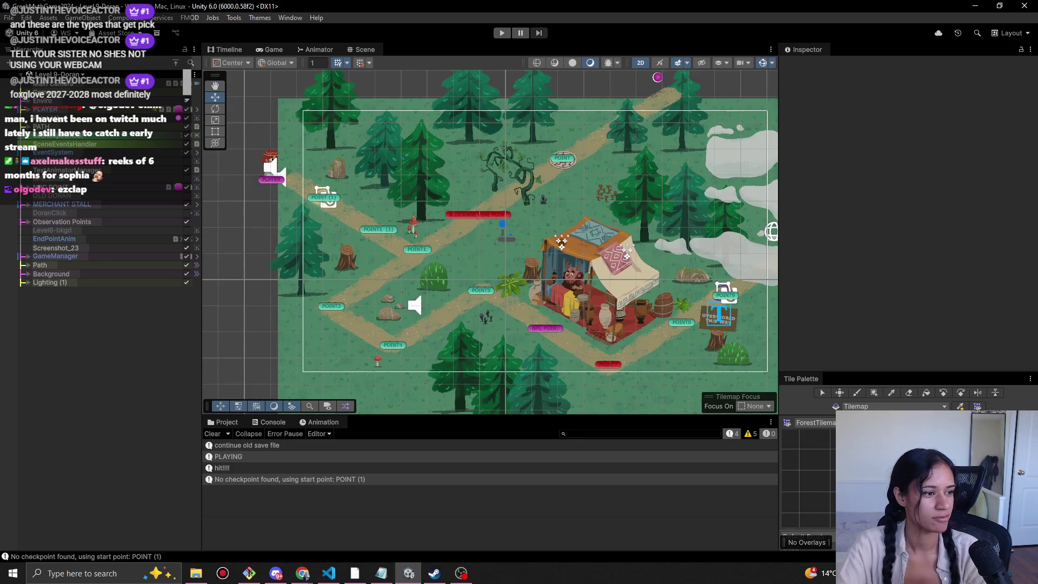
pyautogui.moveTo(409, 281); pyautogui.dragTo(380, 276)
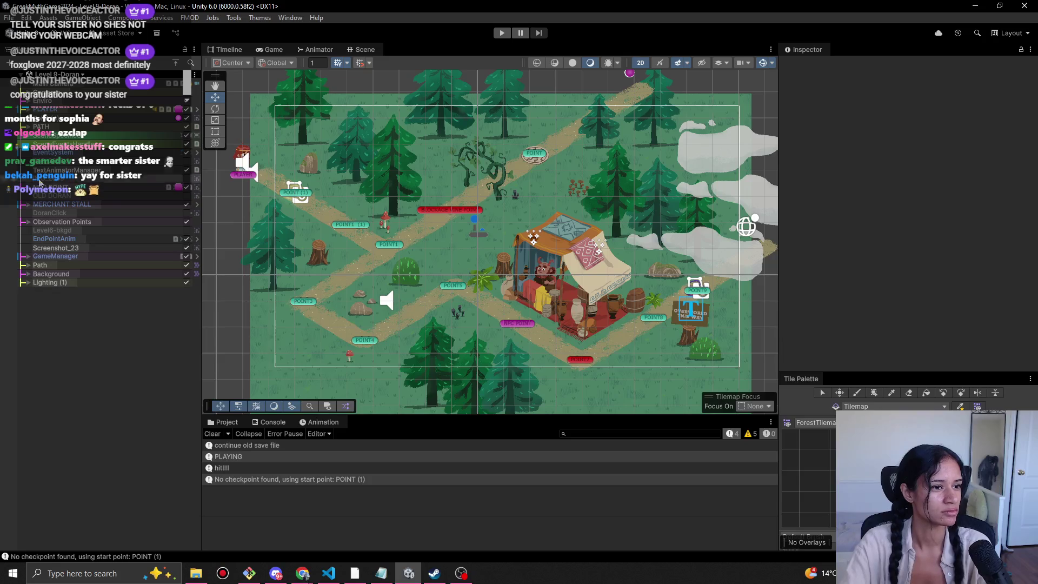
pyautogui.moveTo(475, 302)
pyautogui.mouseDown()
pyautogui.moveTo(451, 302)
pyautogui.moveTo(459, 325)
pyautogui.mouseUp()
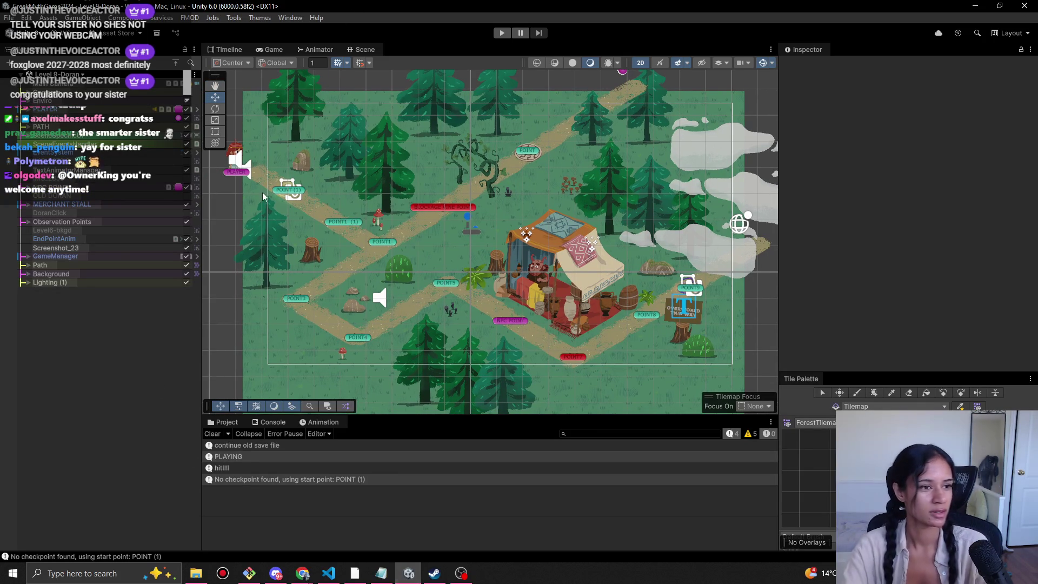
# Expand and collapse a Hierarchy object's children.
pyautogui.click(31, 140)
pyautogui.click(31, 138)
pyautogui.click(29, 136)
pyautogui.click(28, 135)
pyautogui.click(27, 131)
pyautogui.click(28, 130)
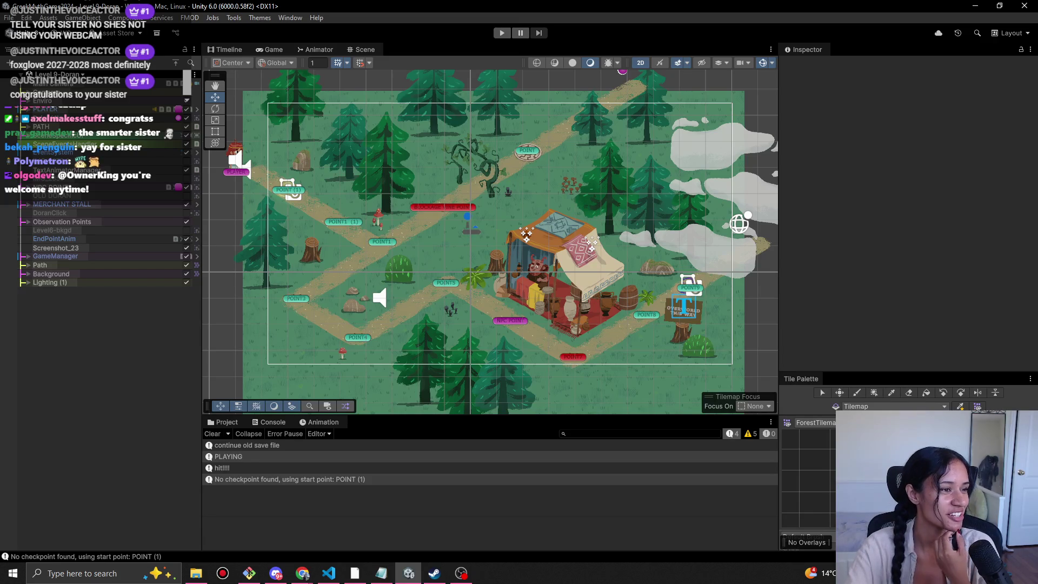
# Bring Chrome's focus-task window forward and open a new tab.
pyautogui.hotkey('alt', 'Tab')
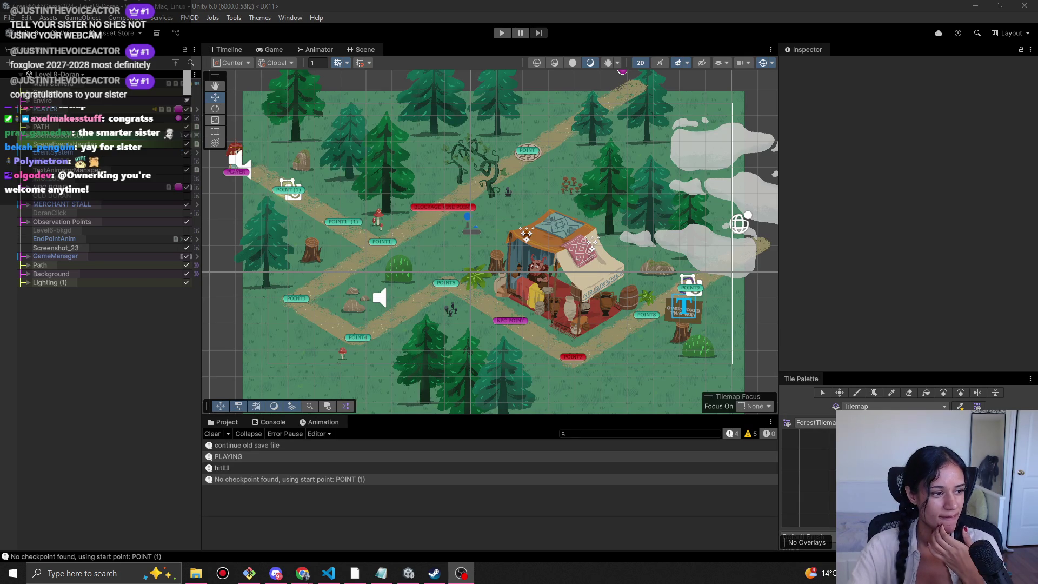
pyautogui.moveTo(312, 578)
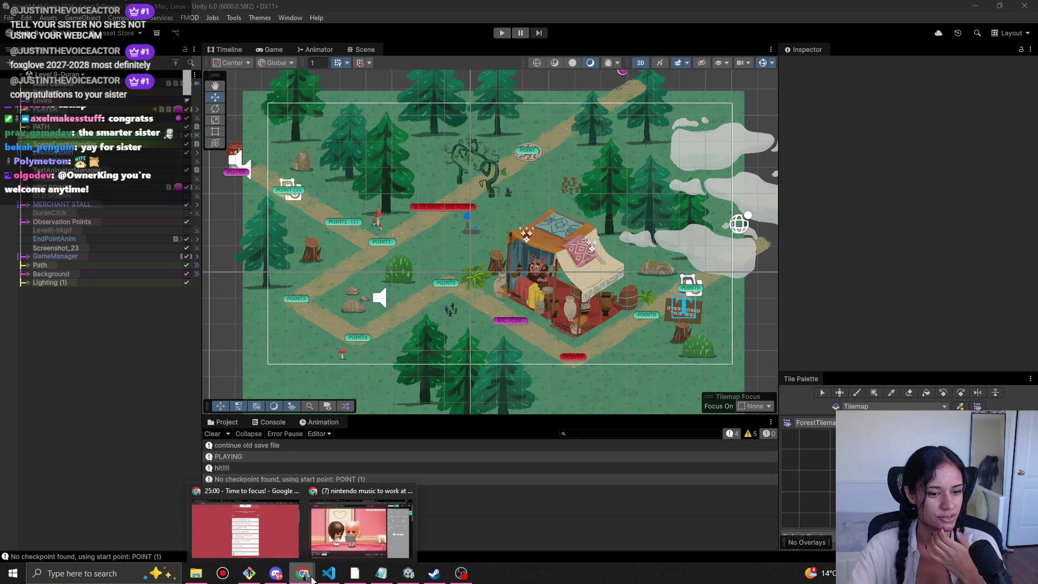
pyautogui.click(280, 528)
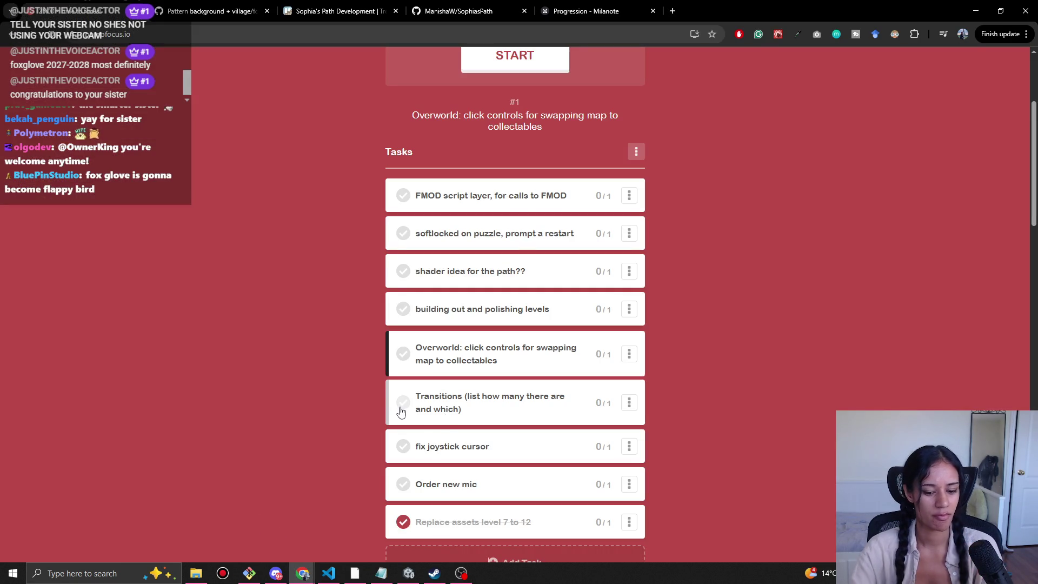
pyautogui.hotkey('ctrl', 't')
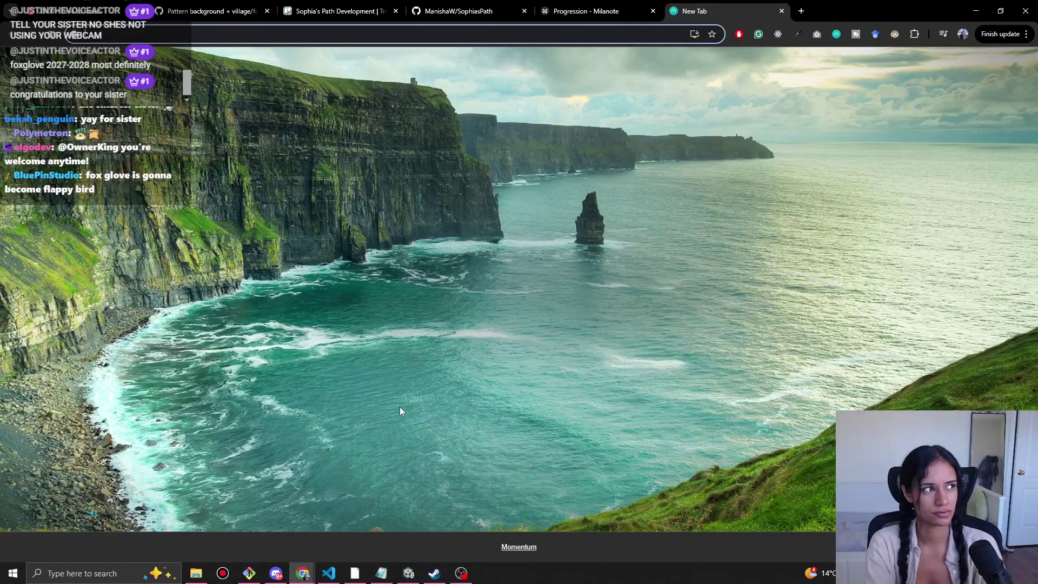
# Search 'blacksad gameplay' and expand the answer on how long Blacksad takes to finish.
pyautogui.write('blacksaid')
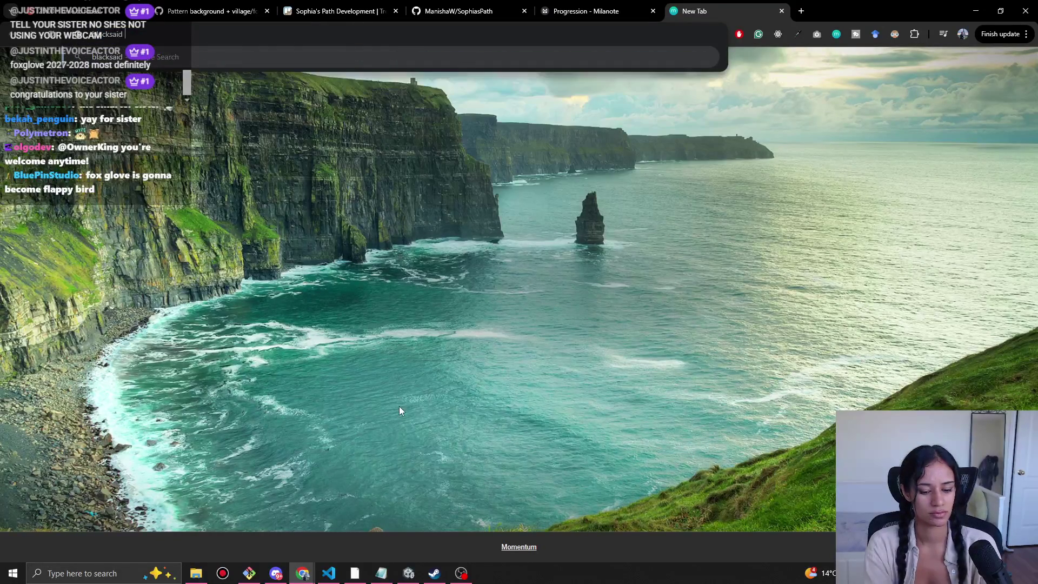
pyautogui.write(' gameplay')
pyautogui.press('Return')
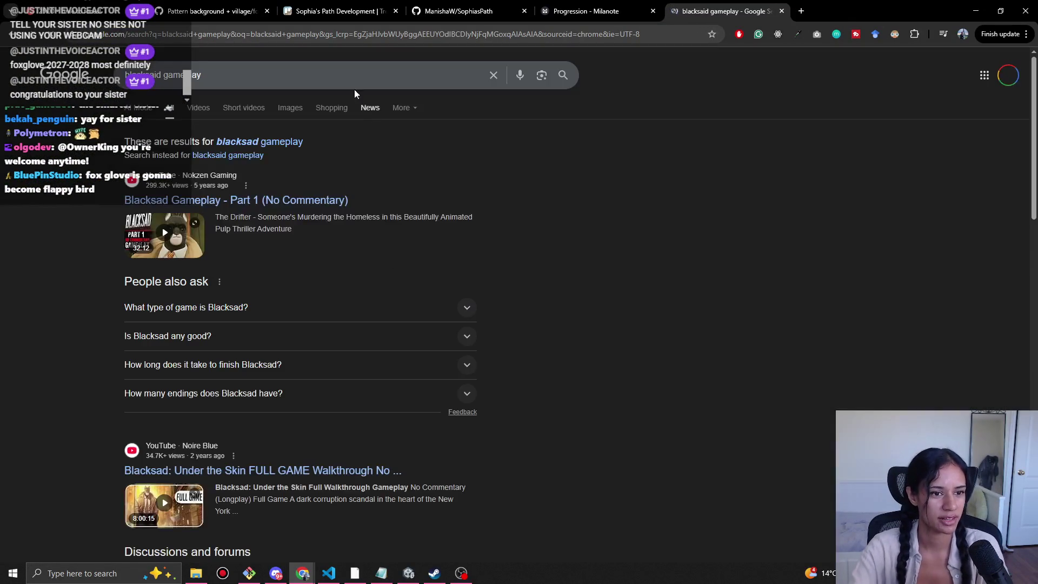
pyautogui.scroll(-3, 145, 271)
pyautogui.scroll(3, 235, 253)
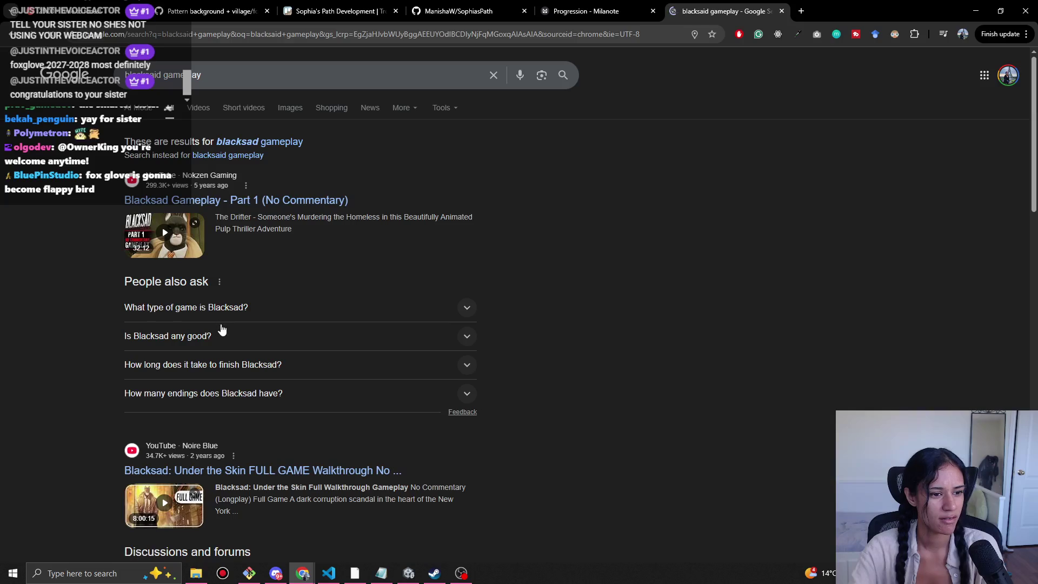
pyautogui.click(228, 365)
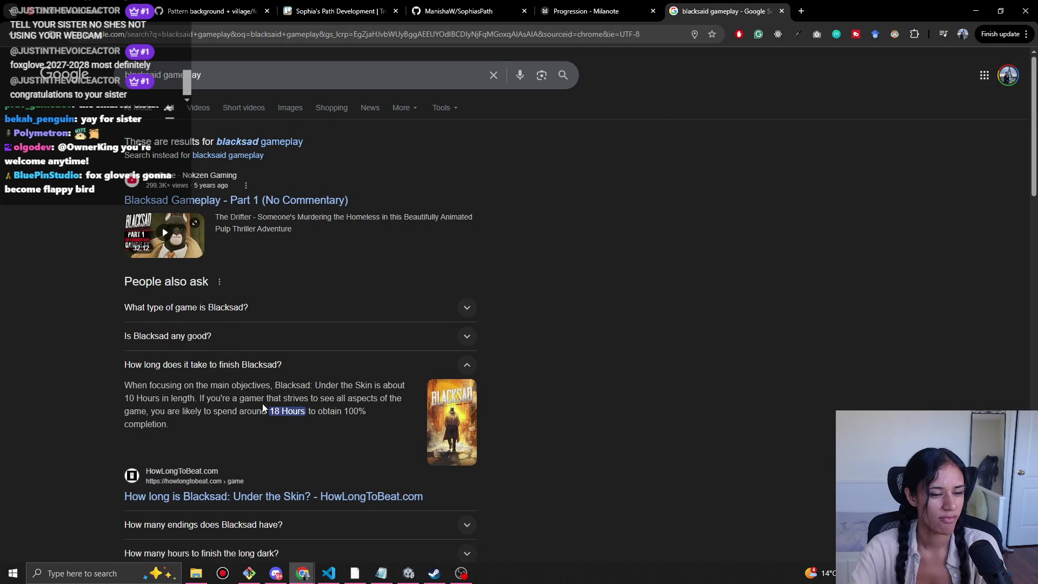
# Search 'tangle tower gameplay time' and find its 5.5 to 6 hours playtime.
pyautogui.click(202, 66)
pyautogui.write('angle tan')
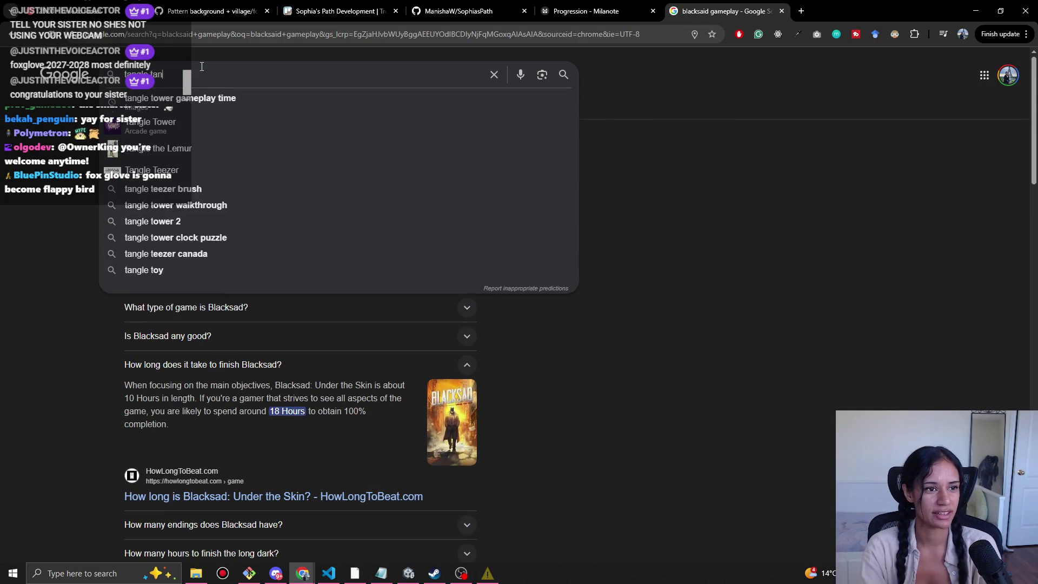
pyautogui.press('BackSpace')
pyautogui.write('ower gameplay time')
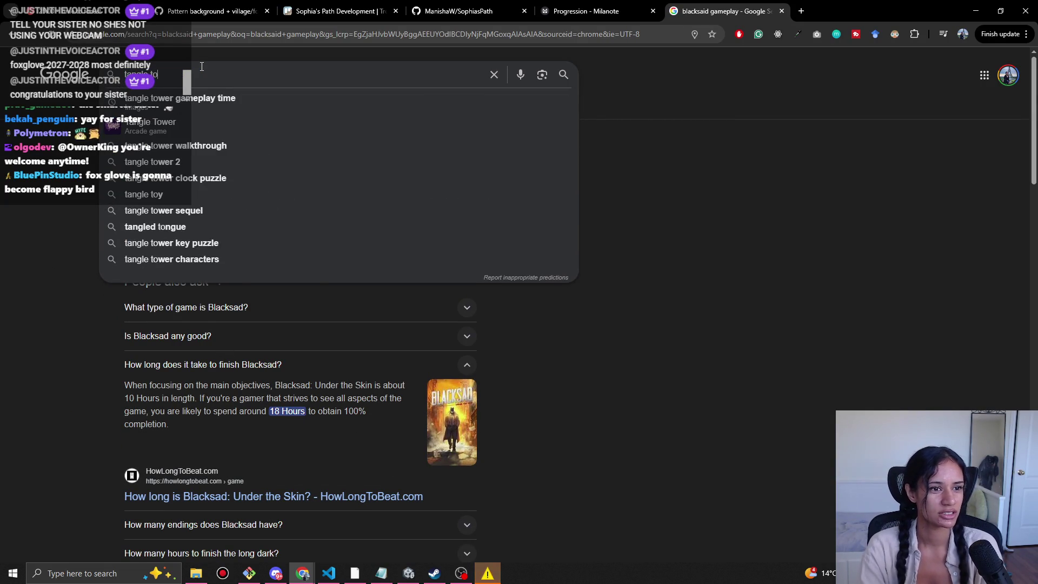
pyautogui.press('Return')
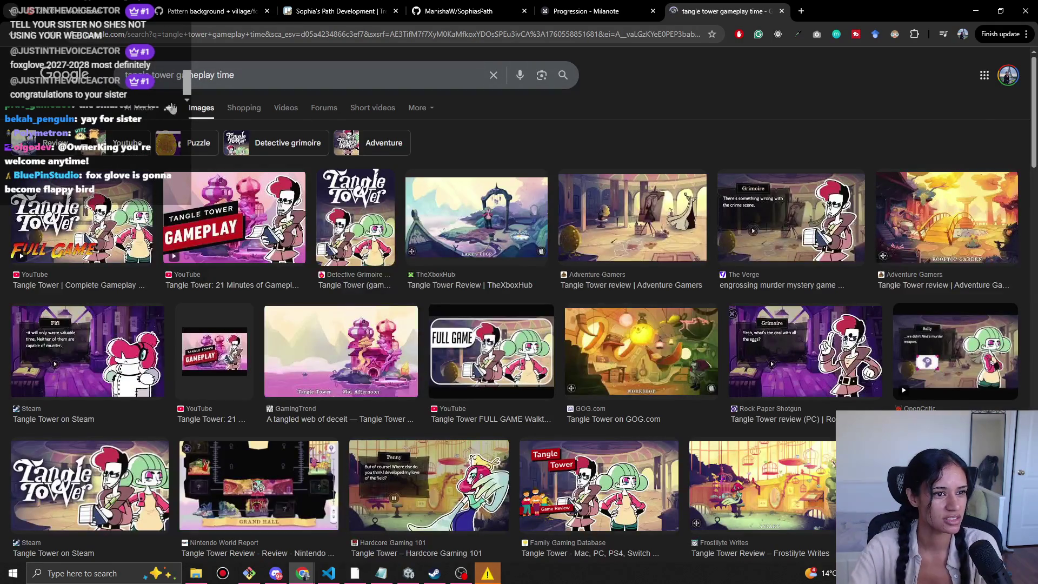
pyautogui.click(171, 107)
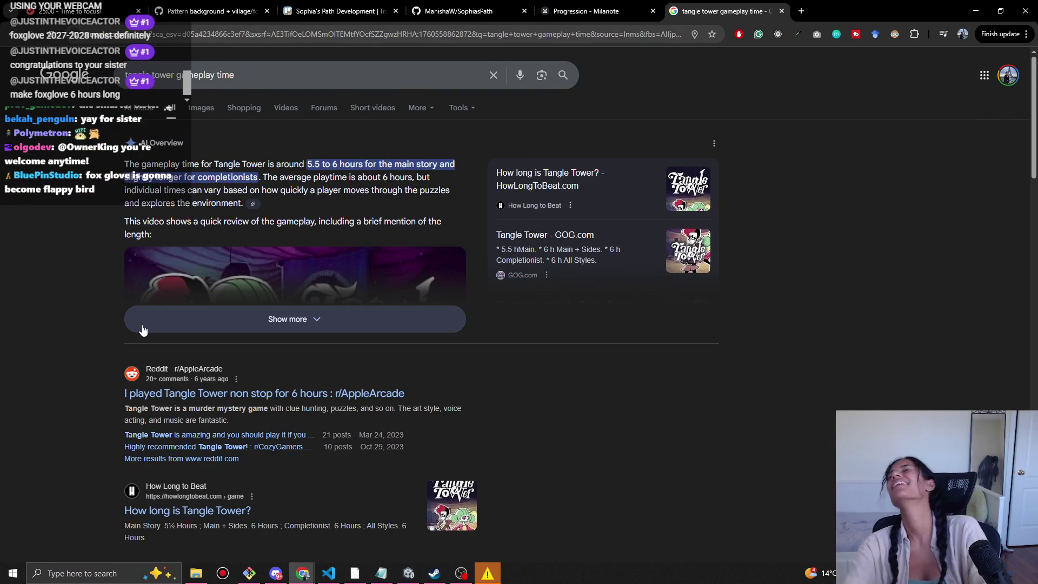
pyautogui.moveTo(281, 164); pyautogui.dragTo(273, 177)
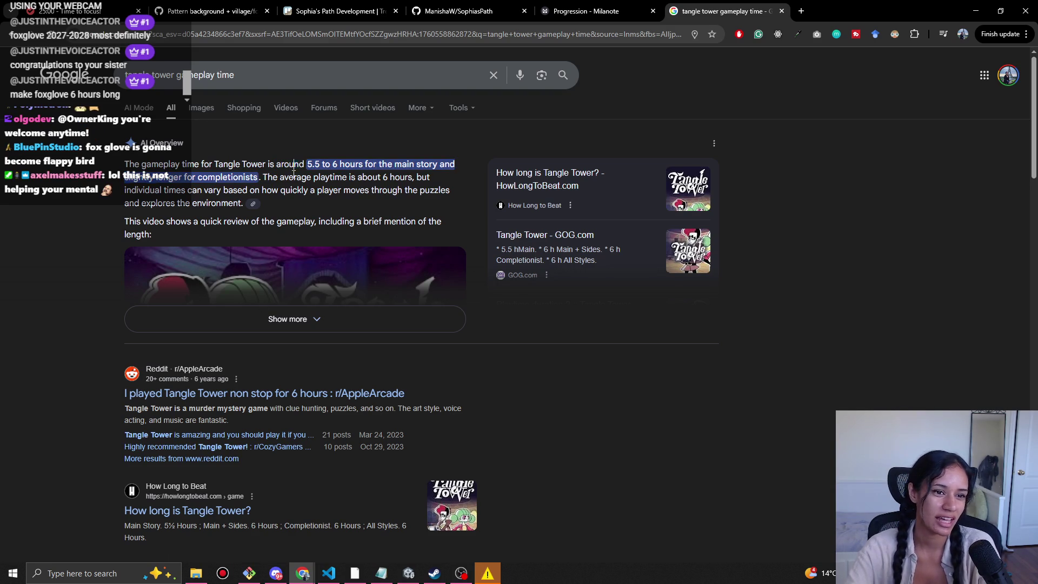
pyautogui.moveTo(305, 164); pyautogui.dragTo(292, 187)
pyautogui.click(291, 190)
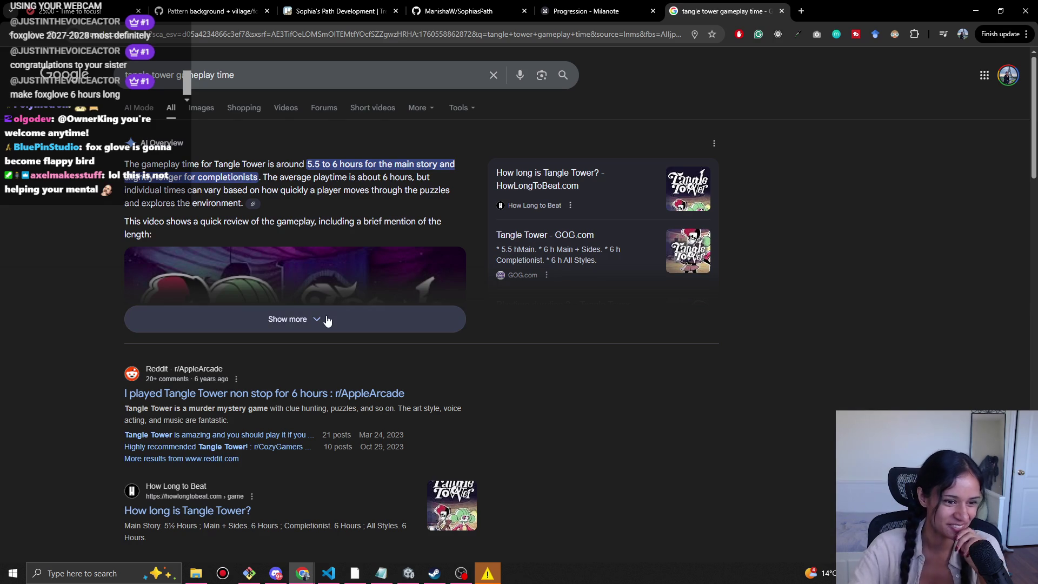
# Browse Tangle Tower image results, preview the Grand Hall screenshot, then close the tab.
pyautogui.click(202, 109)
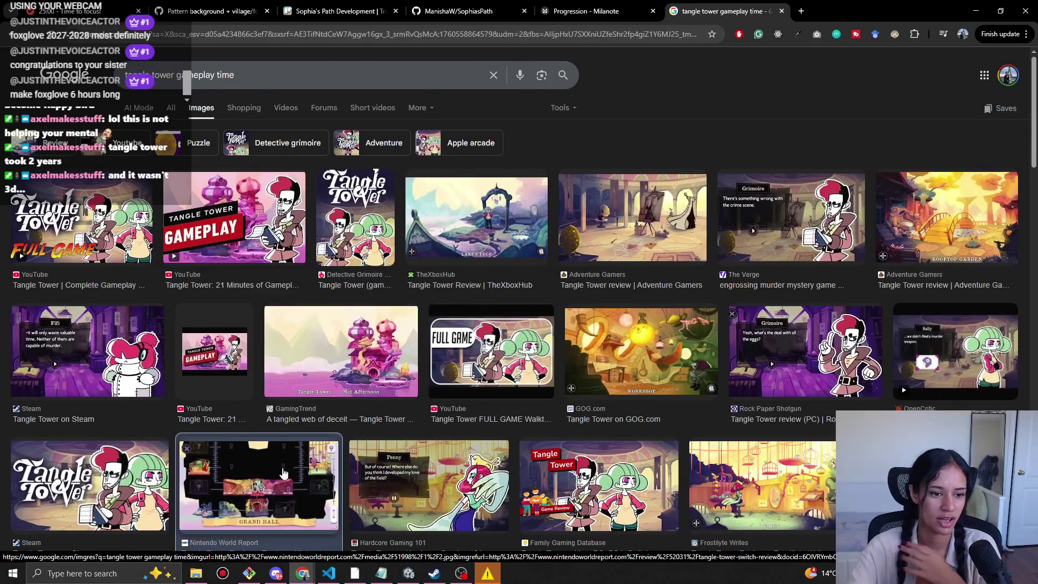
pyautogui.click(258, 484)
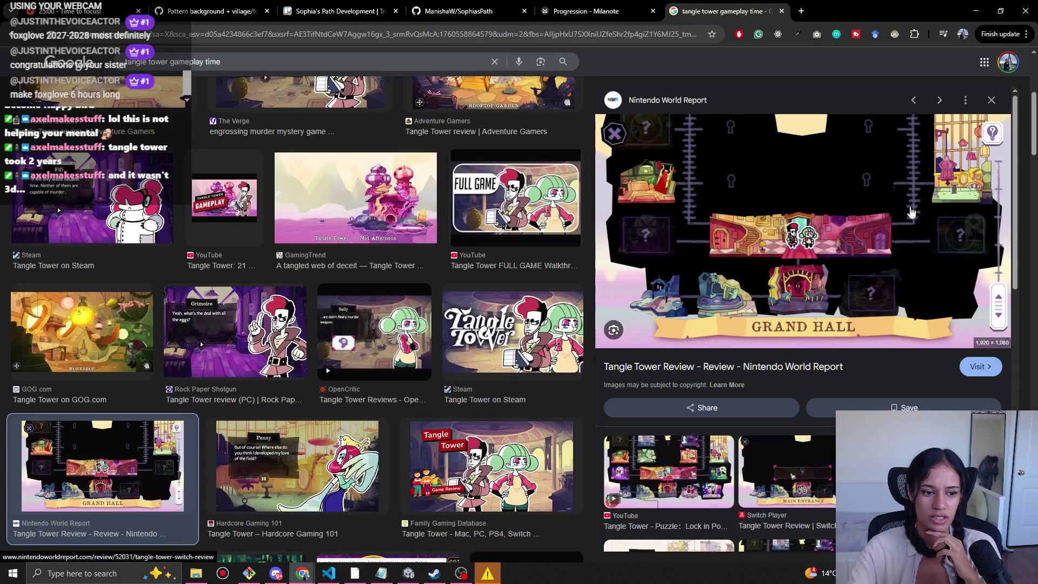
pyautogui.middleClick(714, 6)
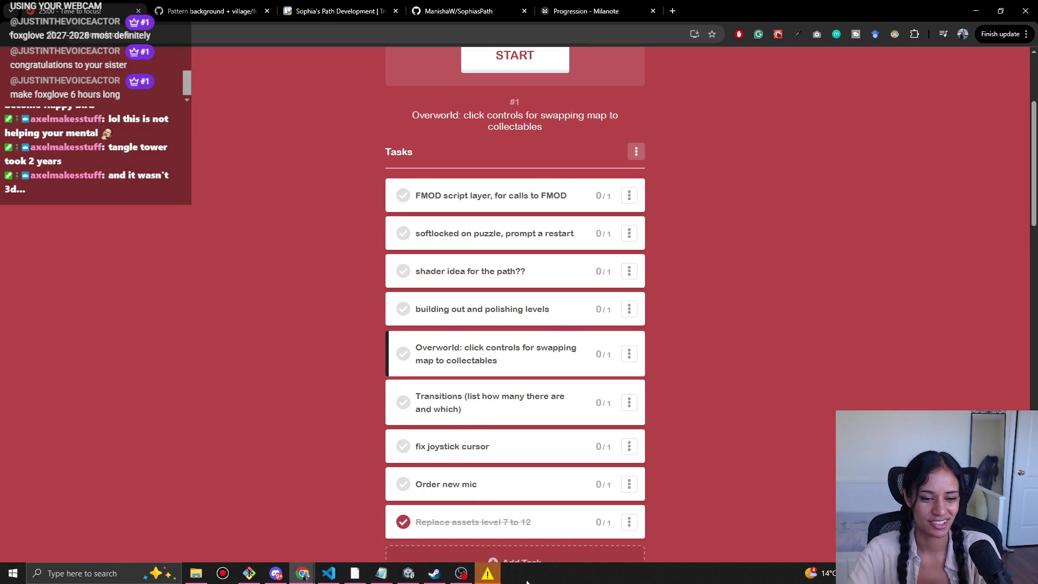
# Cancel the failed VS Code installation and minimize Chrome to reveal Unity.
pyautogui.click(486, 572)
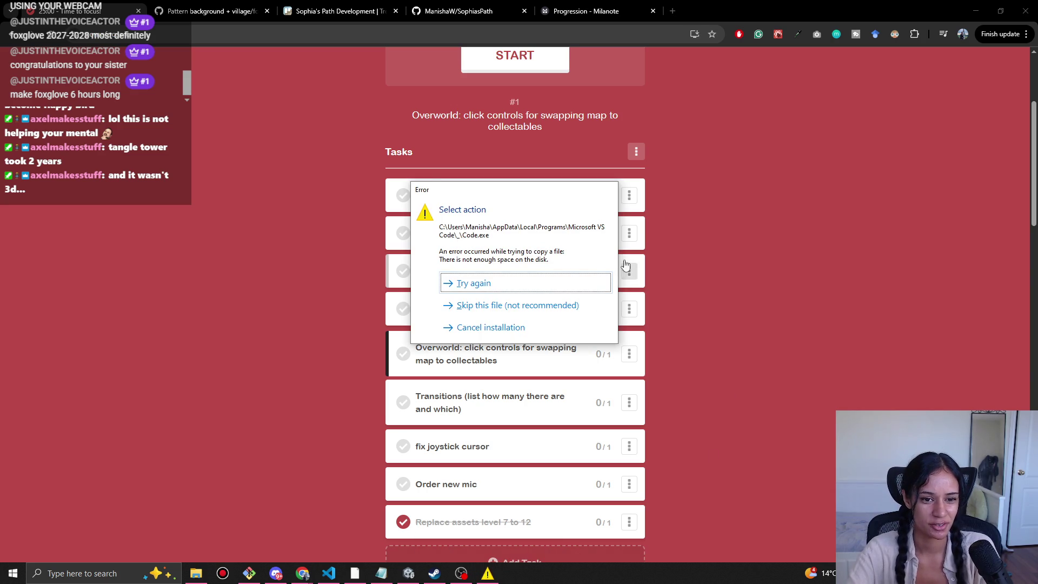
pyautogui.click(553, 325)
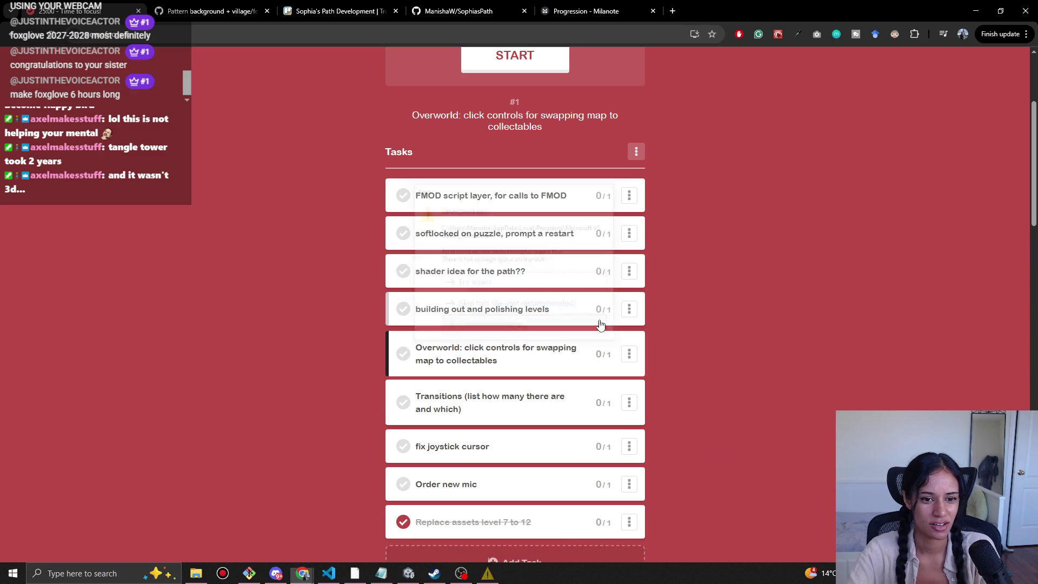
pyautogui.click(979, 5)
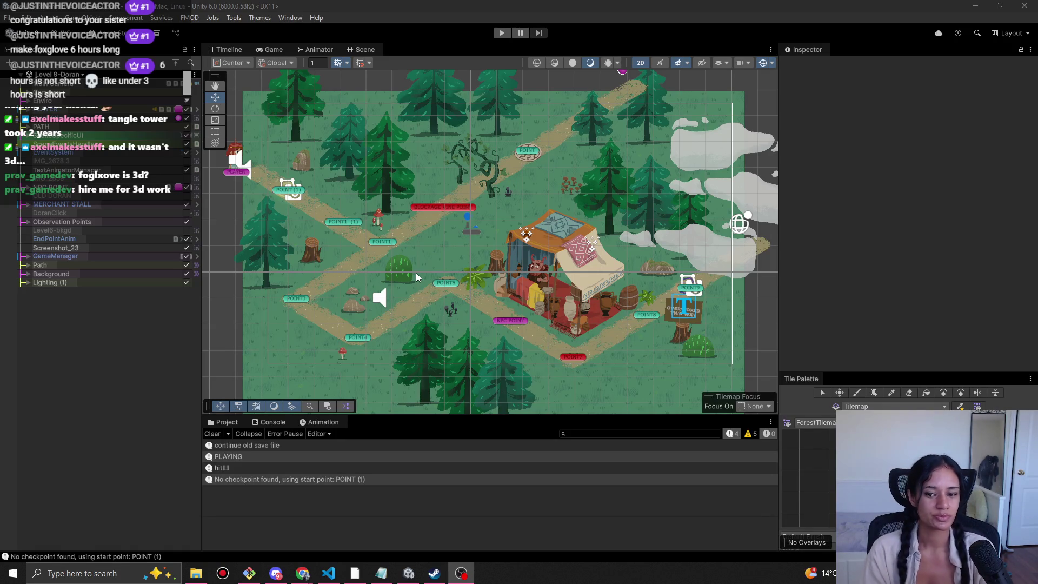
# Playtest Level 9-Doran, walking to the merchant tent and reading its dialogue, then bring Notepad forward.
pyautogui.click(499, 35)
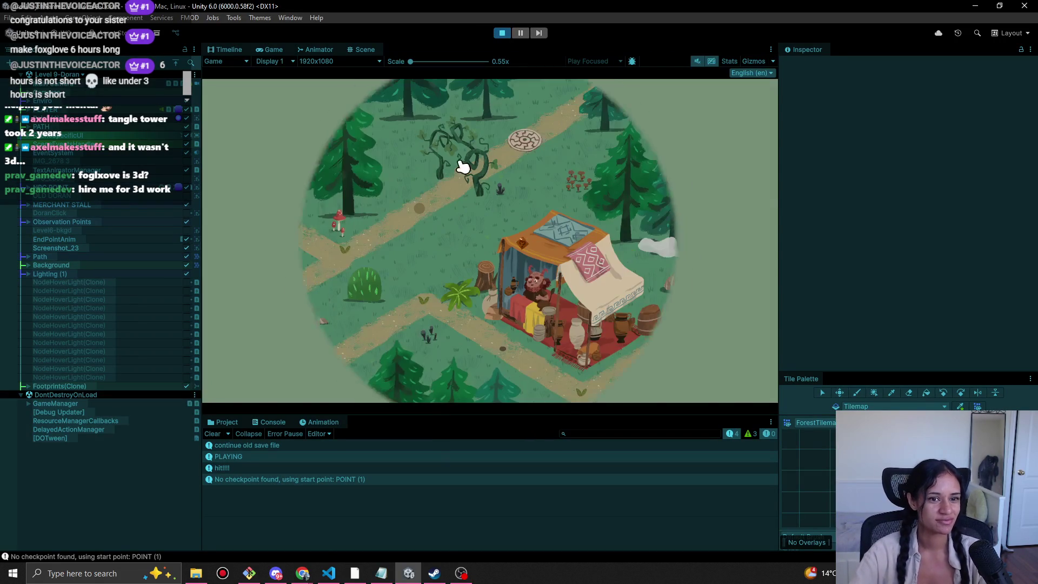
pyautogui.click(308, 220)
pyautogui.click(336, 260)
pyautogui.click(273, 307)
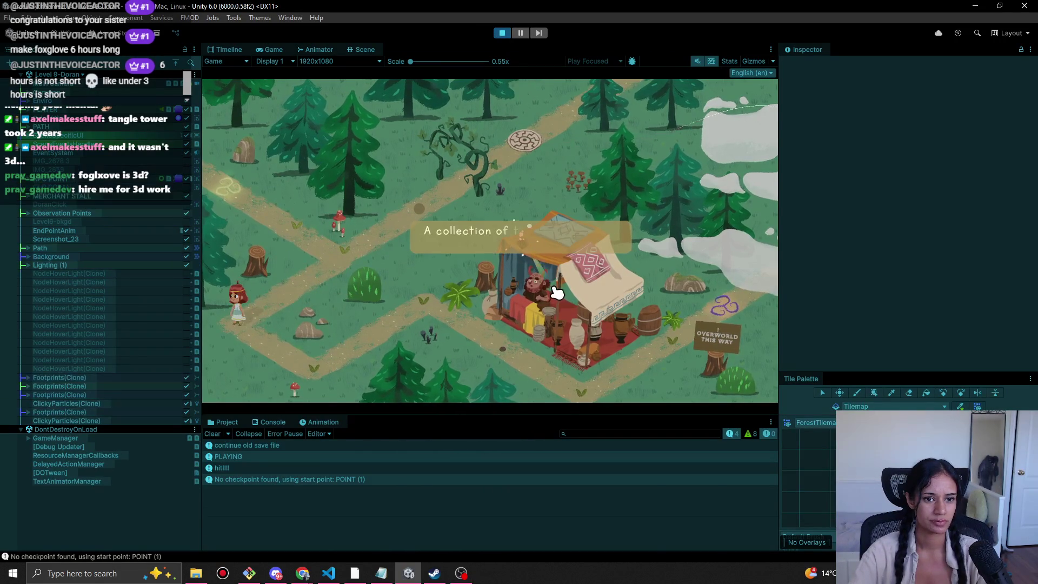
pyautogui.click(316, 365)
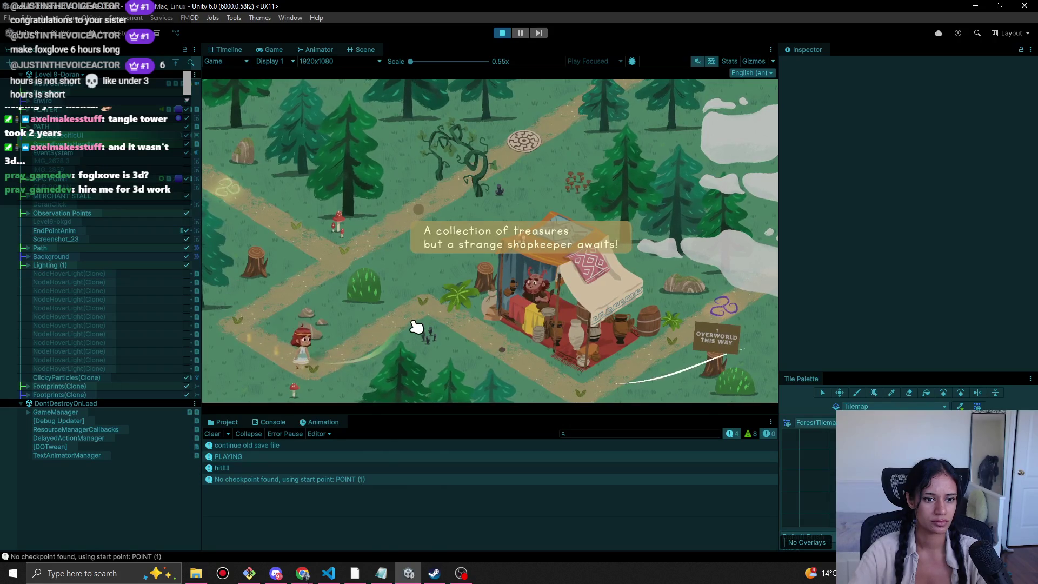
pyautogui.click(429, 301)
pyautogui.click(497, 355)
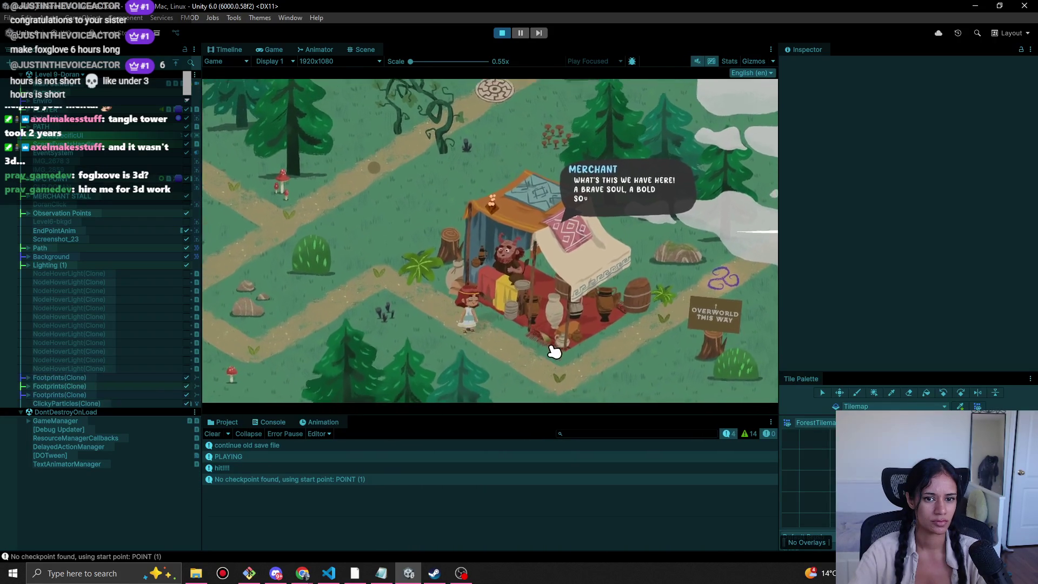
pyautogui.click(516, 325)
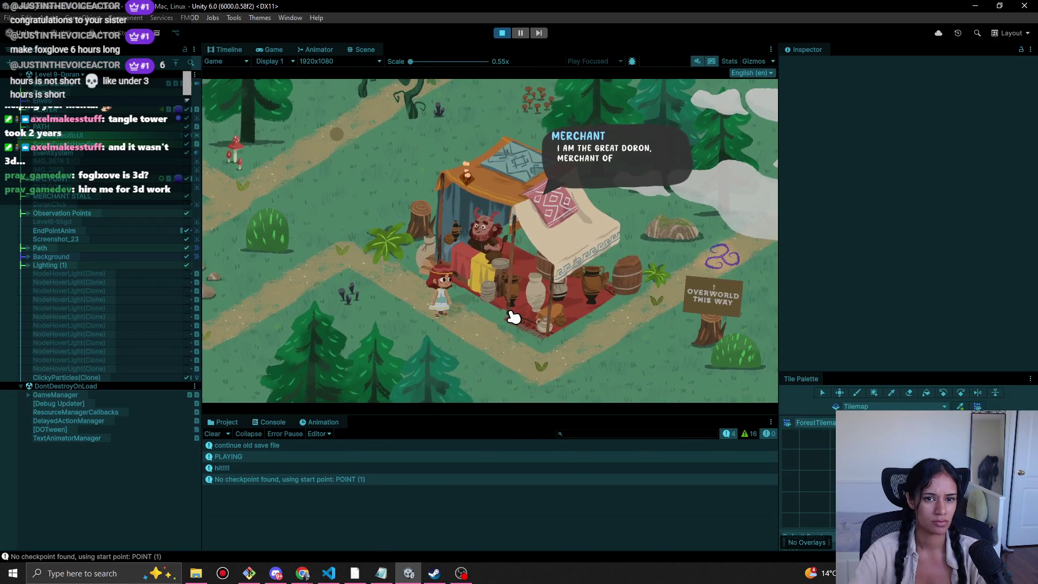
pyautogui.click(512, 317)
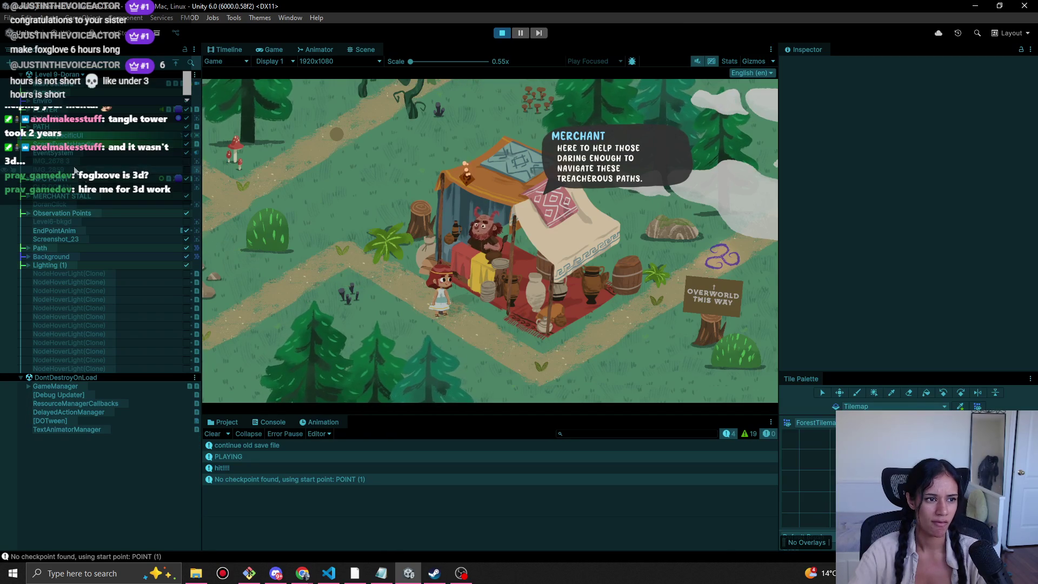
pyautogui.click(381, 572)
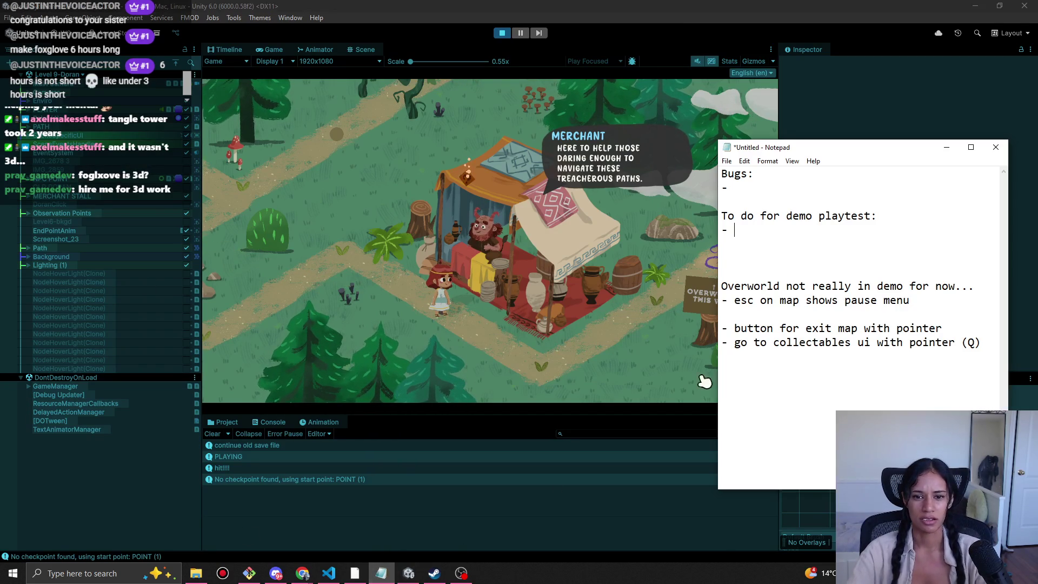
# Note 'play all the levels again to check' under Bugs, then continue the merchant's dialogue in Unity.
pyautogui.click(761, 193)
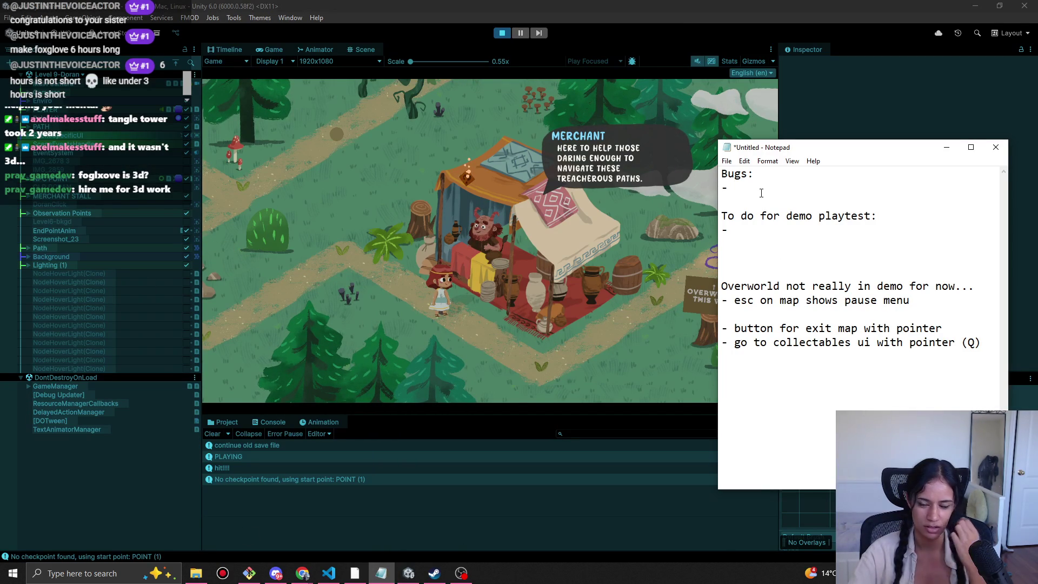
pyautogui.write('play')
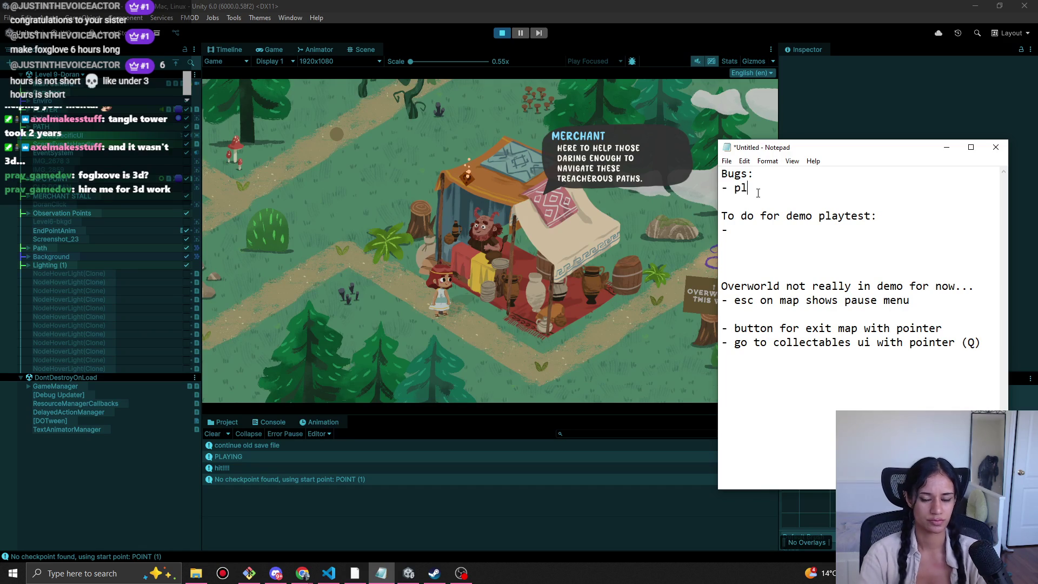
pyautogui.press('BackSpace')
pyautogui.press('BackSpace')
pyautogui.press('BackSpace')
pyautogui.write('y all the levels aga')
pyautogui.write('in to check')
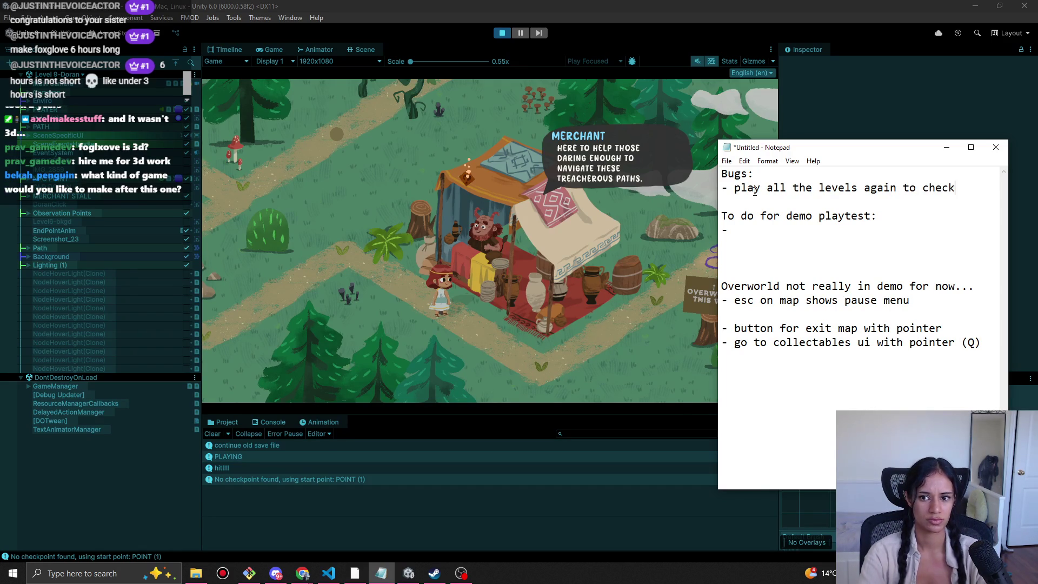
pyautogui.click(622, 264)
pyautogui.click(616, 263)
pyautogui.click(600, 265)
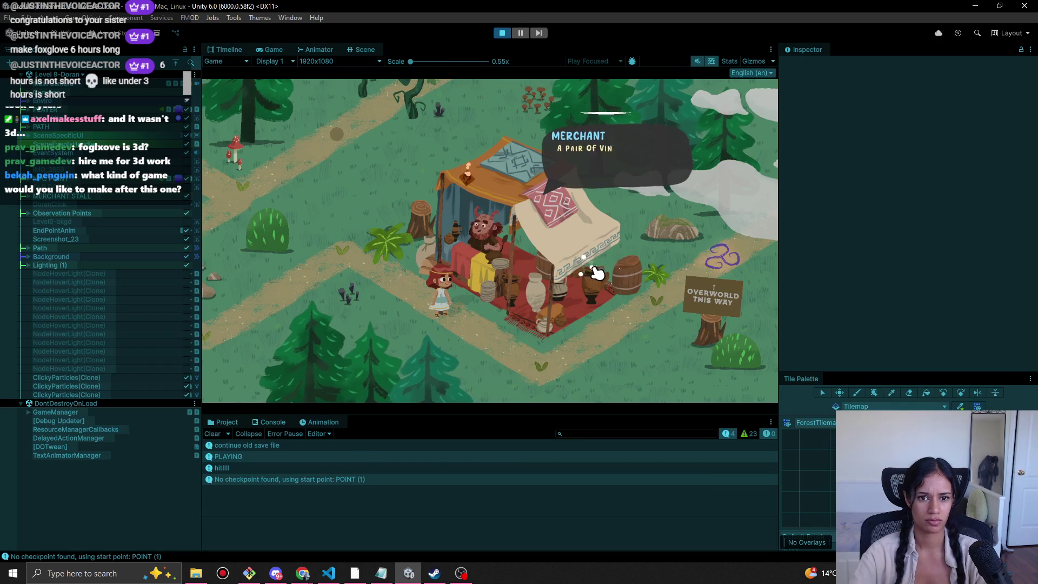
# Advance the merchant's dialogue through the badges request line and close it.
pyautogui.click(594, 269)
pyautogui.click(595, 270)
pyautogui.click(594, 271)
pyautogui.click(594, 270)
pyautogui.click(596, 271)
pyautogui.click(596, 271)
pyautogui.click(595, 271)
pyautogui.click(596, 272)
pyautogui.click(595, 272)
pyautogui.click(597, 273)
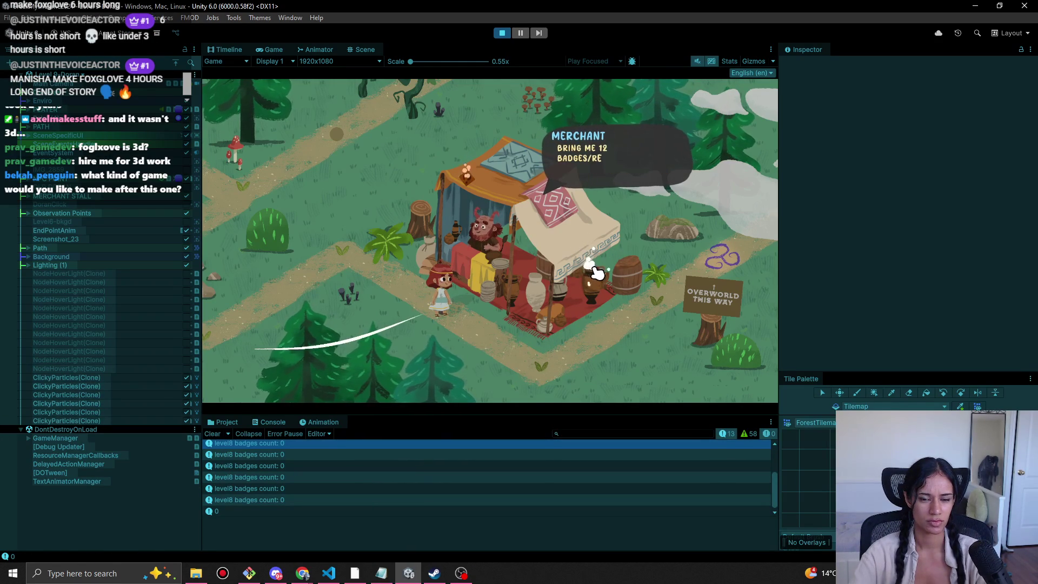
pyautogui.click(596, 275)
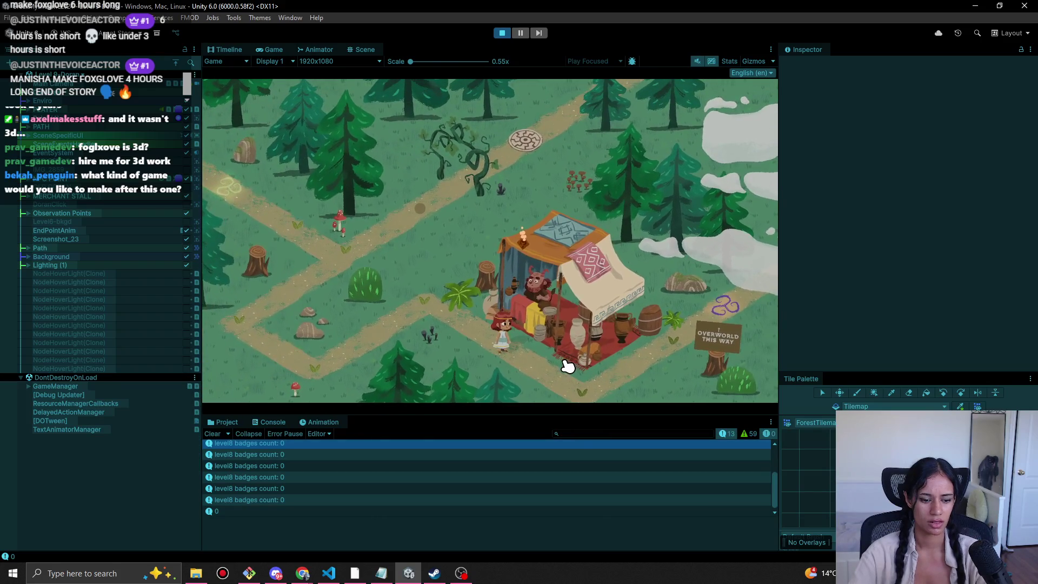
# Test opening the pause menu with Esc and choosing Resume Game repeatedly, then stop play mode.
pyautogui.press('Escape')
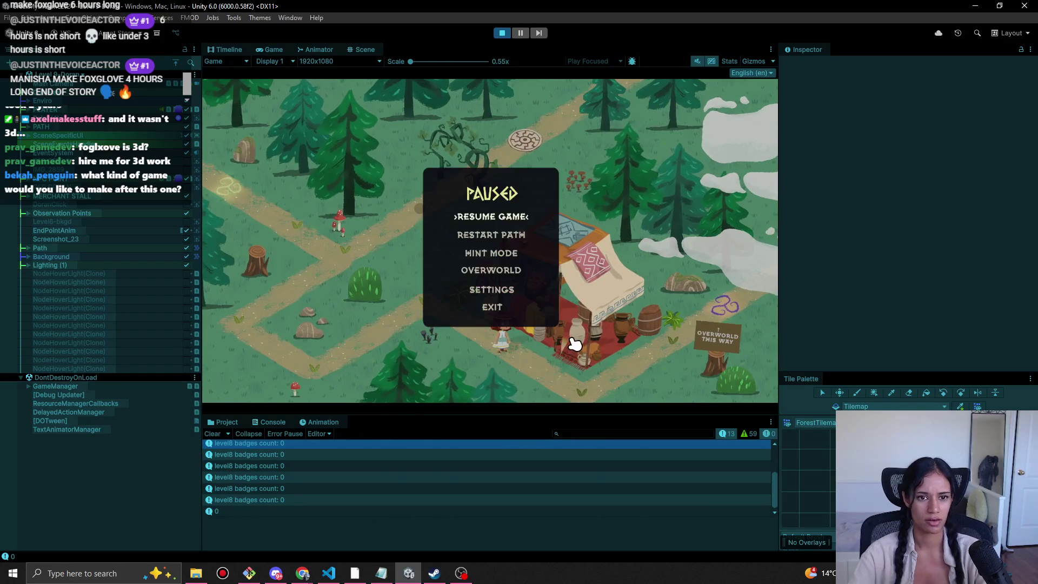
pyautogui.press('Escape')
pyautogui.press('Escape')
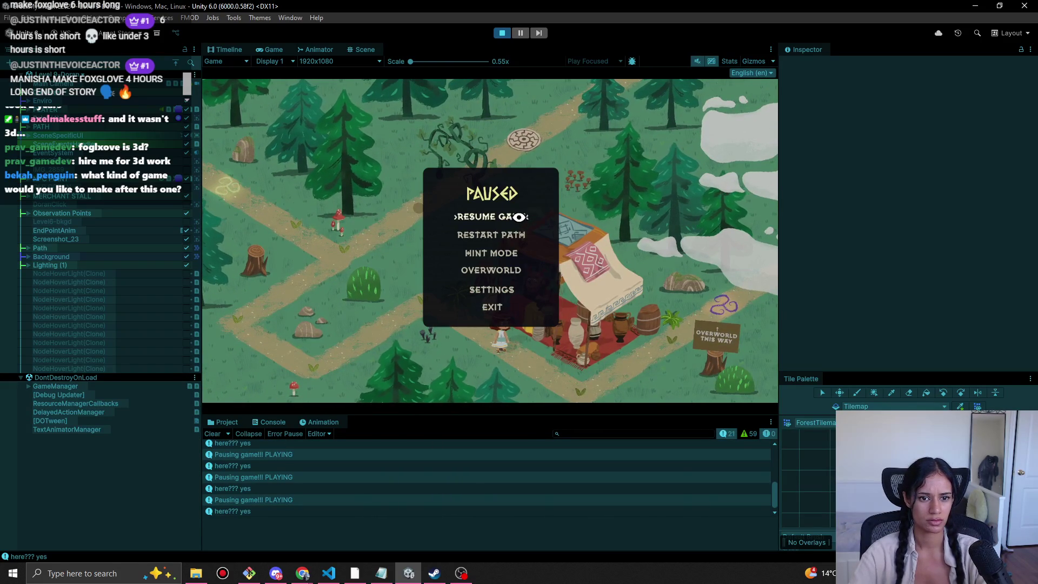
pyautogui.click(509, 221)
pyautogui.press('Escape')
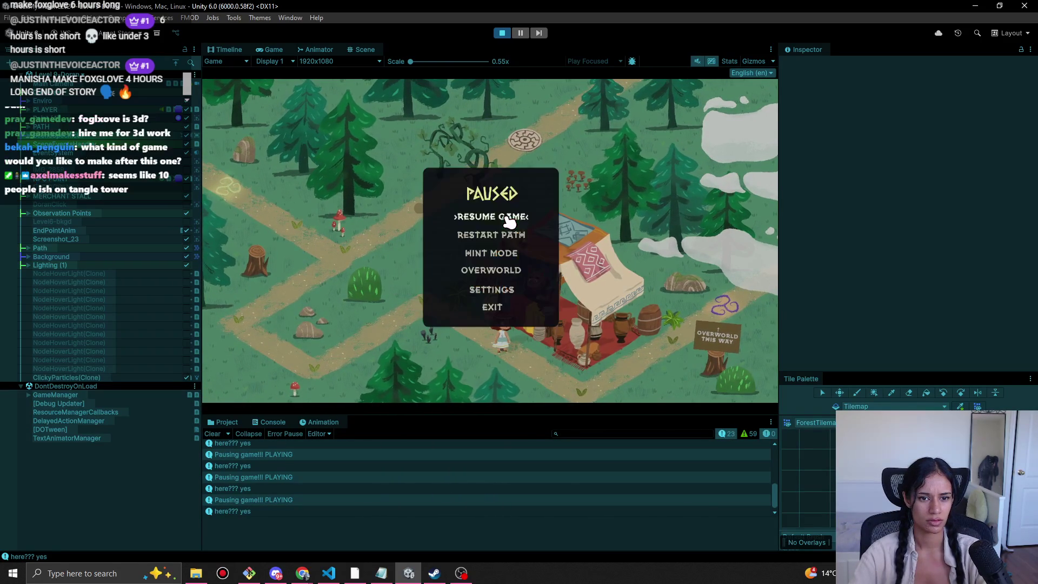
pyautogui.click(509, 221)
pyautogui.press('Escape')
pyautogui.click(509, 221)
pyautogui.press('Escape')
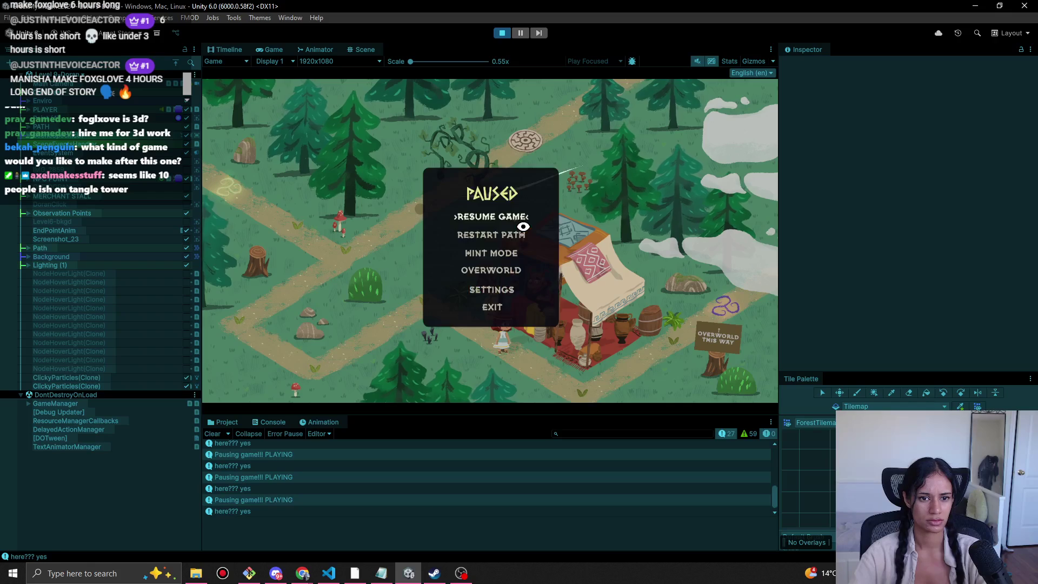
pyautogui.press('Escape')
pyautogui.press('Escape')
pyautogui.press('Escape')
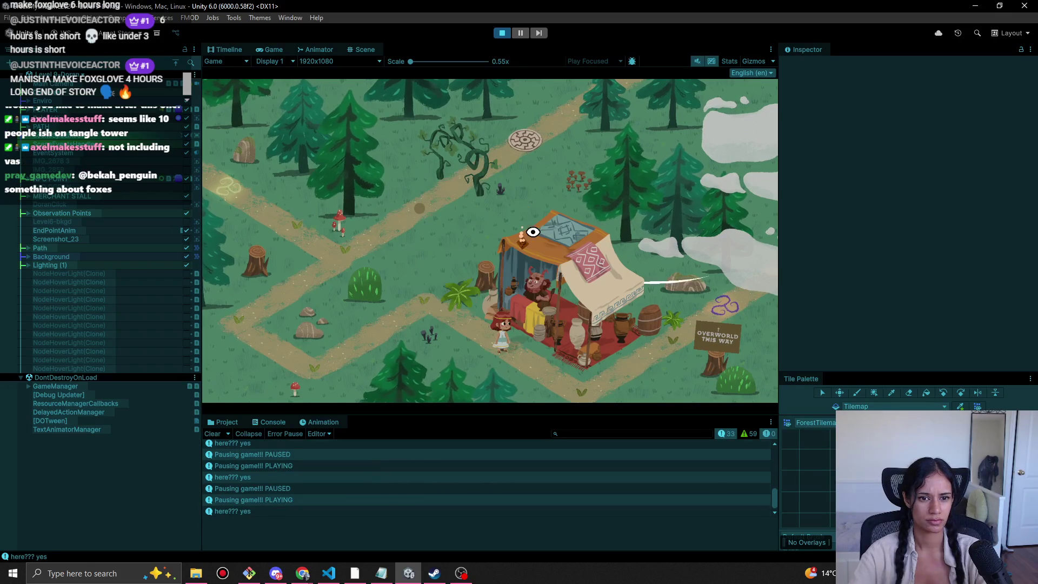
pyautogui.click(445, 303)
pyautogui.press('Escape')
pyautogui.press('Escape')
pyautogui.press('Escape')
pyautogui.click(528, 222)
pyautogui.press('Escape')
pyautogui.press('Escape')
pyautogui.press('Escape')
pyautogui.press('Escape')
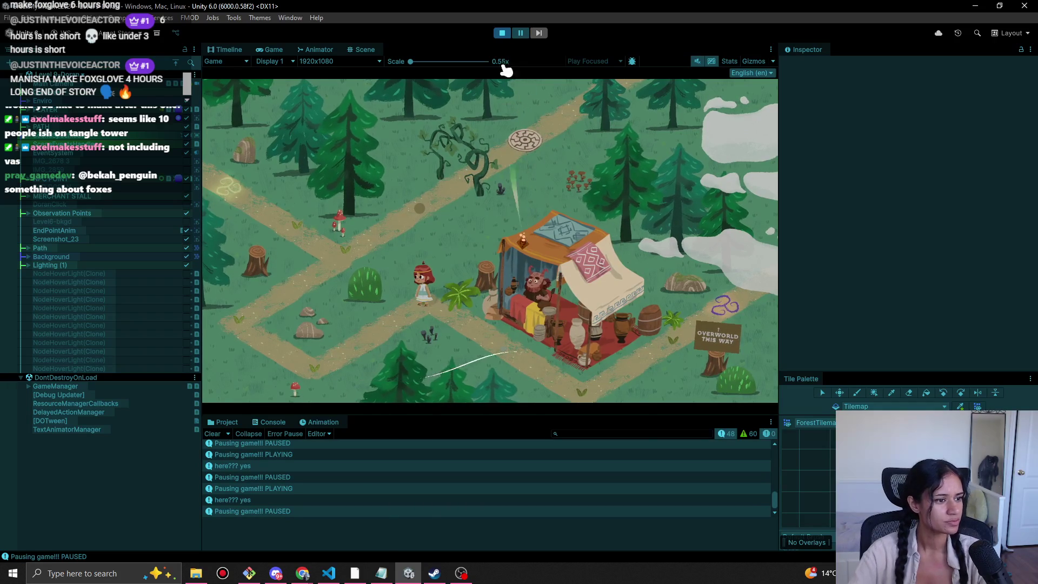
pyautogui.click(502, 34)
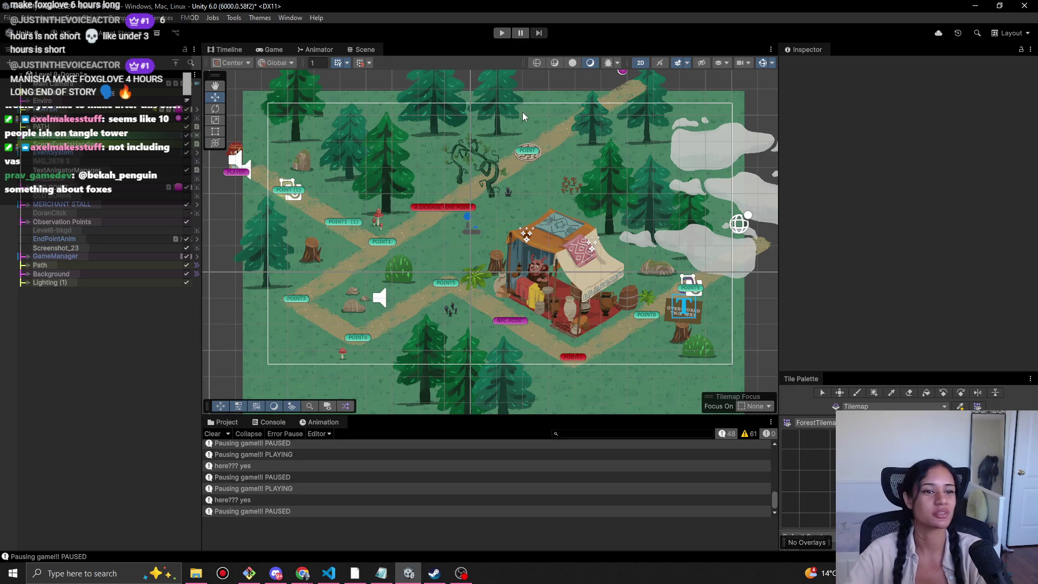
# Restart the Level 9-Doran forest playtest so the character spawns at start point POINT (1).
pyautogui.click(501, 39)
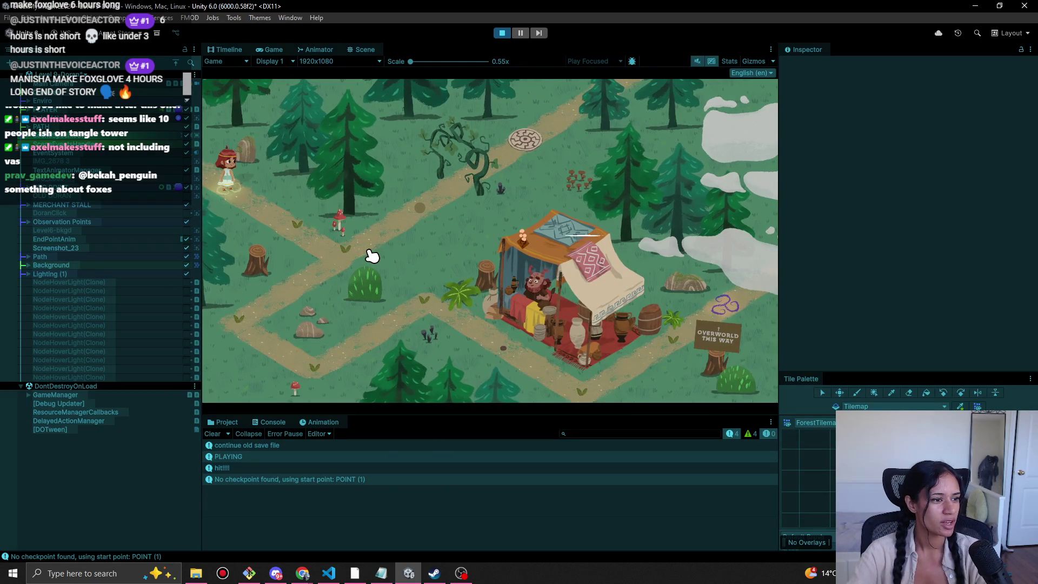
# Walk the character down the left paths to the merchant stall, then stop the playtest.
pyautogui.click(323, 238)
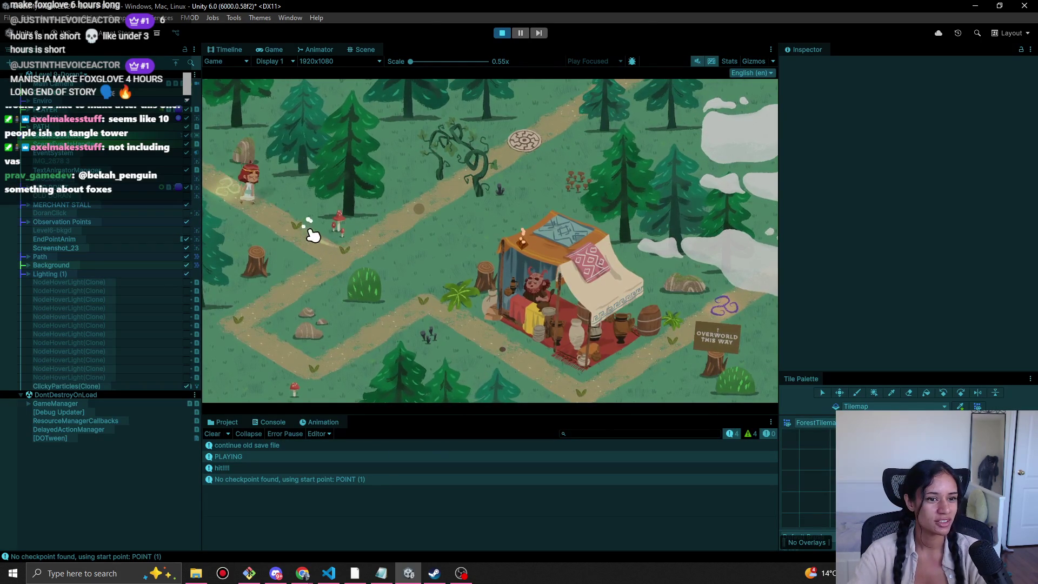
pyautogui.click(337, 259)
pyautogui.click(229, 322)
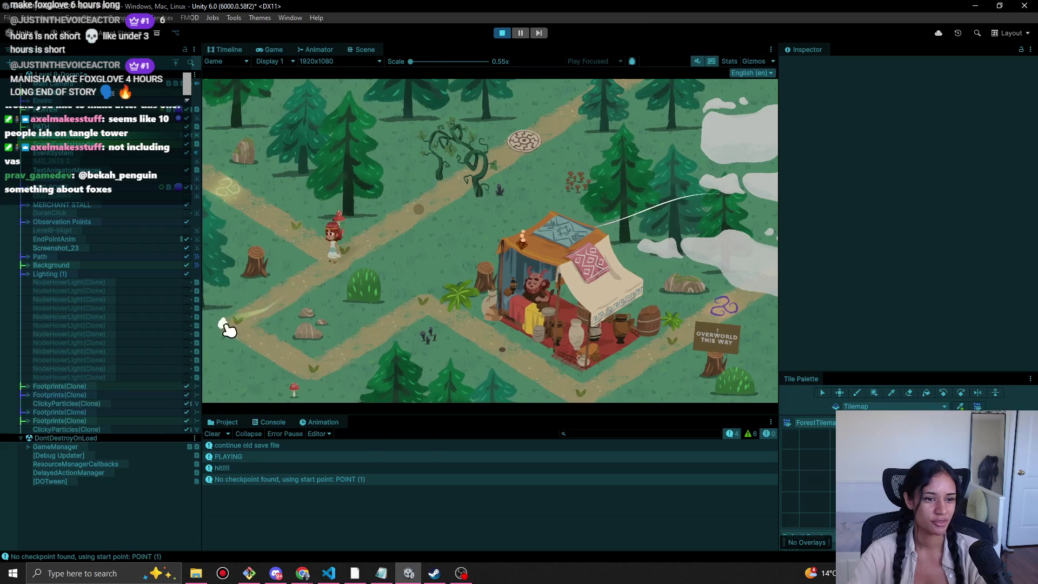
pyautogui.click(314, 364)
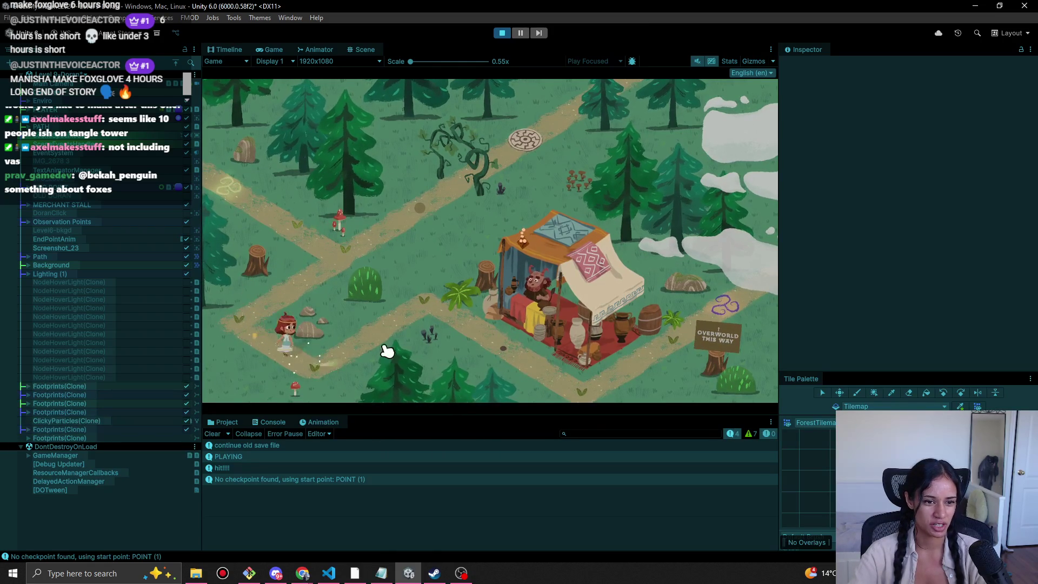
pyautogui.click(426, 297)
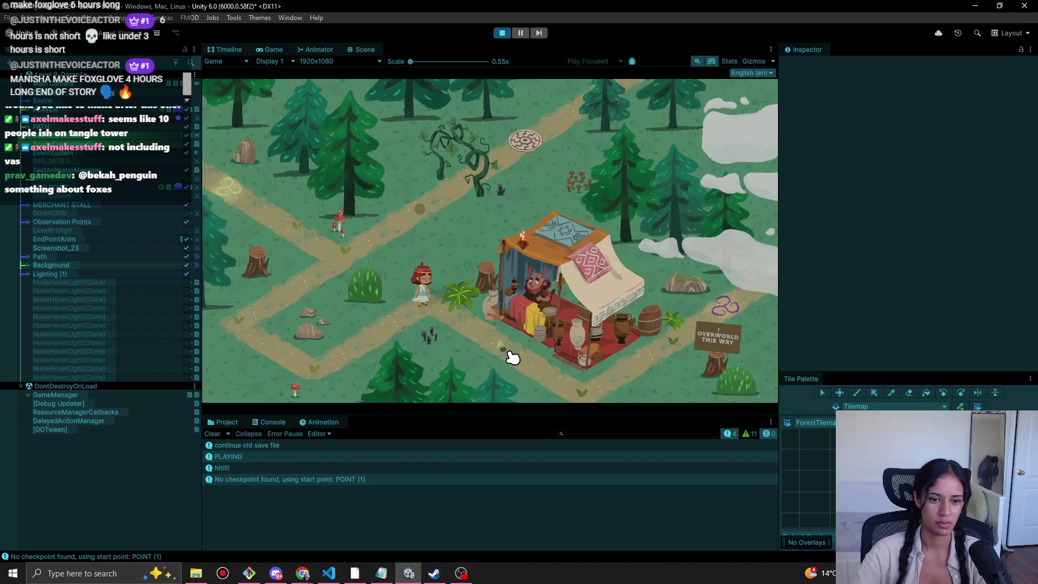
pyautogui.click(505, 353)
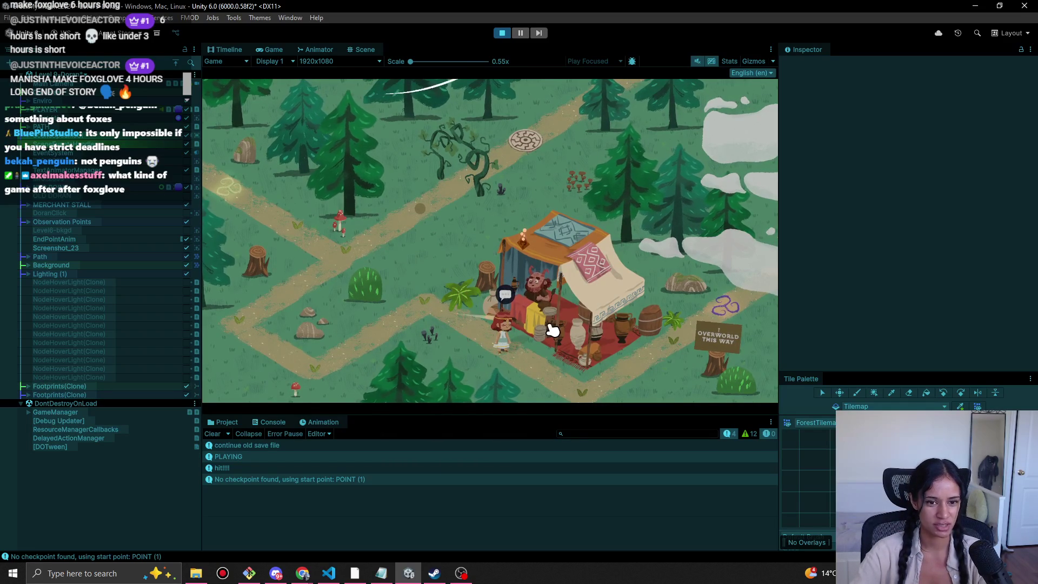
pyautogui.click(502, 33)
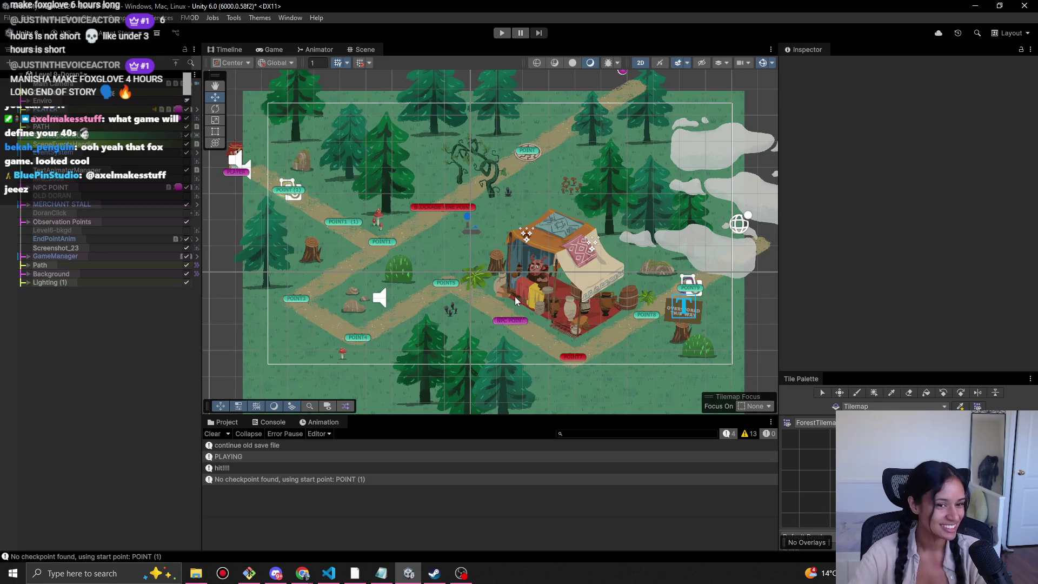
pyautogui.scroll(1, 454, 305)
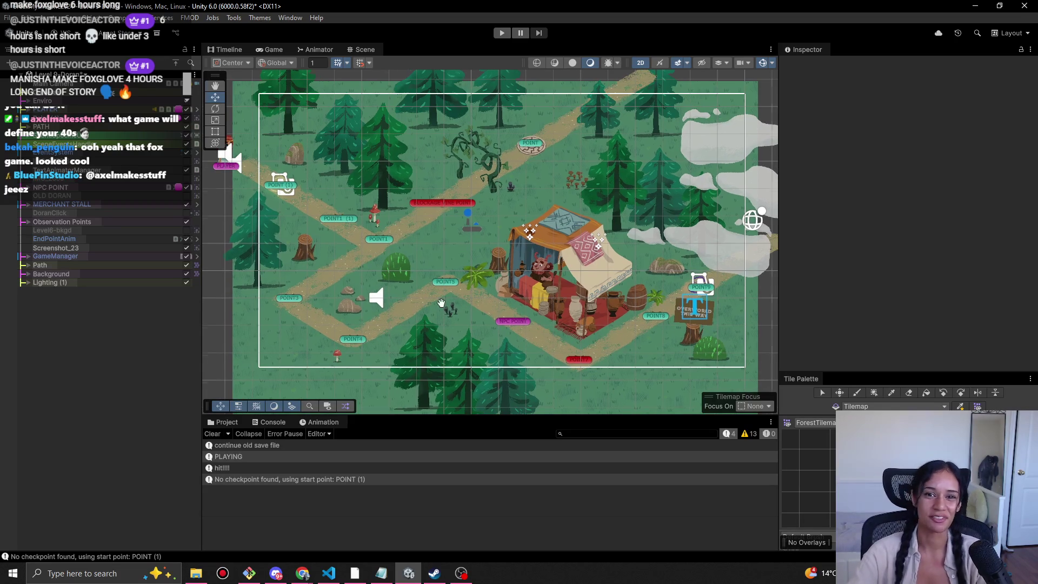
pyautogui.scroll(-2, 449, 305)
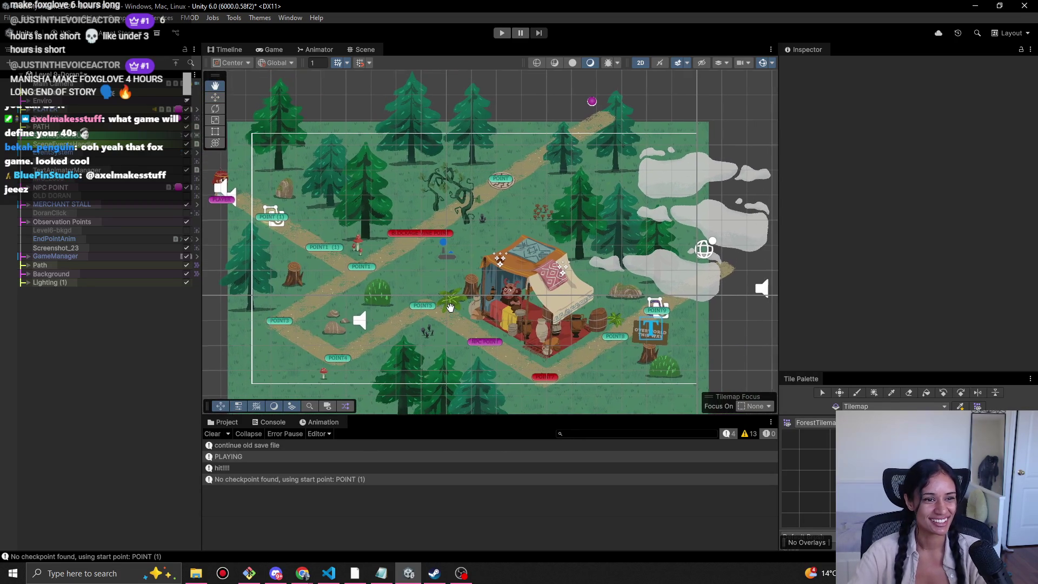
pyautogui.scroll(2, 453, 307)
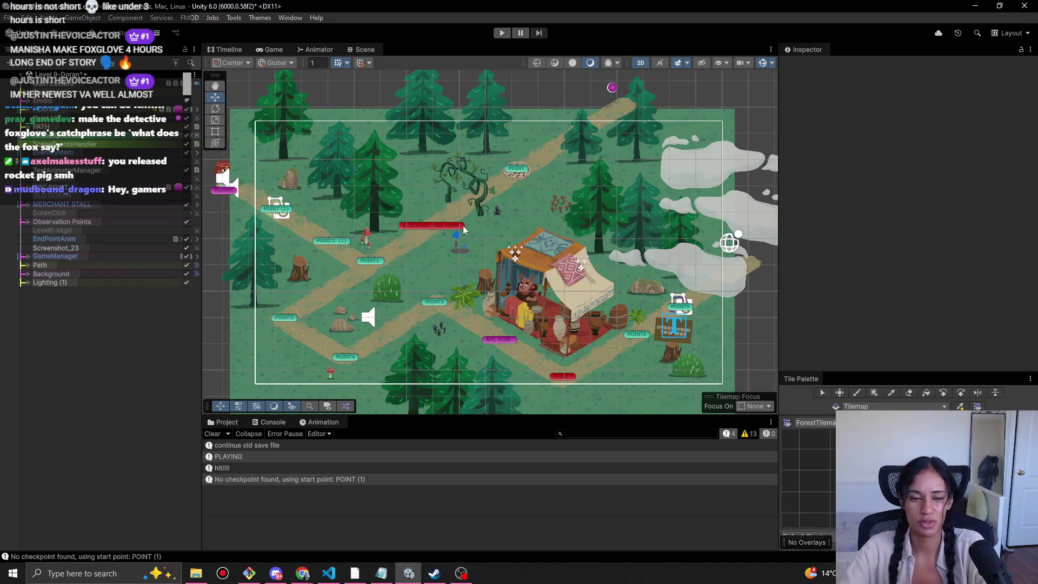
# Start the playtest, walk the character from the start to the lower-left path, then stop with Ctrl+P.
pyautogui.click(502, 33)
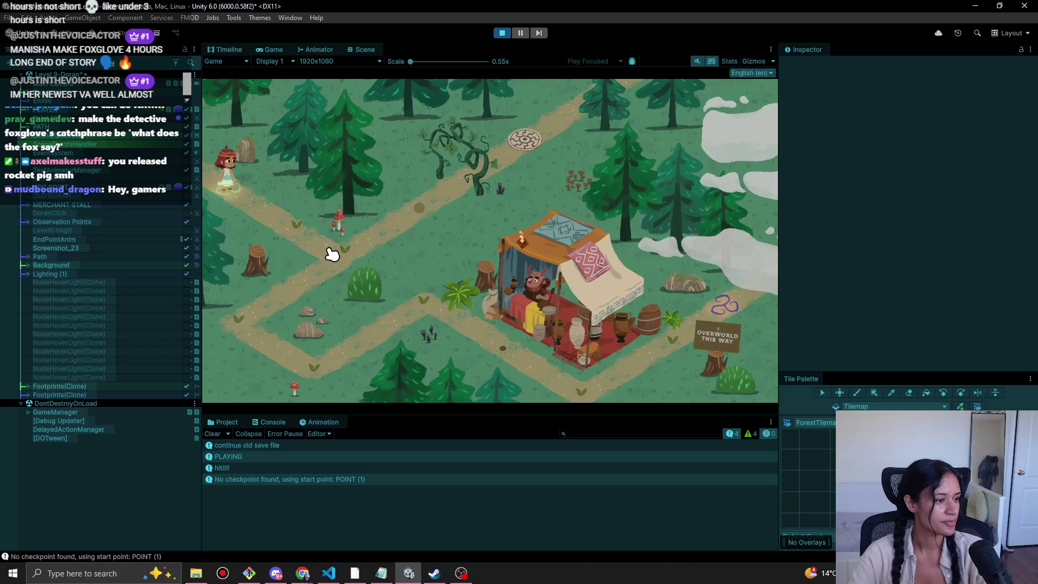
pyautogui.click(332, 254)
pyautogui.click(327, 251)
pyautogui.click(310, 240)
pyautogui.click(298, 237)
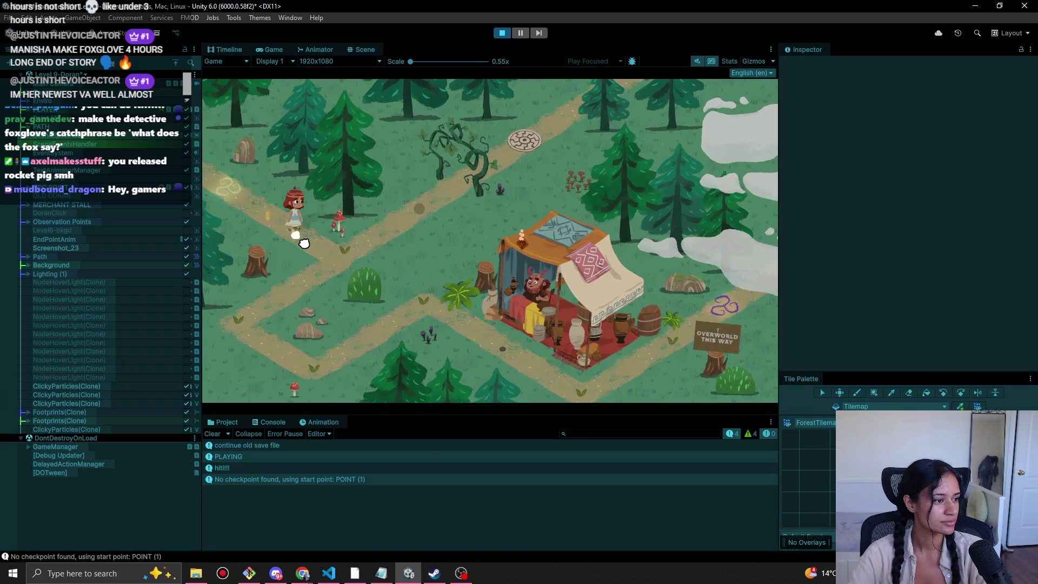
pyautogui.click(324, 261)
pyautogui.click(282, 292)
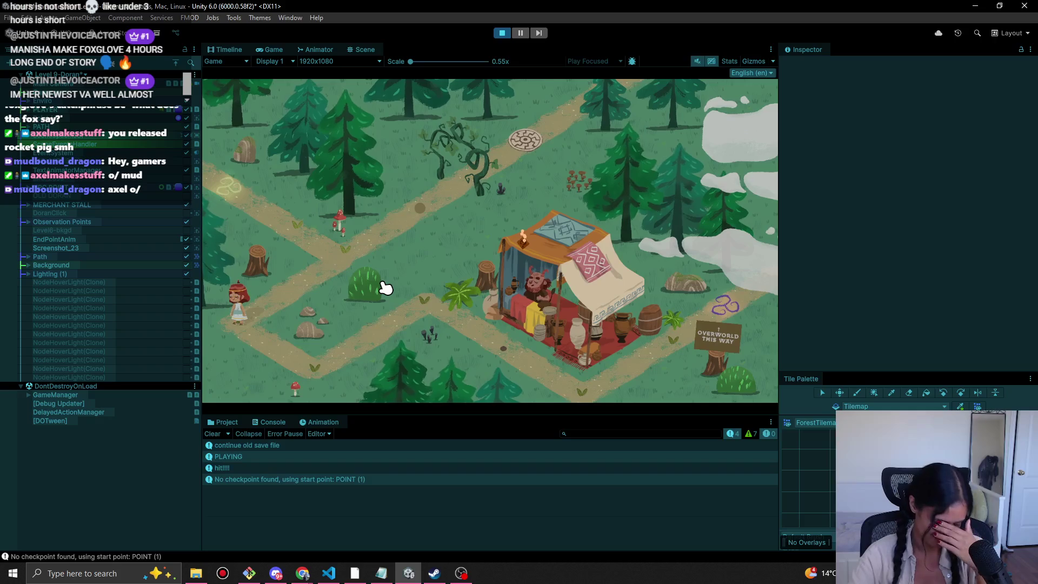
pyautogui.hotkey('ctrl', 'p')
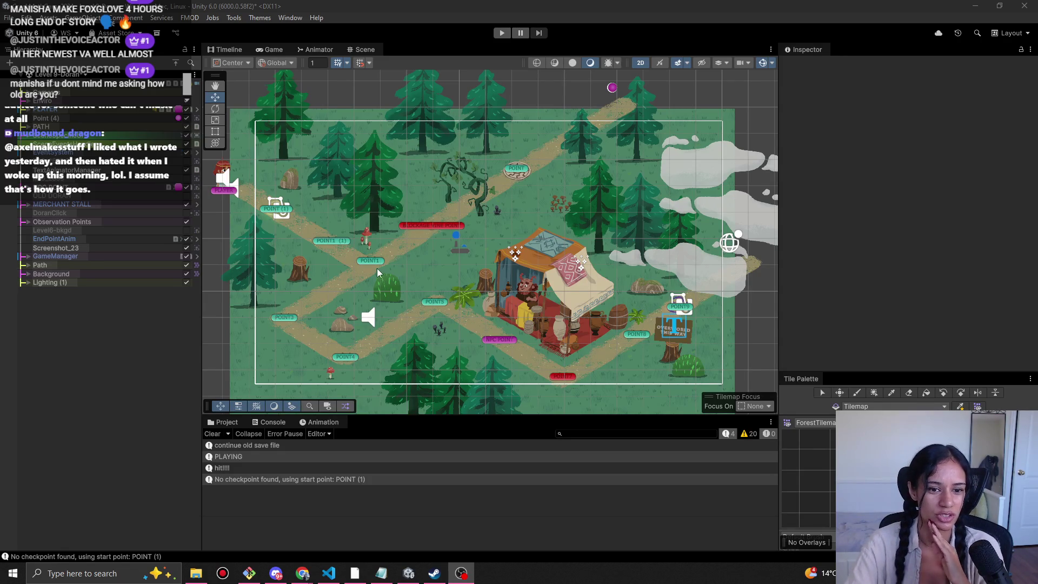
# Refocus the Unity editor, then launch Calculator via Windows search for 'calc'.
pyautogui.click(417, 241)
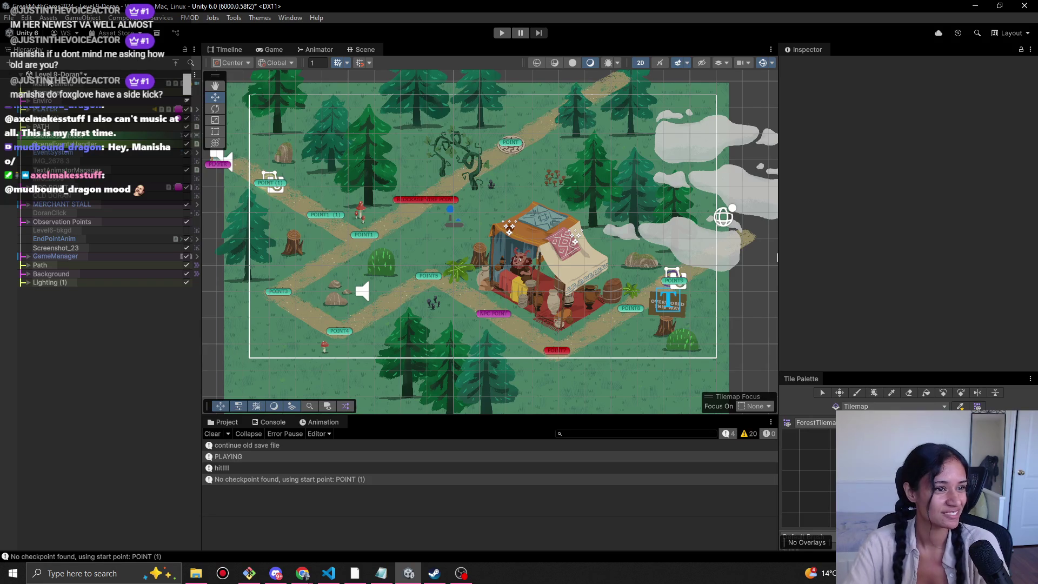
pyautogui.click(117, 576)
pyautogui.write('calc')
pyautogui.press('Return')
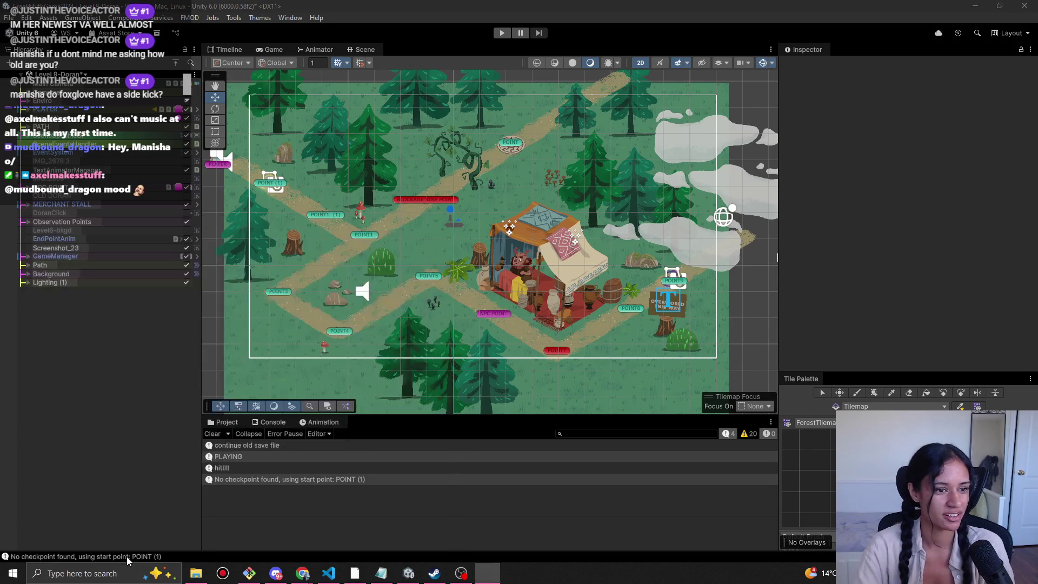
# Calculate 70 ÷ 12 in Calculator, then clear the result.
pyautogui.click(689, 331)
pyautogui.click(735, 438)
pyautogui.click(824, 283)
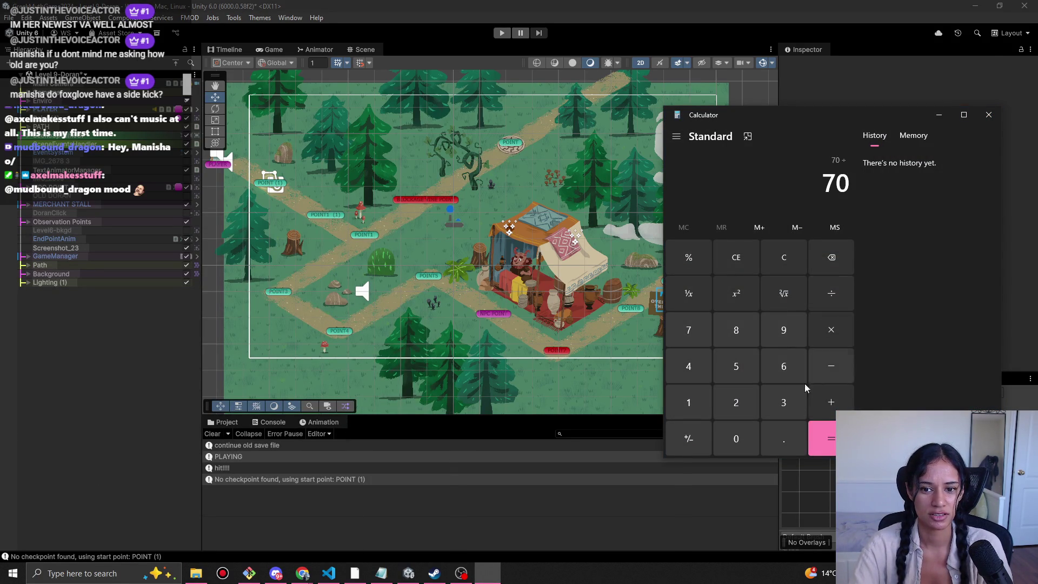
pyautogui.click(701, 407)
pyautogui.click(735, 402)
pyautogui.click(822, 424)
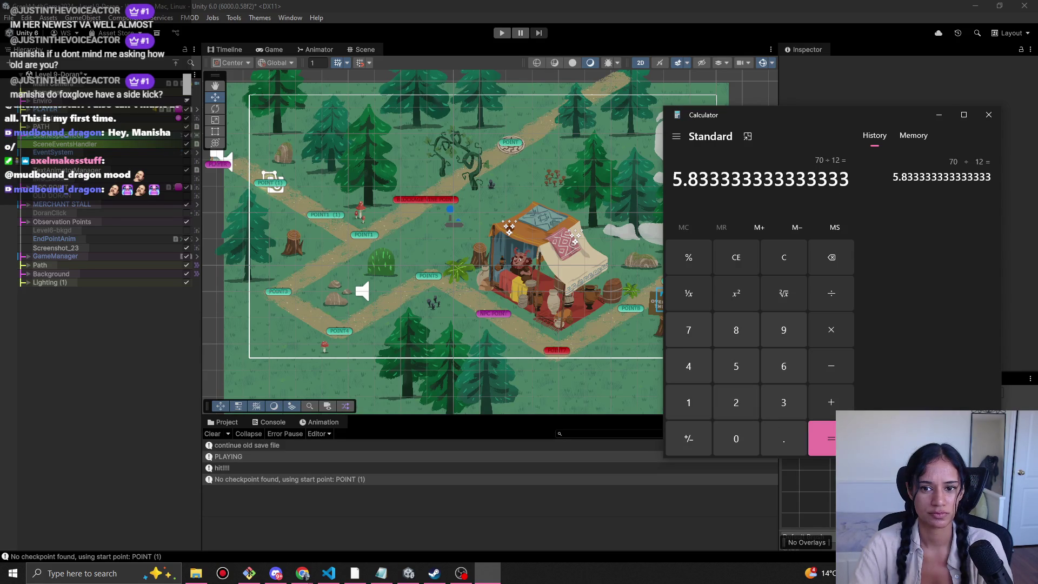
pyautogui.click(727, 262)
# Calculate 70 ÷ 5 = 14, clear the display, and close Calculator.
pyautogui.click(688, 330)
pyautogui.click(736, 436)
pyautogui.click(831, 293)
pyautogui.click(735, 366)
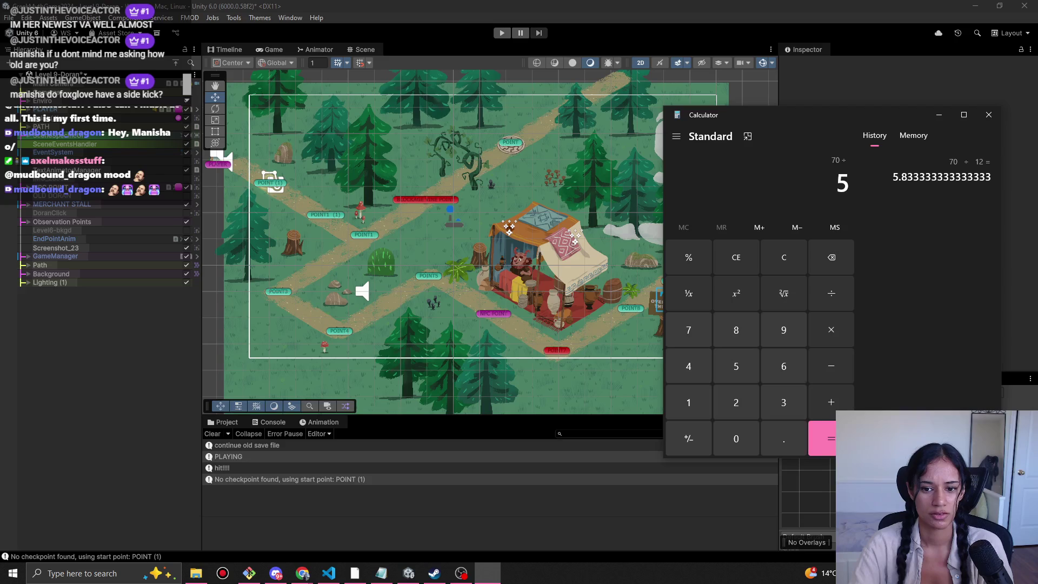
pyautogui.click(831, 438)
pyautogui.moveTo(861, 122); pyautogui.dragTo(841, 125)
pyautogui.click(721, 261)
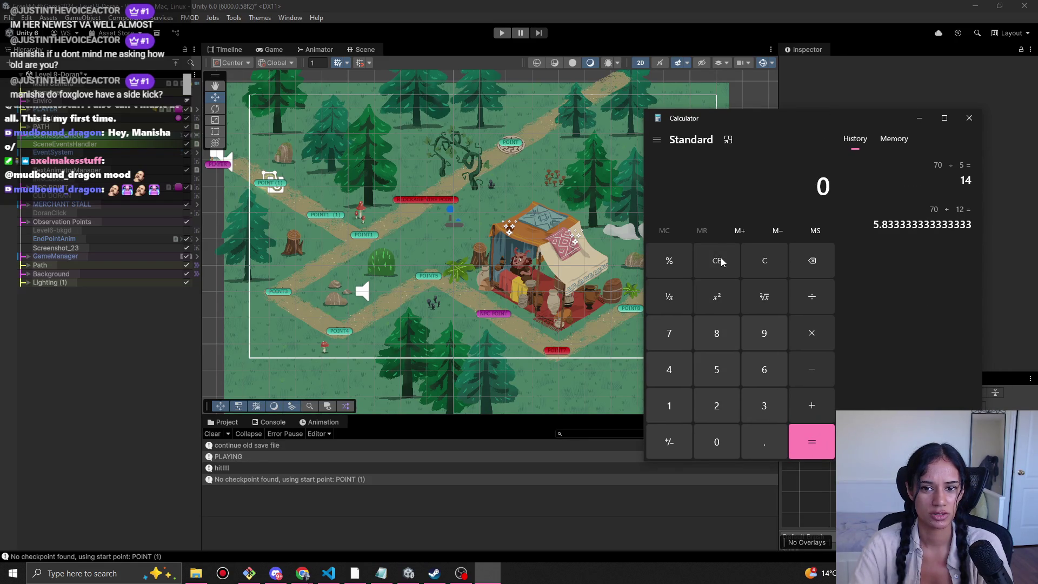
pyautogui.click(970, 120)
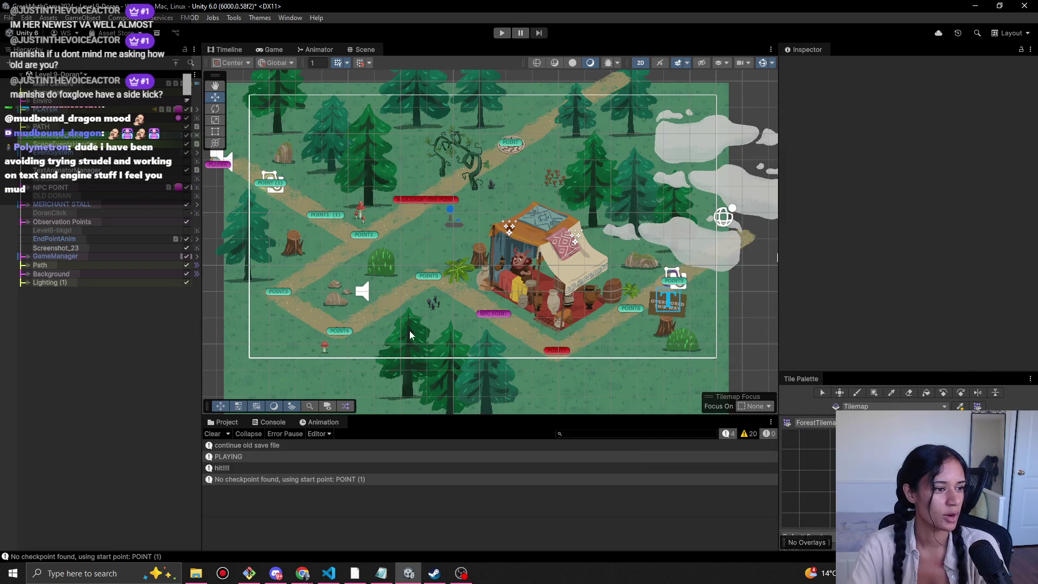
pyautogui.moveTo(203, 310)
pyautogui.mouseDown()
pyautogui.moveTo(243, 306)
pyautogui.moveTo(208, 303)
pyautogui.mouseUp()
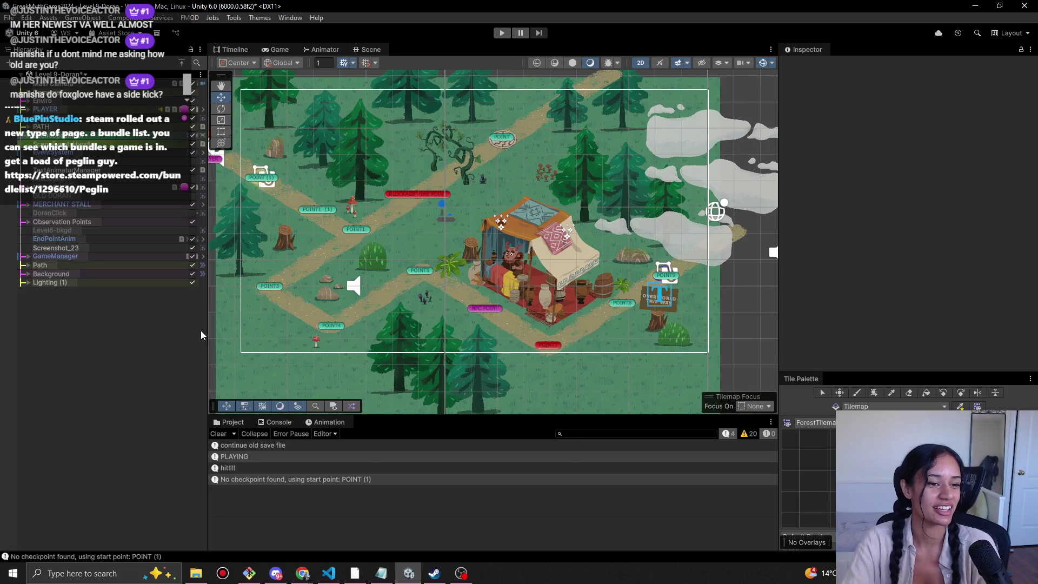
pyautogui.moveTo(268, 323); pyautogui.dragTo(289, 329)
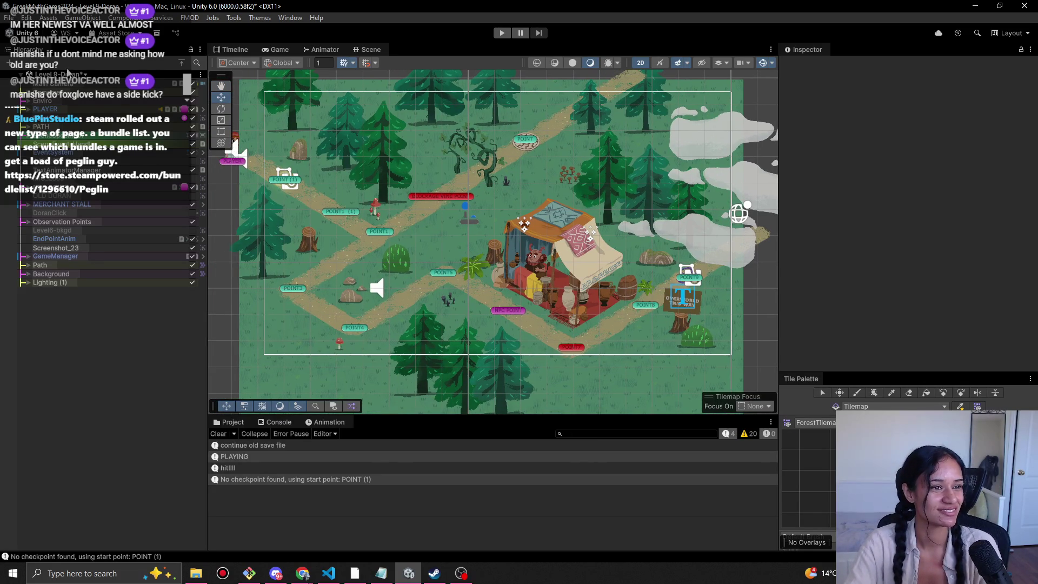
pyautogui.click(57, 75)
pyautogui.scroll(-8, 80, 226)
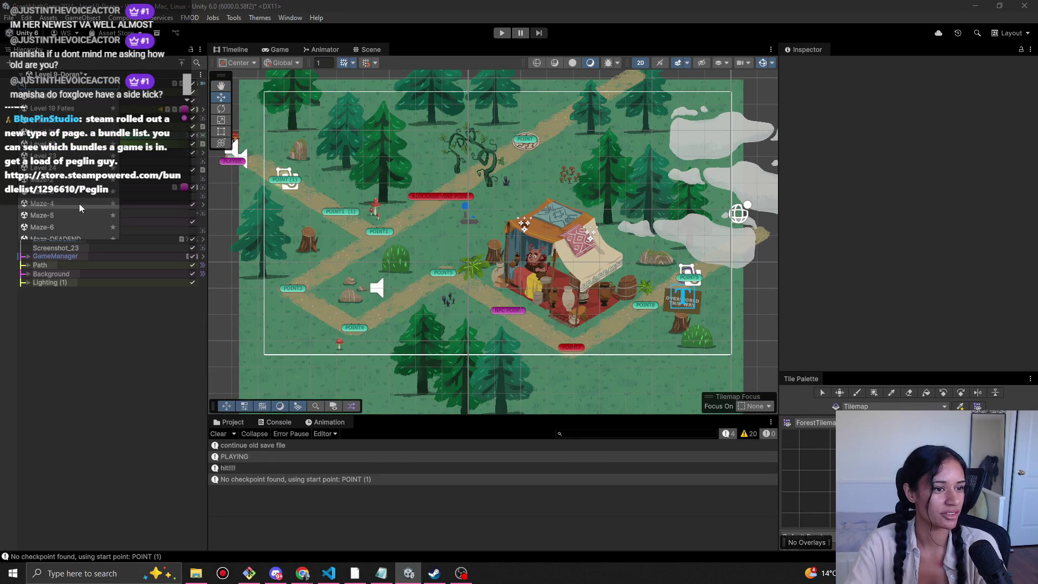
pyautogui.scroll(-6, 85, 155)
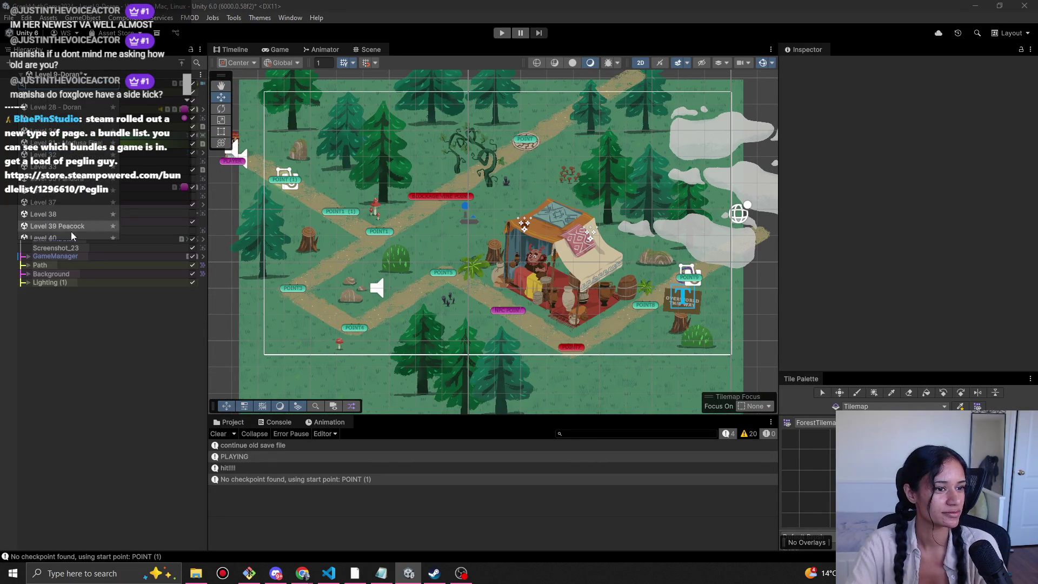
pyautogui.click(114, 350)
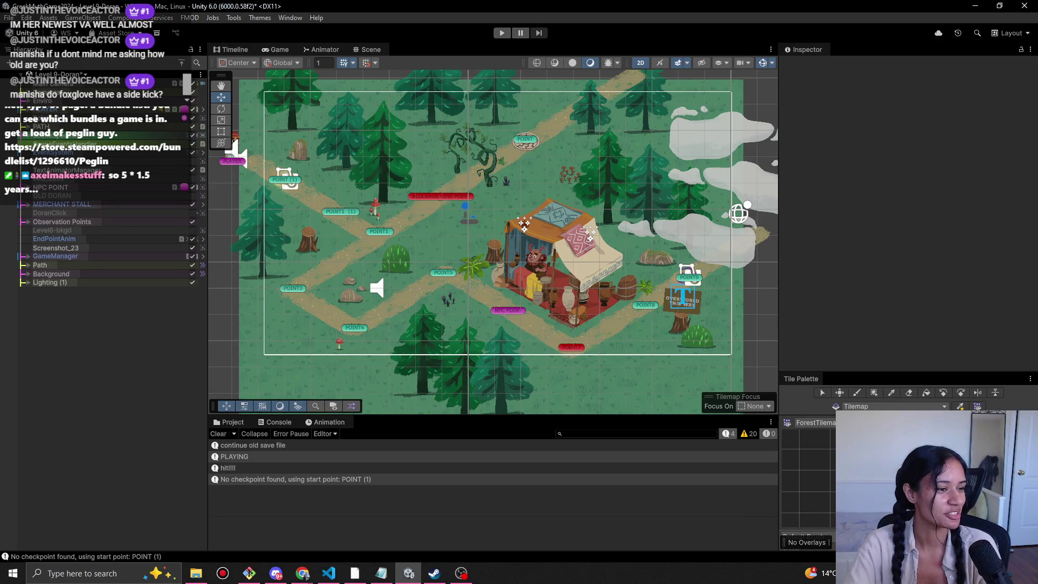
pyautogui.hotkey('alt', 'Tab')
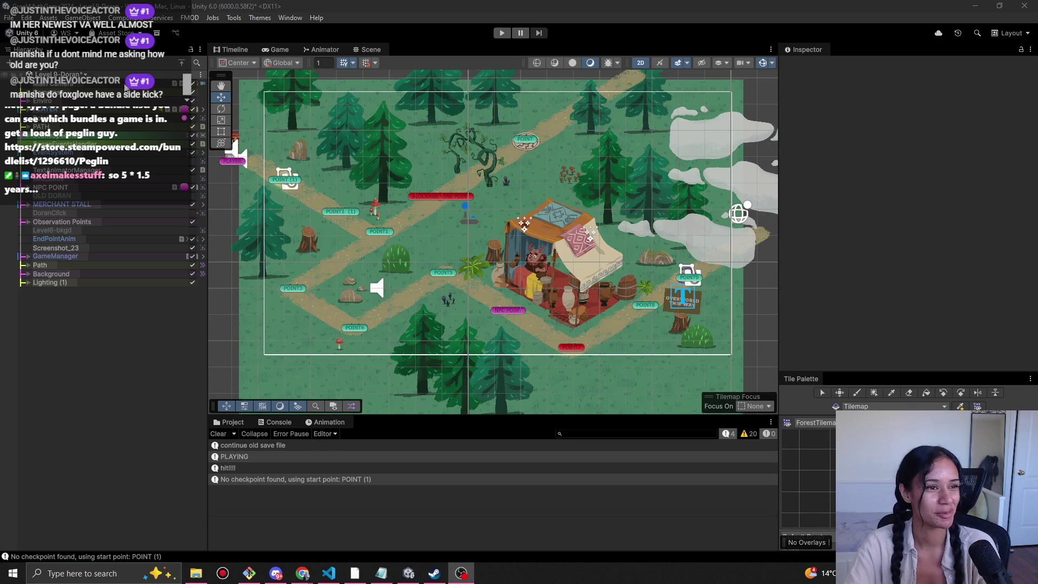
pyautogui.moveTo(382, 274)
pyautogui.mouseDown()
pyautogui.moveTo(429, 264)
pyautogui.moveTo(403, 274)
pyautogui.mouseUp()
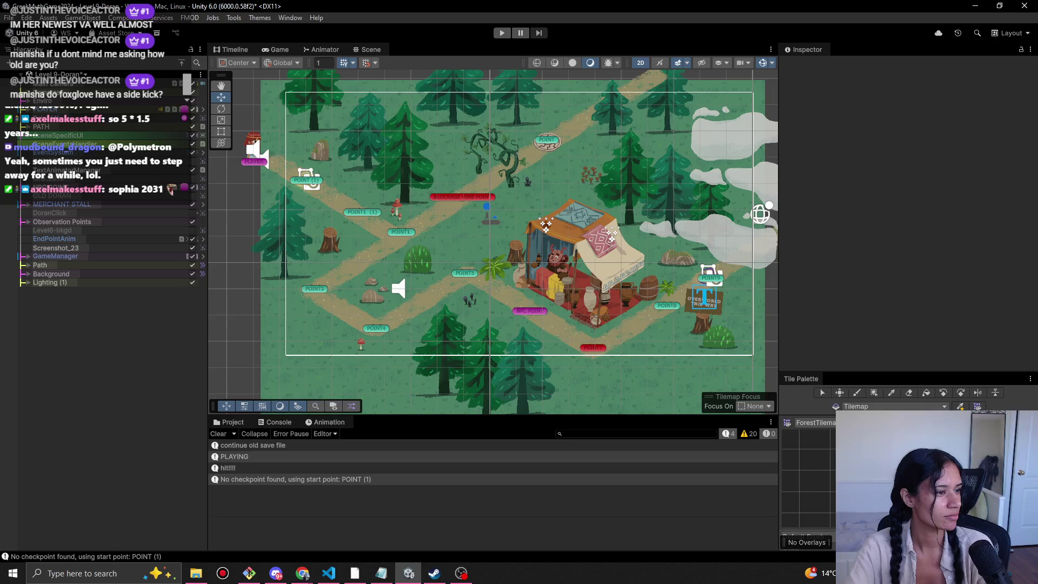
# Switch from Unity to the Chrome window with the '25:00 Time to focus!' task list.
pyautogui.hotkey('alt', 'Tab')
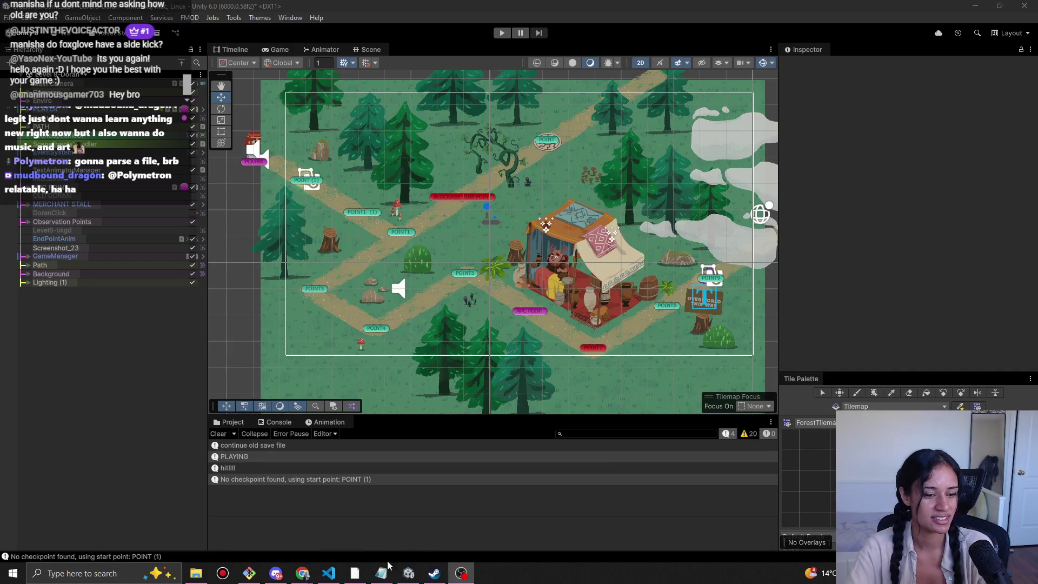
pyautogui.moveTo(302, 573)
pyautogui.click(281, 533)
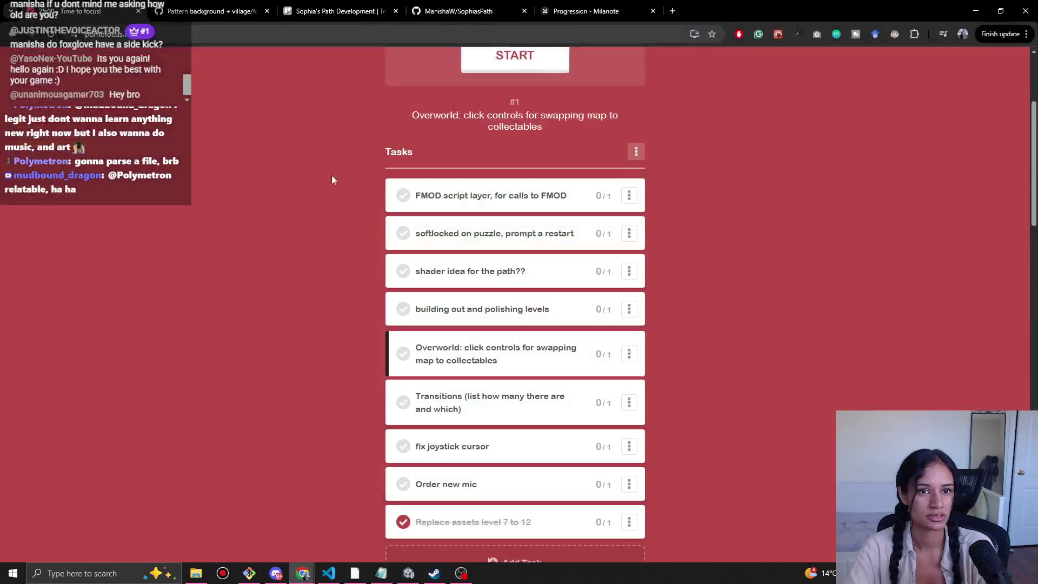
# Load wannibestudios.com in a new tab and scroll down its page.
pyautogui.hotkey('ctrl', 't')
pyautogui.write('wannibestudios.com')
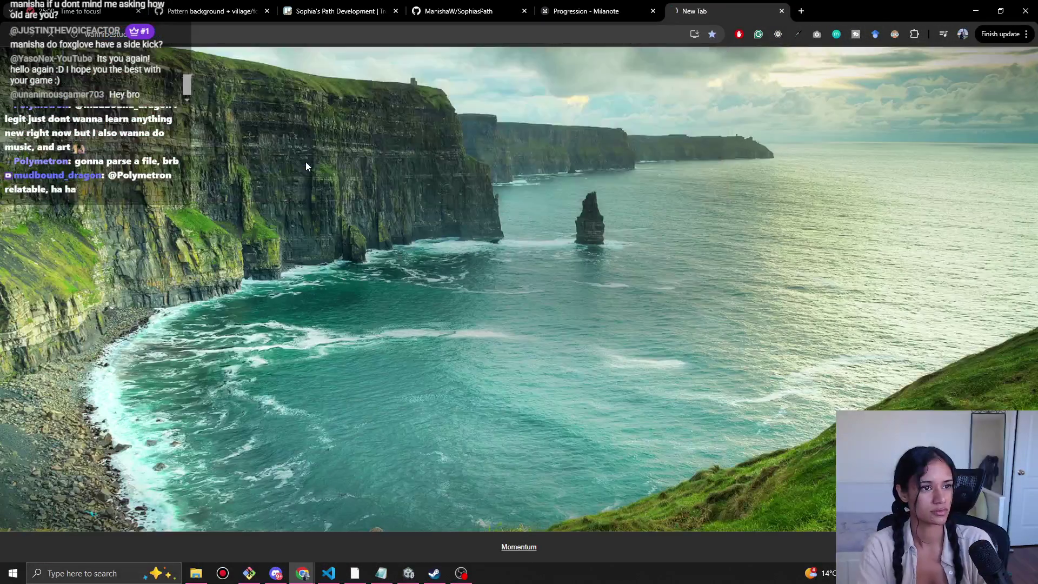
pyautogui.press('Return')
pyautogui.scroll(-15, 400, 154)
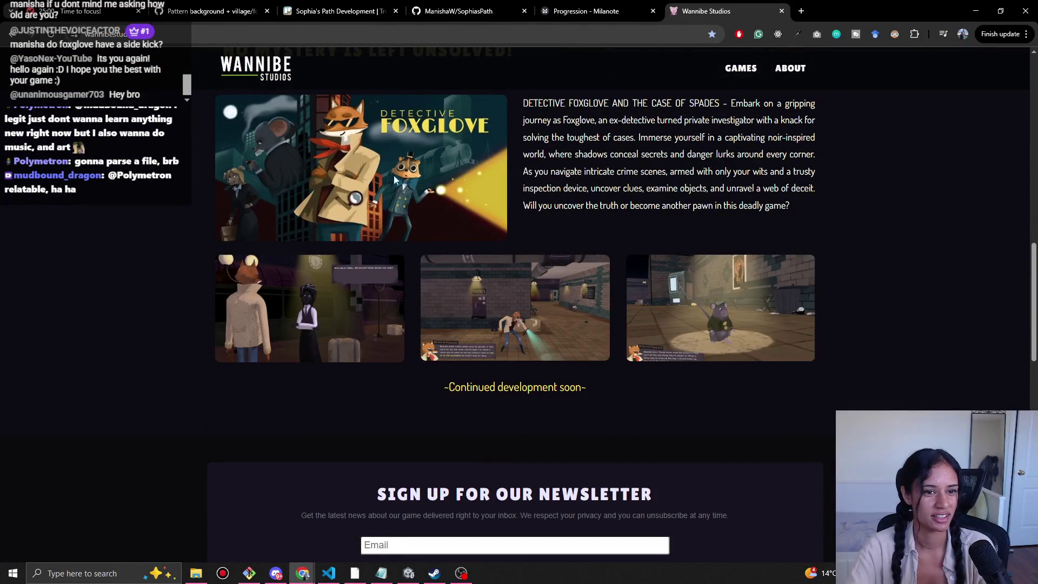
# Search for loris images in another tab, then close both extra tabs.
pyautogui.hotkey('ctrl', 't')
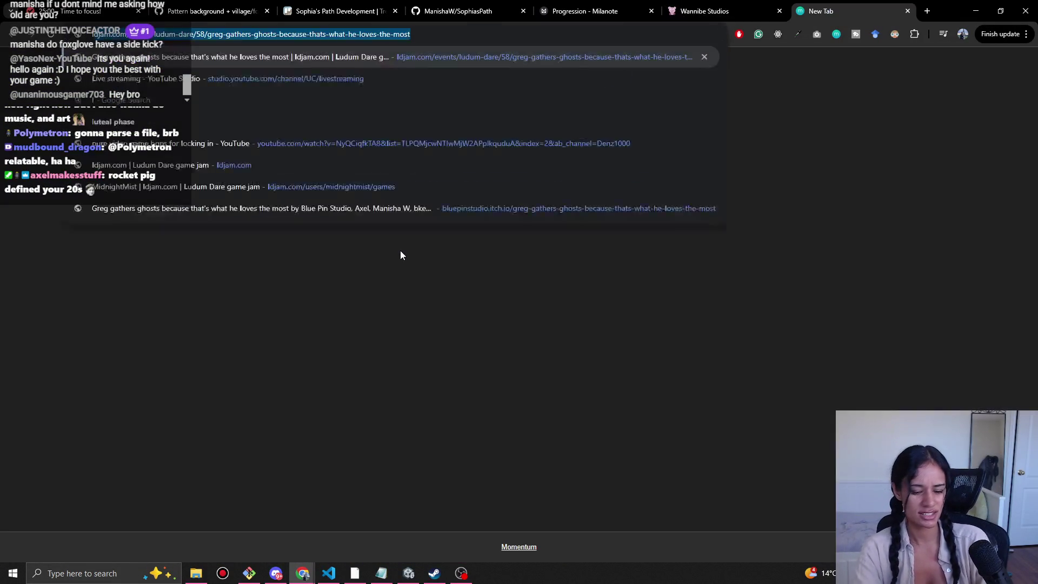
pyautogui.press('Return')
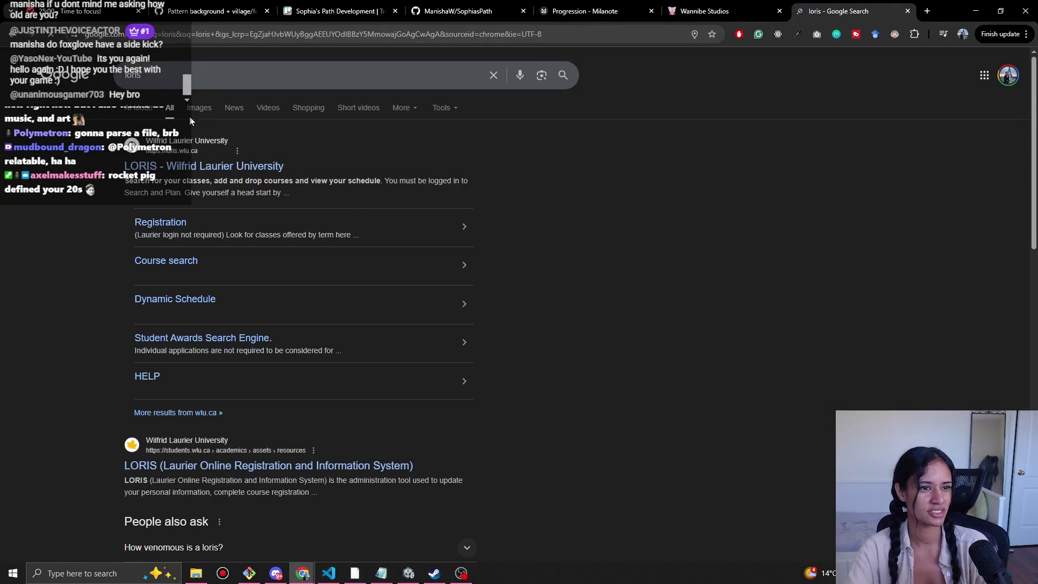
pyautogui.click(196, 108)
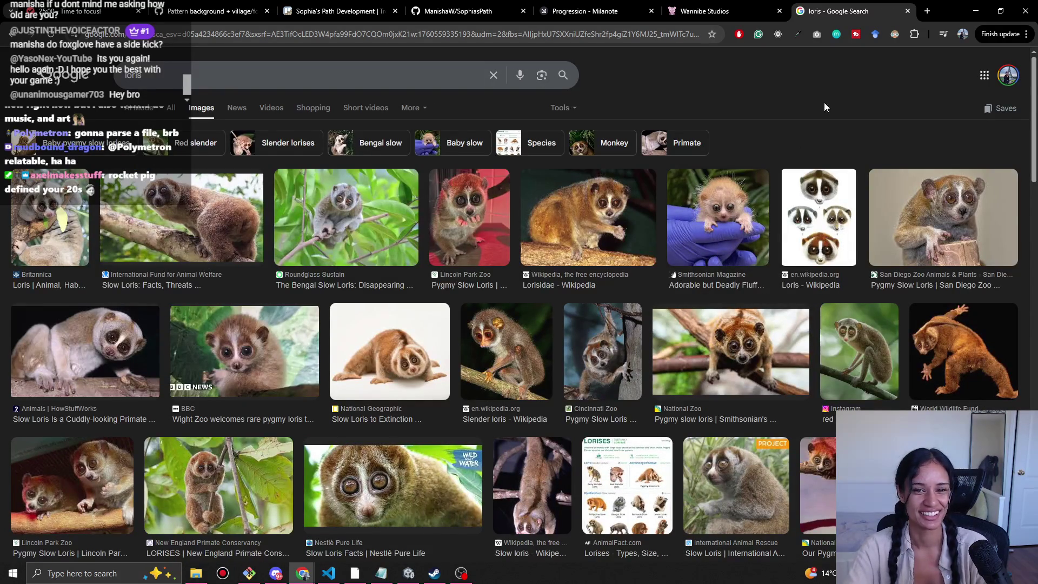
pyautogui.middleClick(855, 7)
pyautogui.scroll(1, 383, 226)
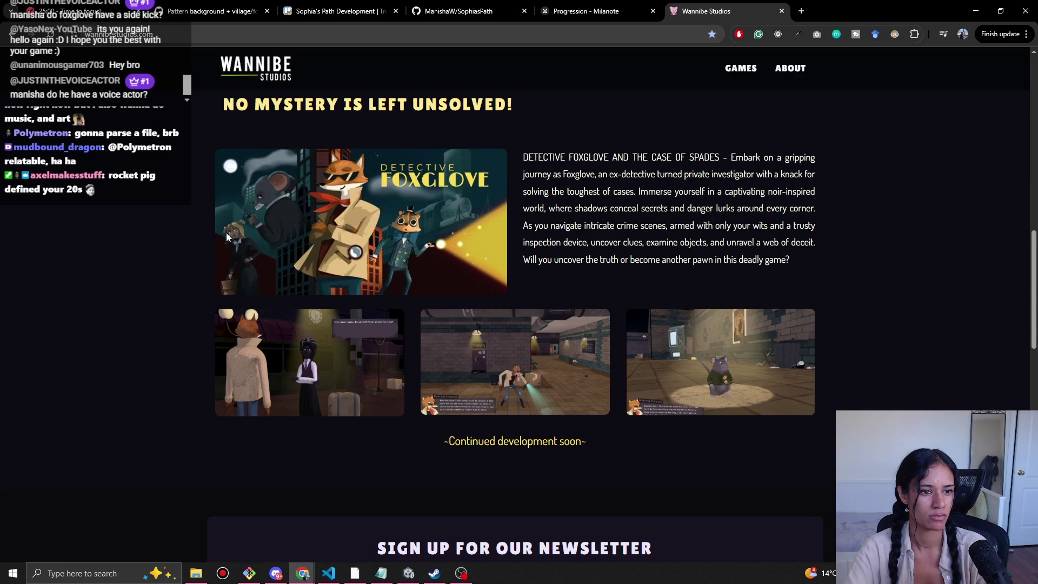
pyautogui.middleClick(708, 5)
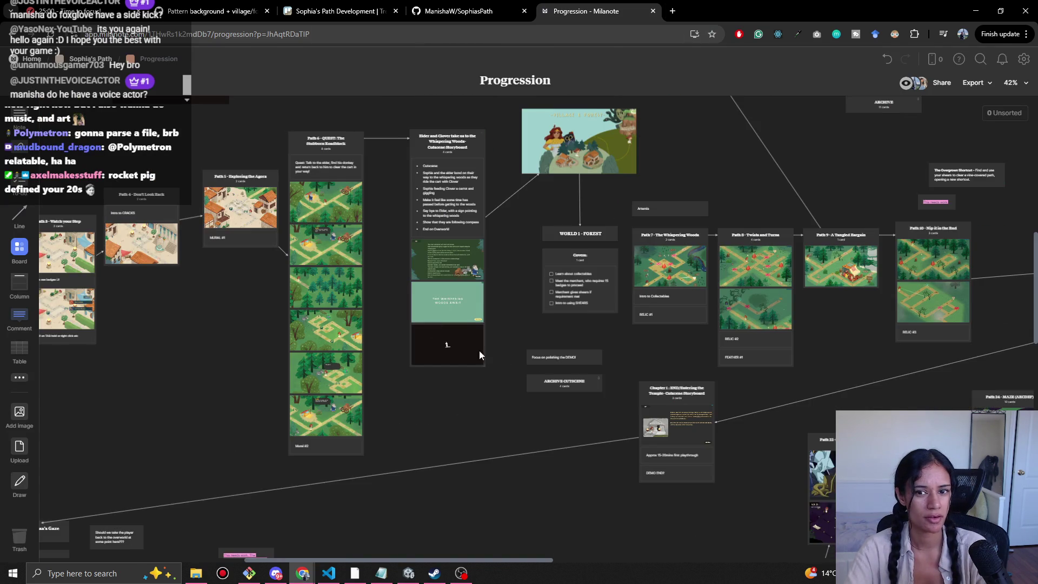
# Pan the Progression board past the Path 11 and 12 cards and across the forest paths.
pyautogui.moveTo(479, 355)
pyautogui.mouseDown()
pyautogui.moveTo(176, 399)
pyautogui.moveTo(309, 393)
pyautogui.mouseUp()
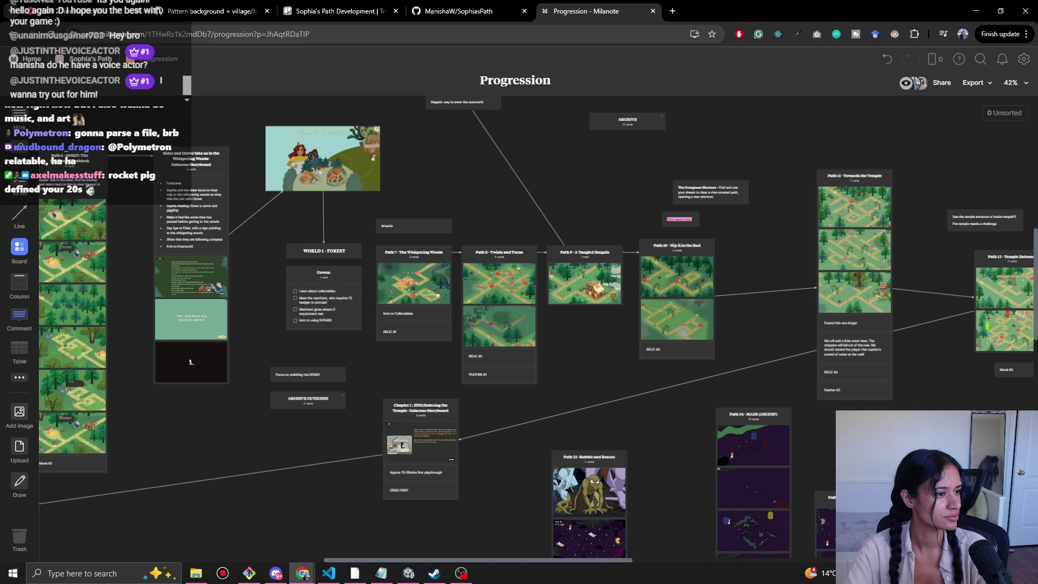
pyautogui.click(461, 572)
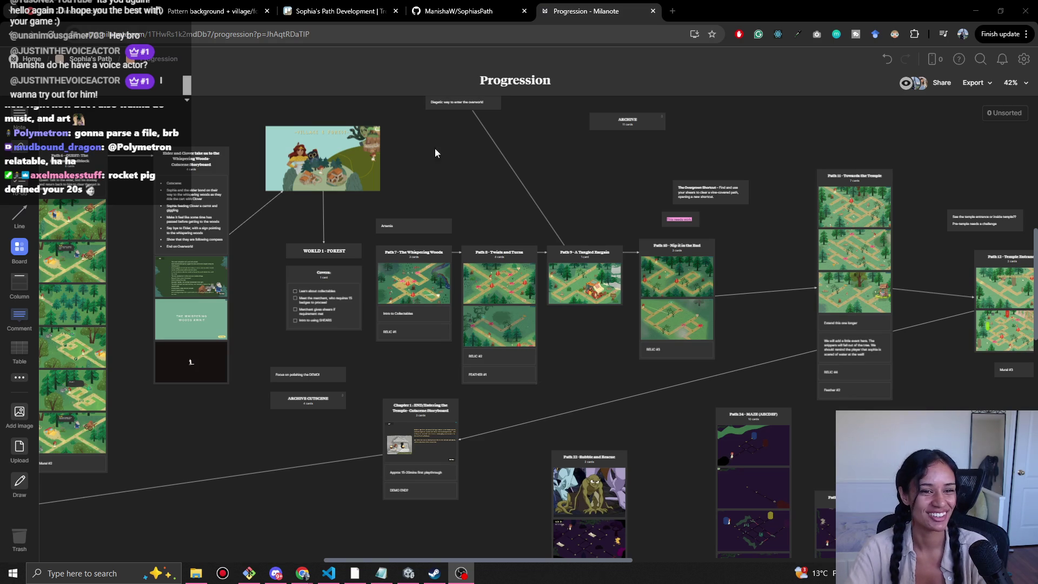
pyautogui.moveTo(523, 185); pyautogui.dragTo(429, 127)
pyautogui.moveTo(563, 332)
pyautogui.mouseDown()
pyautogui.moveTo(292, 335)
pyautogui.moveTo(508, 325)
pyautogui.moveTo(447, 344)
pyautogui.moveTo(372, 347)
pyautogui.moveTo(431, 339)
pyautogui.mouseUp()
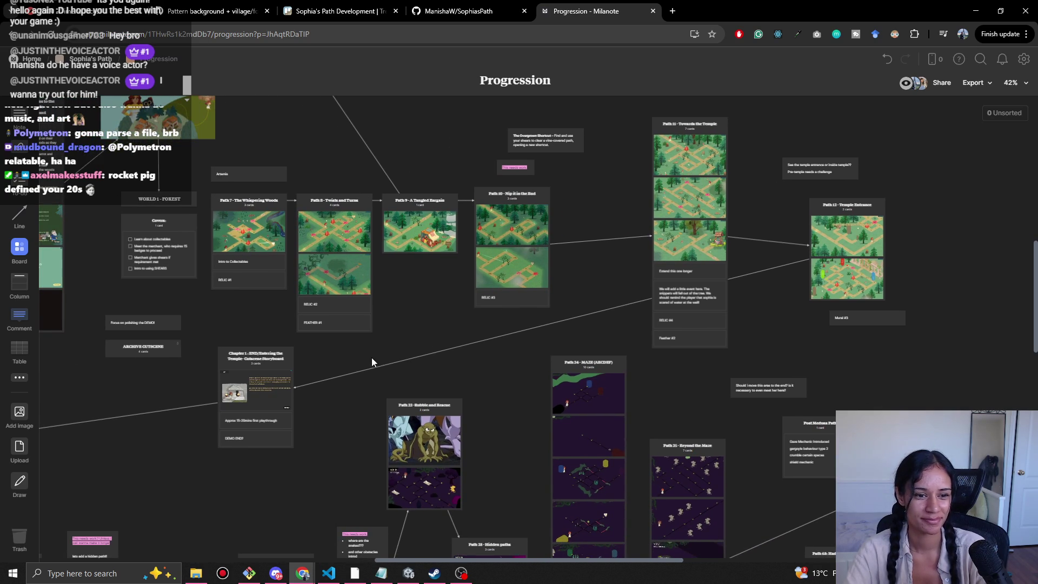
pyautogui.moveTo(372, 362); pyautogui.dragTo(431, 339)
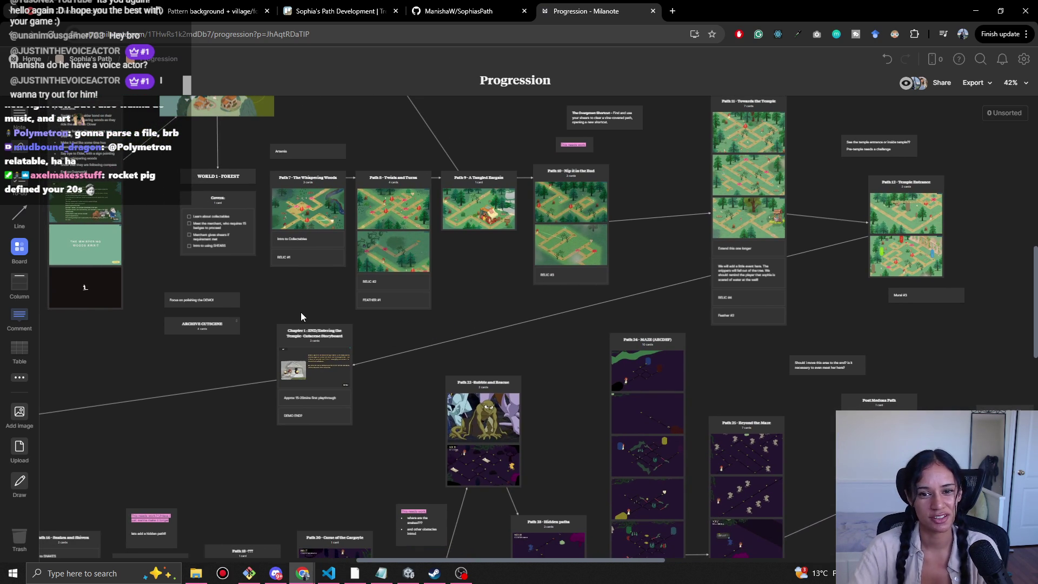
pyautogui.moveTo(761, 336); pyautogui.dragTo(648, 359)
pyautogui.moveTo(731, 361); pyautogui.dragTo(607, 400)
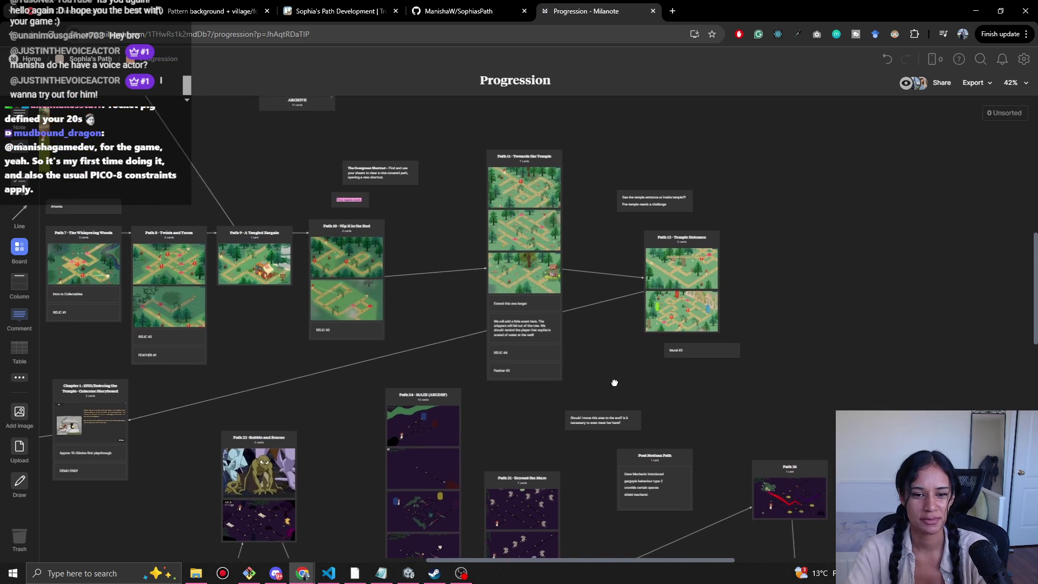
pyautogui.moveTo(373, 433); pyautogui.dragTo(535, 320)
# Pan through the dungeon, Zeus, Hera and Cyclops paths and paths 32–60, ending on World 2.
pyautogui.moveTo(424, 368); pyautogui.dragTo(552, 335)
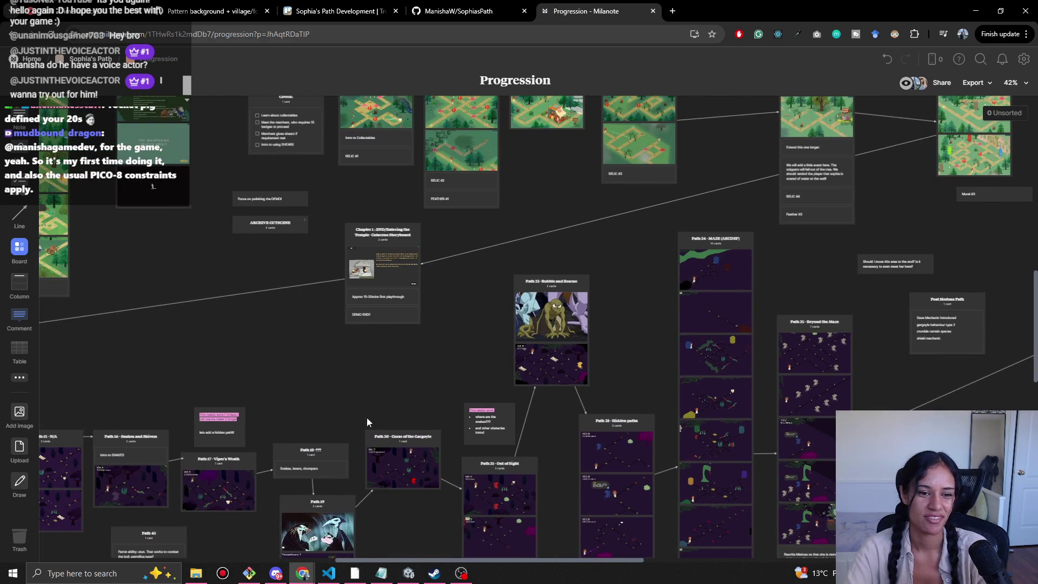
pyautogui.moveTo(347, 405); pyautogui.dragTo(481, 352)
pyautogui.moveTo(412, 338)
pyautogui.mouseDown()
pyautogui.moveTo(485, 254)
pyautogui.moveTo(611, 192)
pyautogui.mouseUp()
pyautogui.moveTo(554, 319)
pyautogui.mouseDown()
pyautogui.moveTo(596, 275)
pyautogui.moveTo(578, 147)
pyautogui.mouseUp()
pyautogui.moveTo(533, 442); pyautogui.dragTo(265, 321)
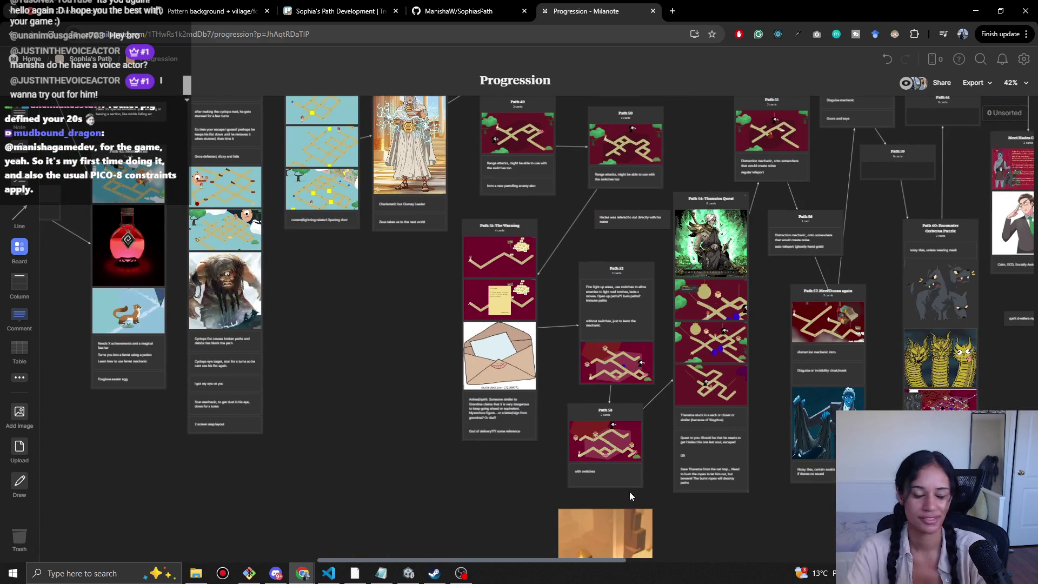
pyautogui.moveTo(625, 458); pyautogui.dragTo(865, 502)
pyautogui.moveTo(163, 302); pyautogui.dragTo(454, 368)
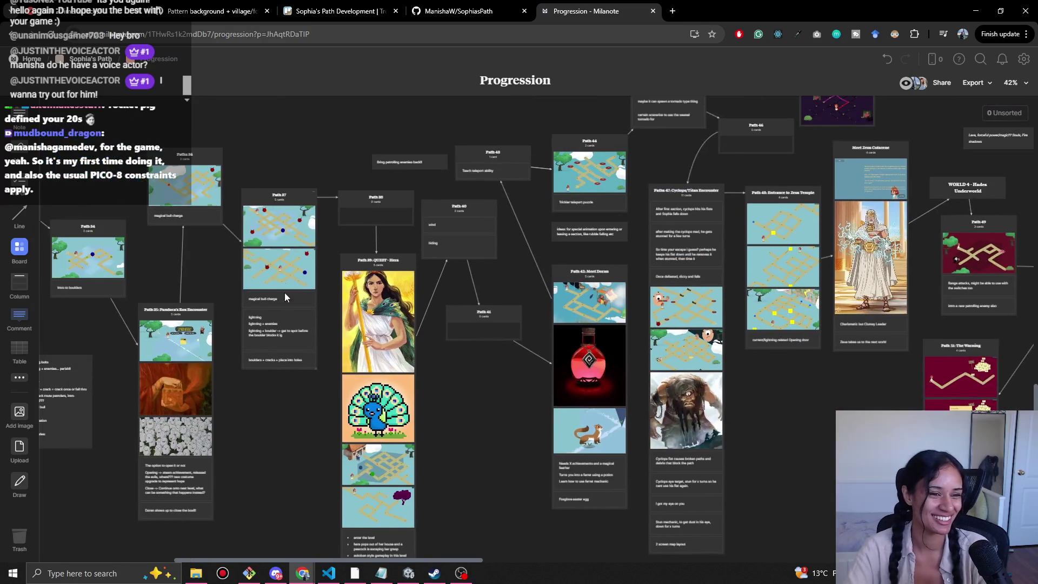
pyautogui.moveTo(335, 140); pyautogui.dragTo(506, 212)
pyautogui.moveTo(347, 195); pyautogui.dragTo(450, 203)
pyautogui.moveTo(526, 176)
pyautogui.mouseDown()
pyautogui.moveTo(683, 242)
pyautogui.moveTo(359, 340)
pyautogui.mouseUp()
pyautogui.moveTo(1027, 281)
pyautogui.mouseDown()
pyautogui.moveTo(702, 289)
pyautogui.moveTo(698, 250)
pyautogui.moveTo(564, 355)
pyautogui.moveTo(488, 445)
pyautogui.mouseUp()
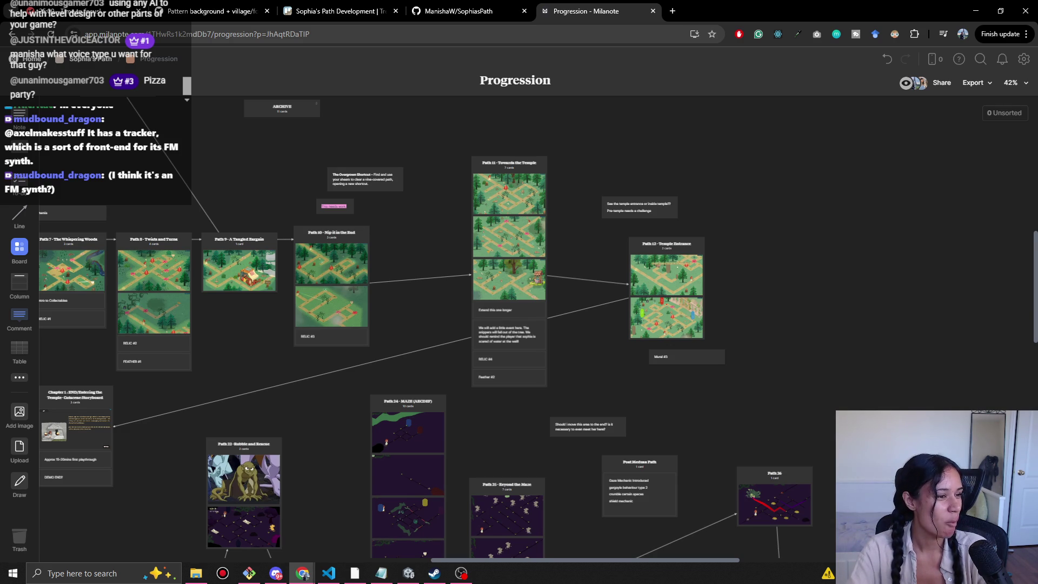
# Switch windows with Alt+Tab, leaving forest path cards Path 7 through Path 12 in view.
pyautogui.hotkey('alt', 'Tab')
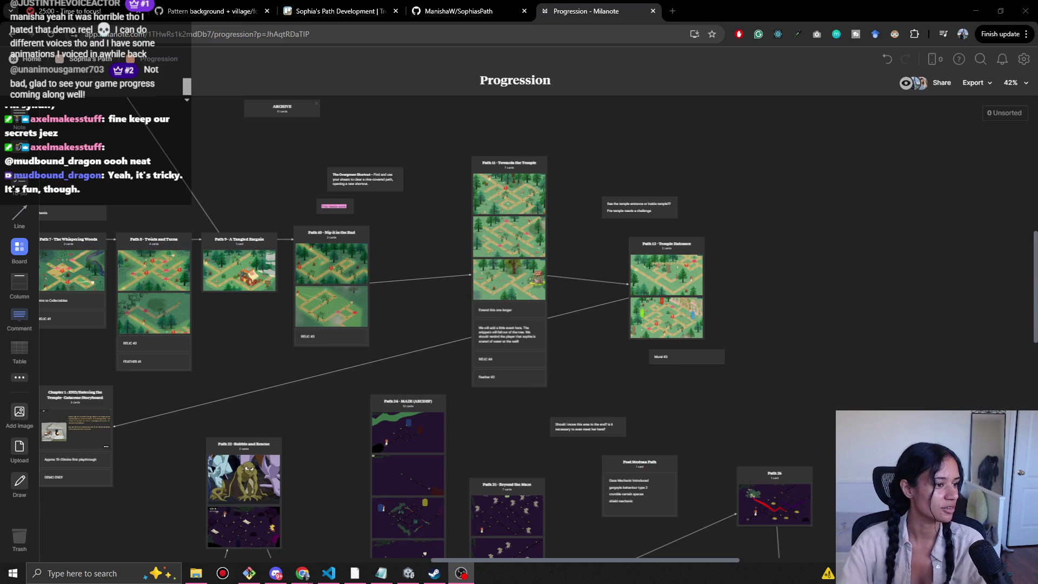
# Scroll the board sideways to reveal WORLD 1 – FOREST and its Covens checklist.
pyautogui.hscroll(-10, 290, 399)
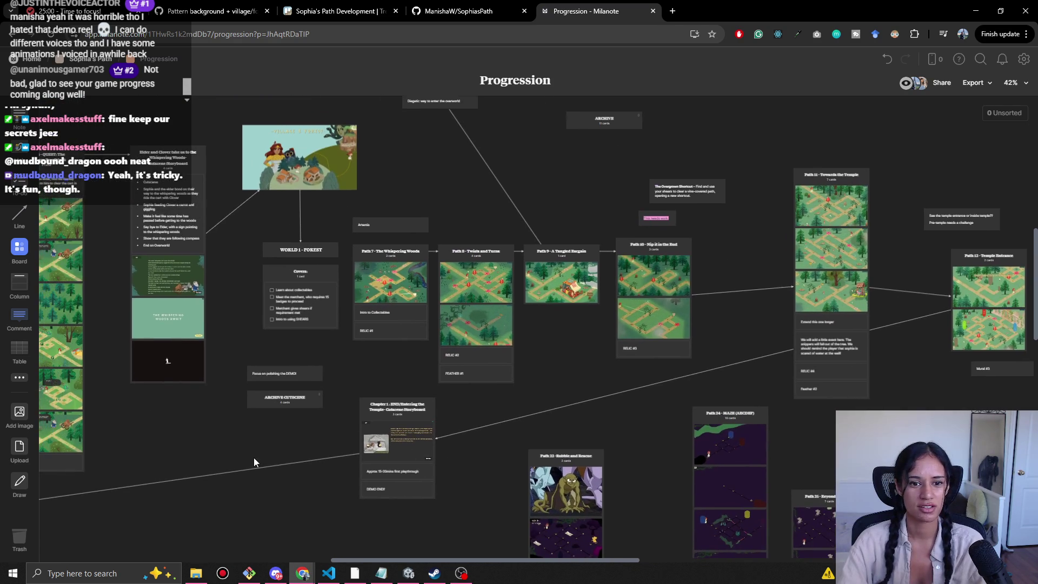
# Bring Unity forward and load the Level 12 - Athena Temple scene from the scene list.
pyautogui.click(408, 573)
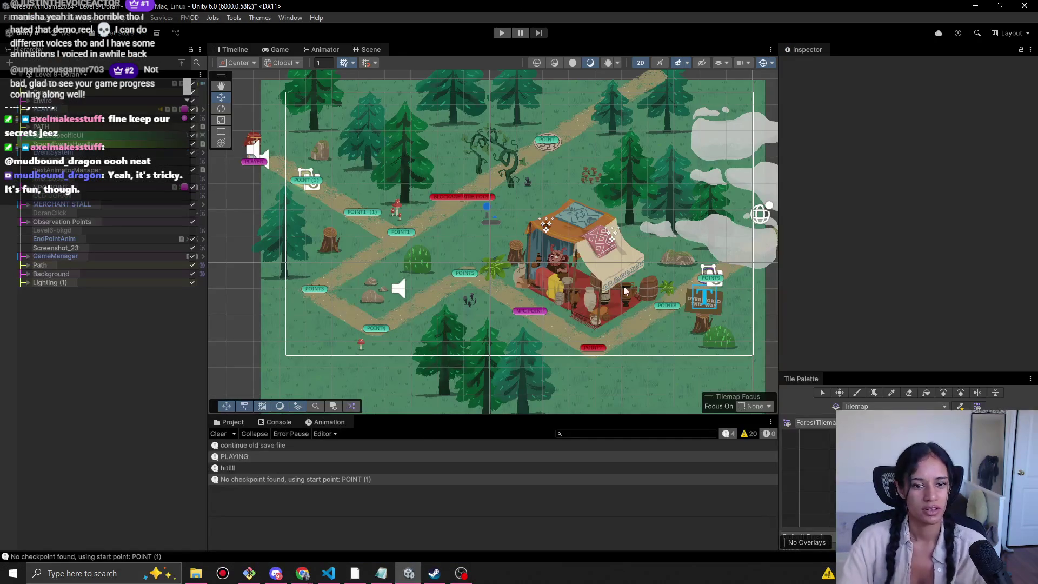
pyautogui.scroll(-3, 624, 291)
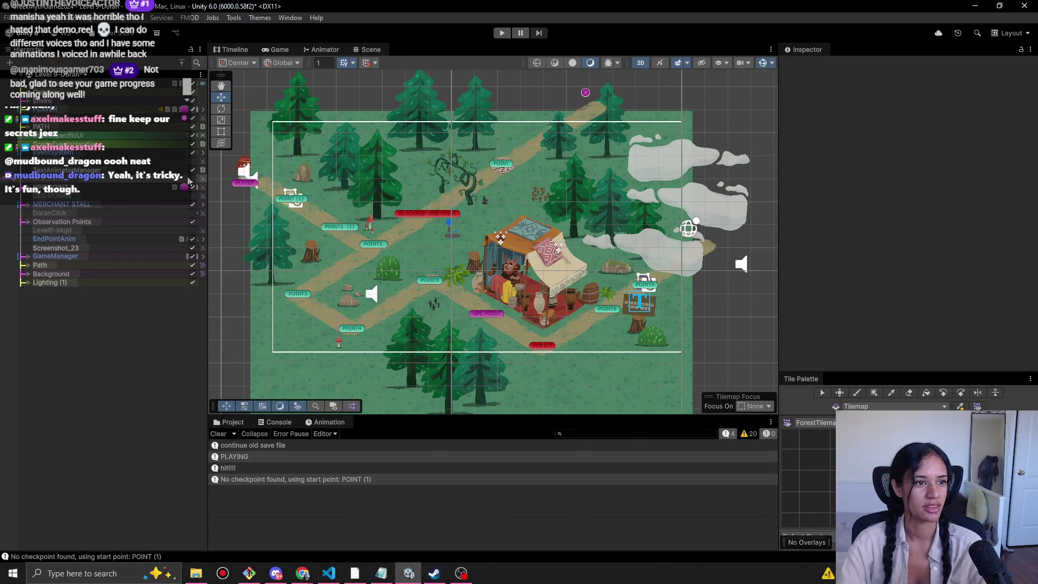
pyautogui.click(56, 74)
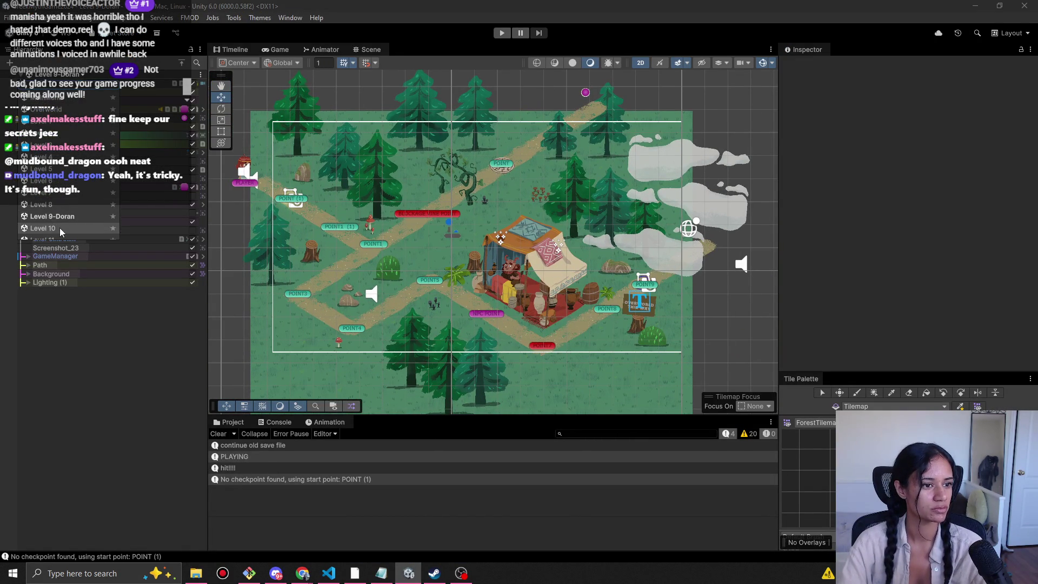
pyautogui.scroll(-3, 60, 231)
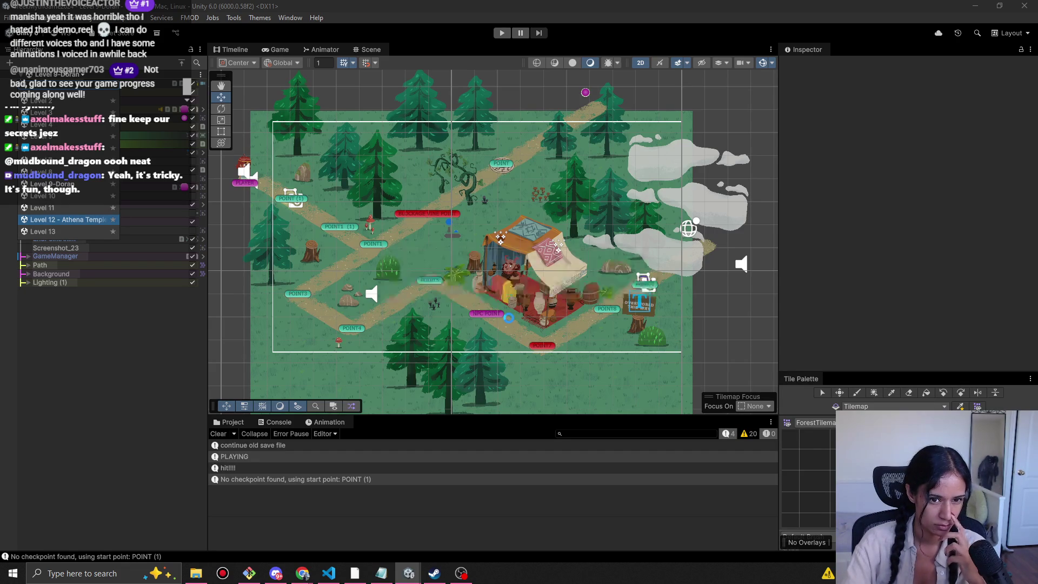
# Centre the Scene view on the temple paths, start Play mode, and switch to LevelPointEditor.cs in VS Code.
pyautogui.moveTo(388, 263)
pyautogui.mouseDown()
pyautogui.moveTo(495, 268)
pyautogui.moveTo(522, 241)
pyautogui.mouseUp()
pyautogui.moveTo(471, 268); pyautogui.dragTo(475, 229)
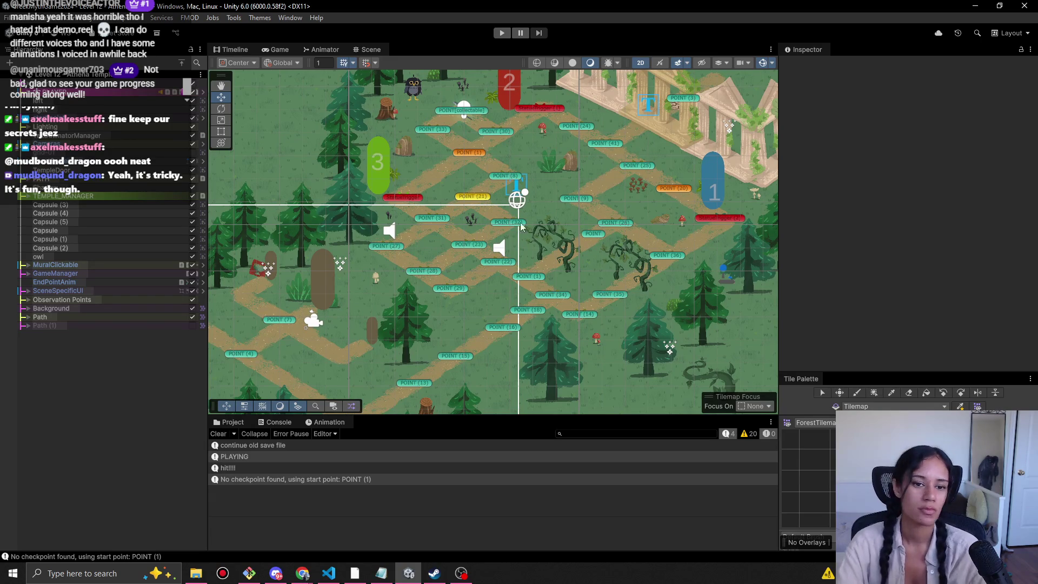
pyautogui.click(502, 33)
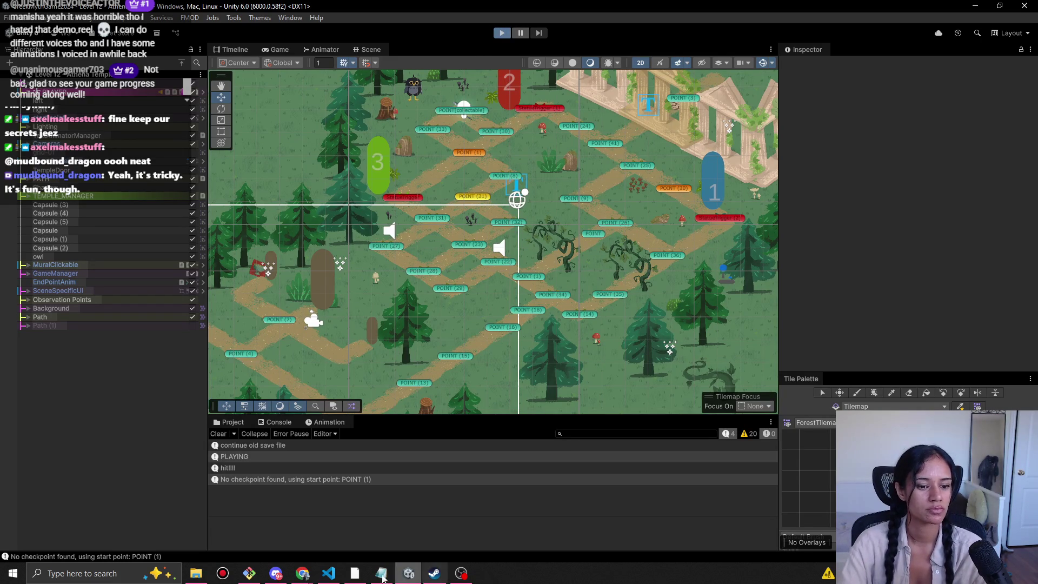
pyautogui.click(335, 577)
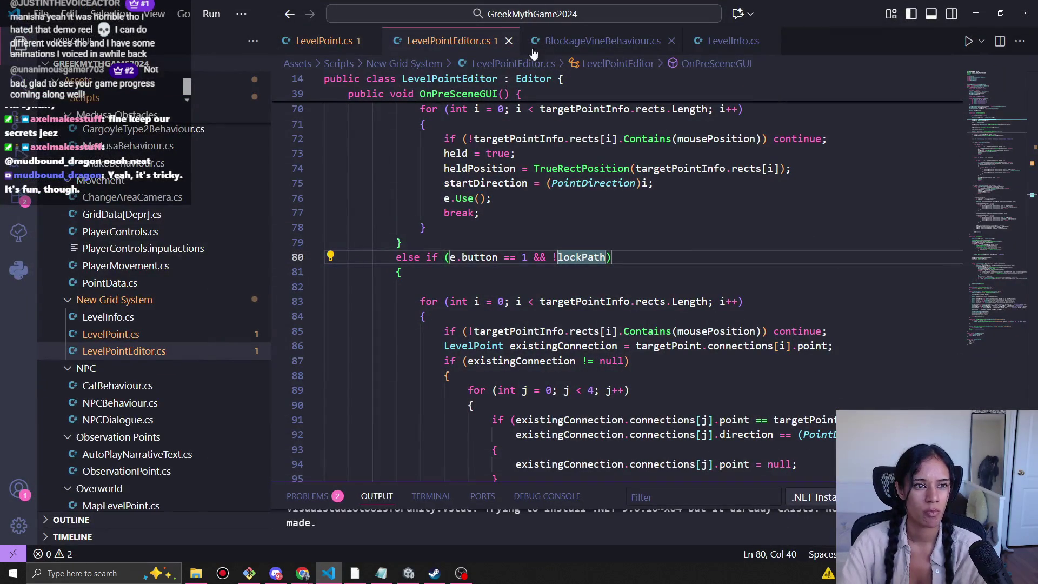
# Open SophiasPathSaveData.json, scroll through each level's allLevelData entries, then minimize VS Code.
pyautogui.click(196, 573)
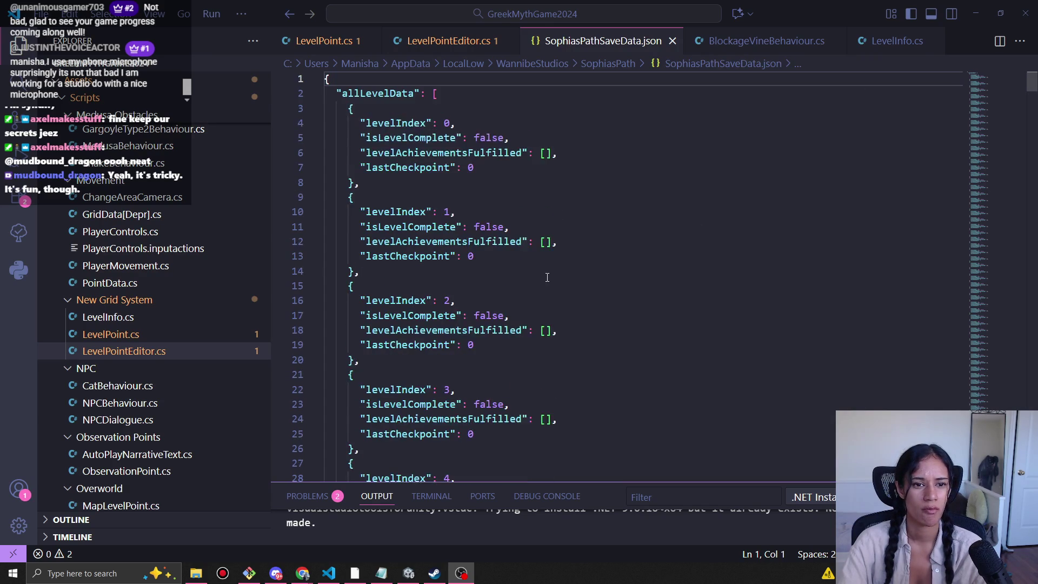
pyautogui.scroll(-5, 640, 271)
pyautogui.scroll(-9, 640, 271)
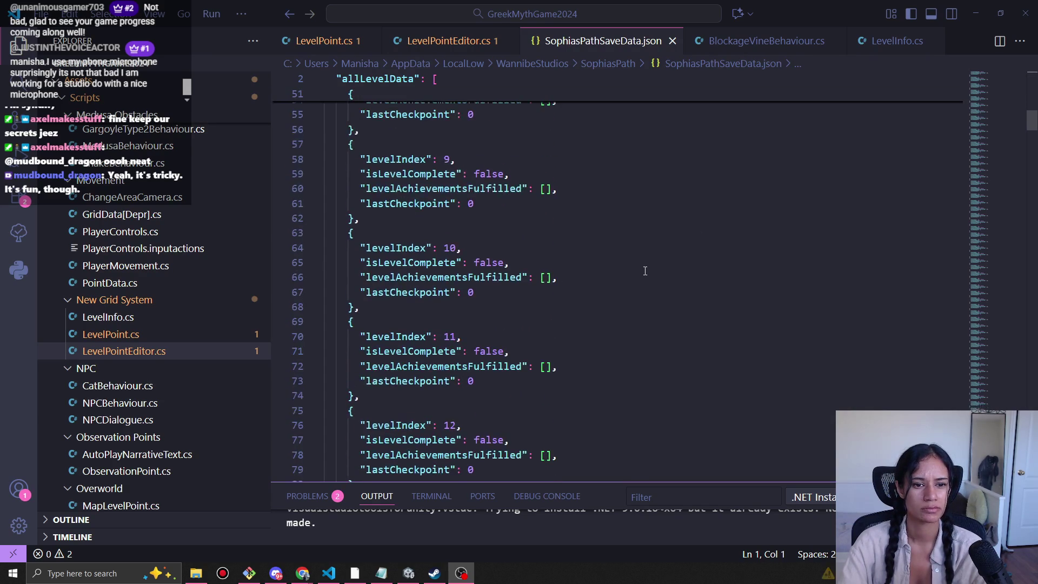
pyautogui.click(985, 7)
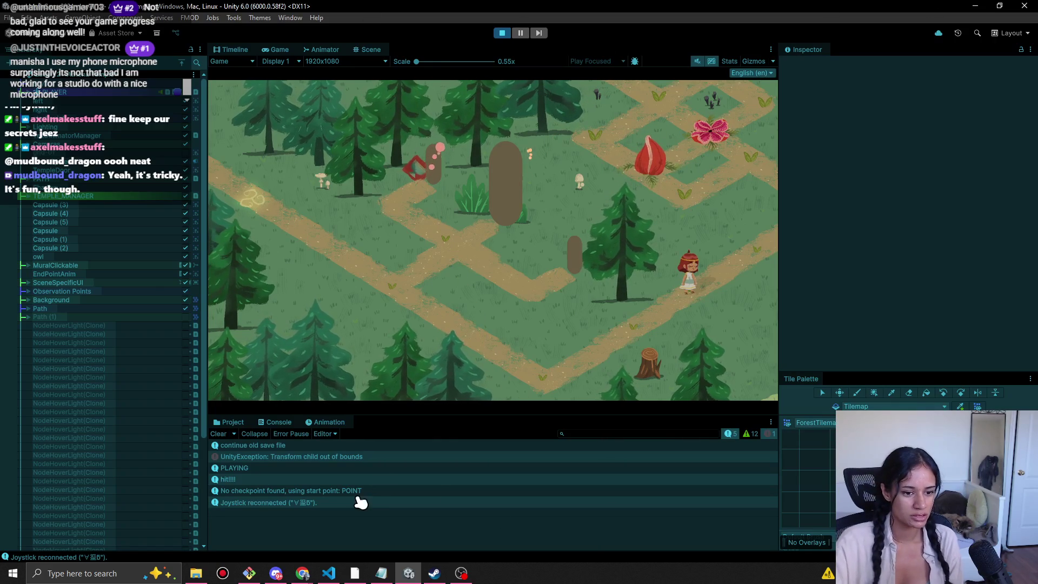
# Clear the Console, walk the player along the path toward the temple, then stop the game.
pyautogui.click(217, 434)
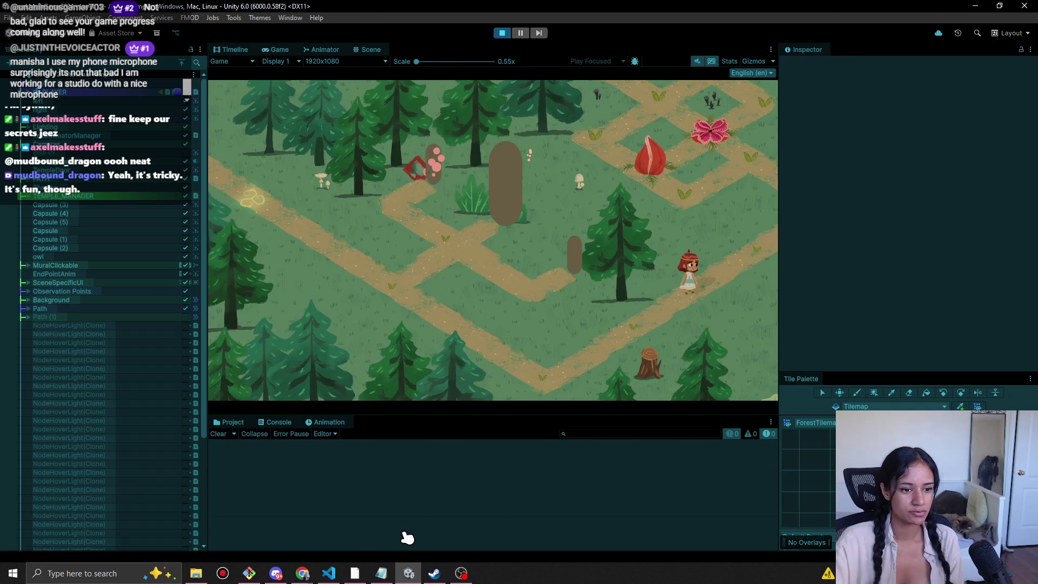
pyautogui.click(724, 278)
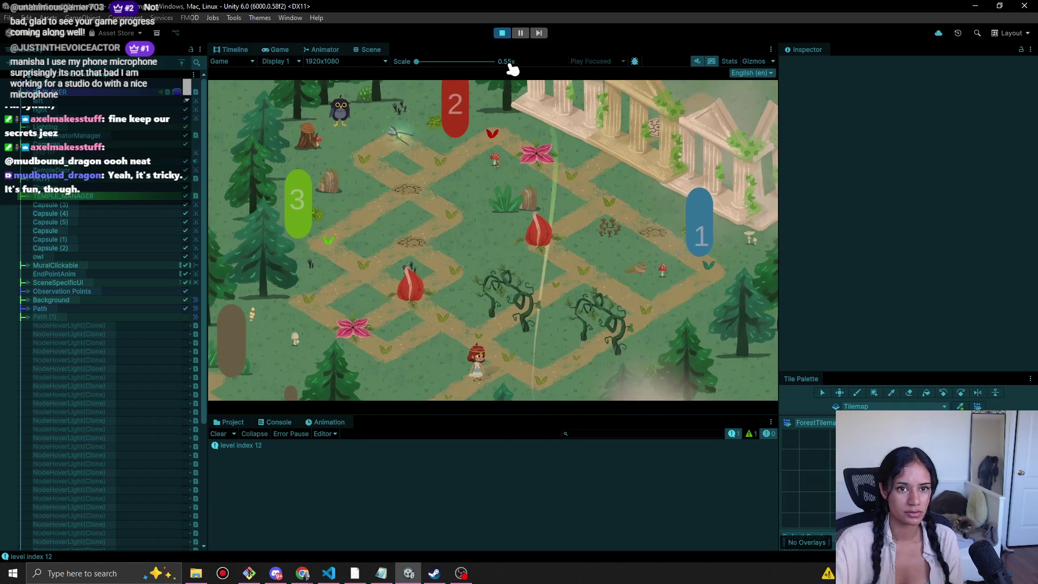
pyautogui.click(502, 33)
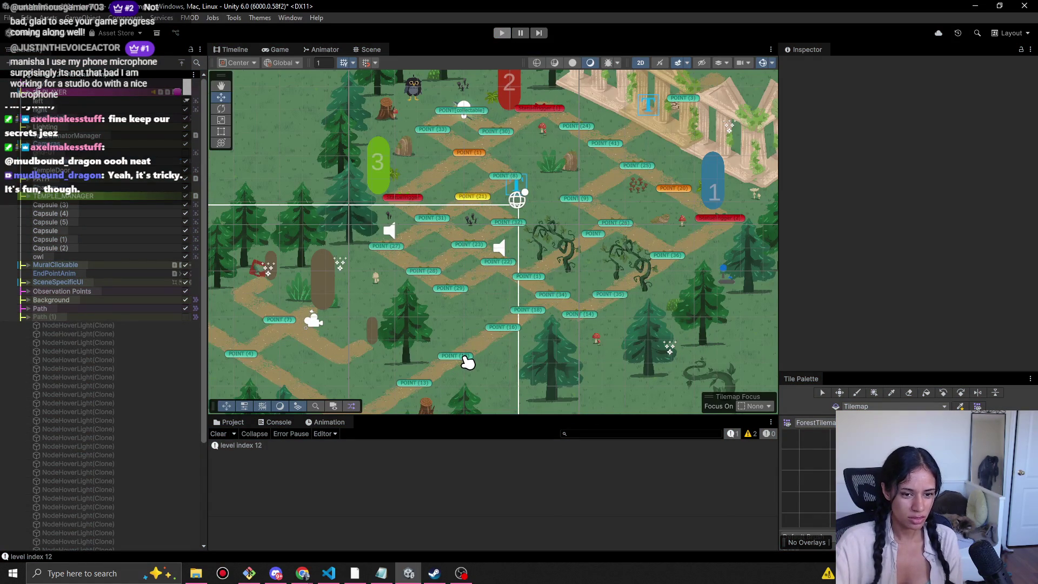
# Rerun the level so it loads checkpoint POINT (18), stop it, and select level point POINT (15).
pyautogui.hotkey('ctrl', 'p')
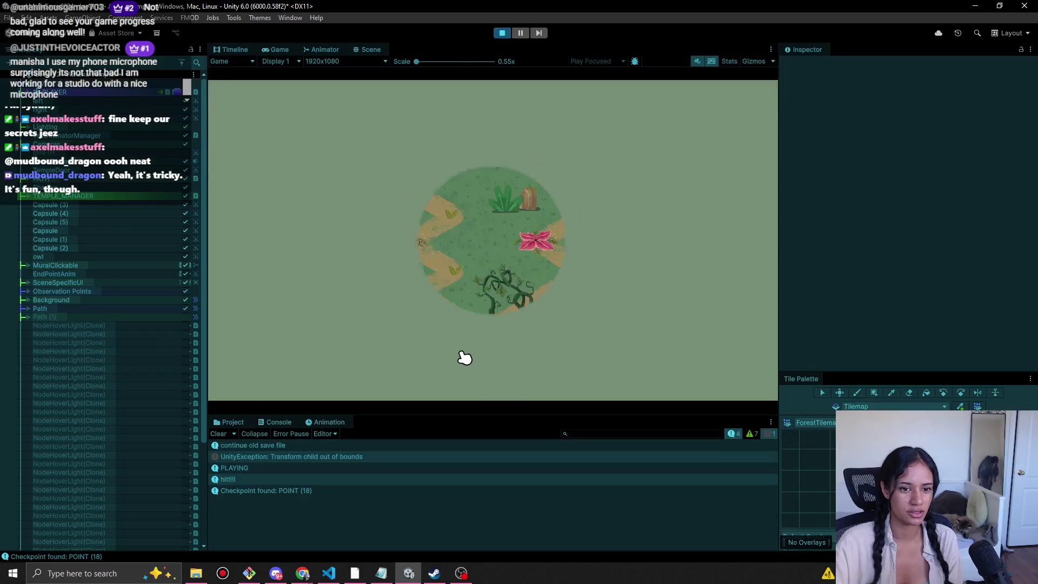
pyautogui.click(502, 33)
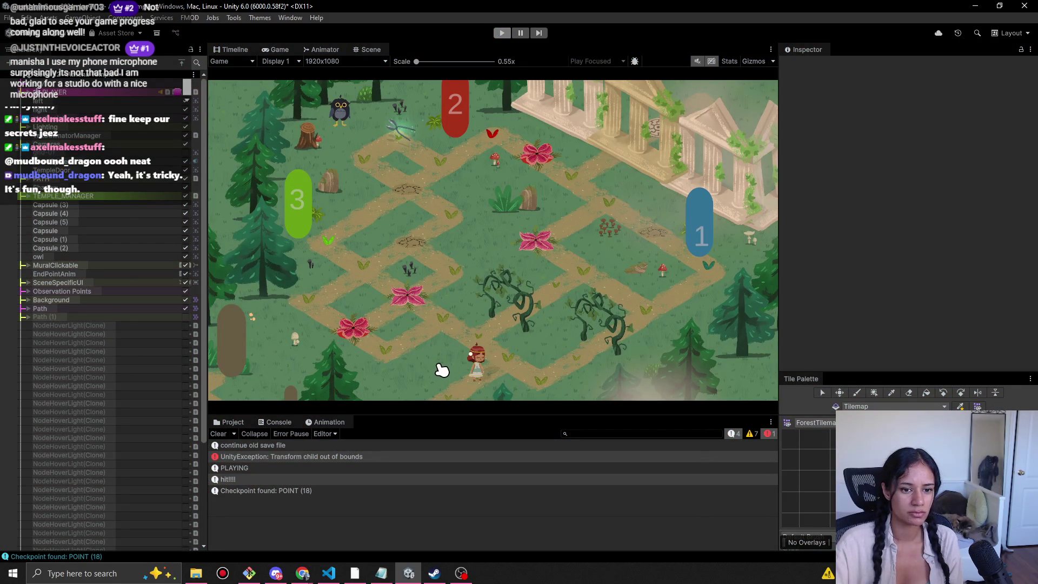
pyautogui.click(454, 358)
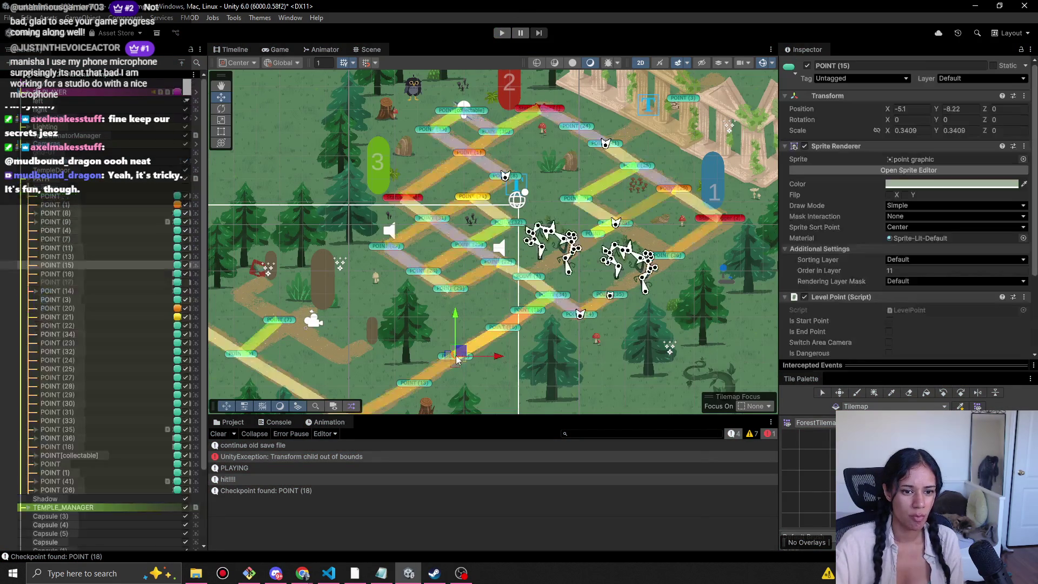
# Zoom in around POINT (15), start another Athena Temple playtest, and bring up the Milanote Progression board in Chrome.
pyautogui.scroll(1, 457, 359)
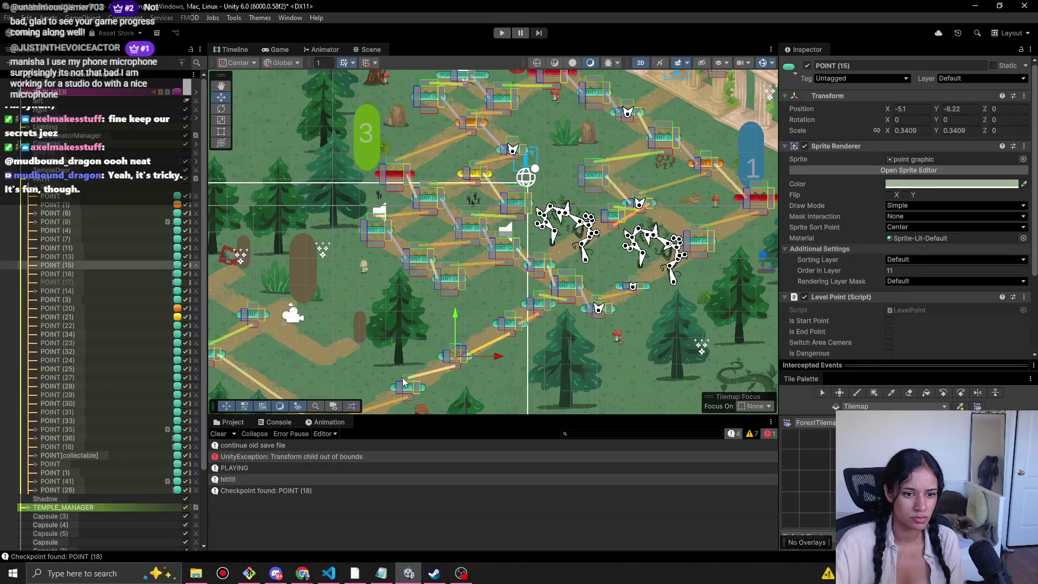
pyautogui.scroll(1, 461, 357)
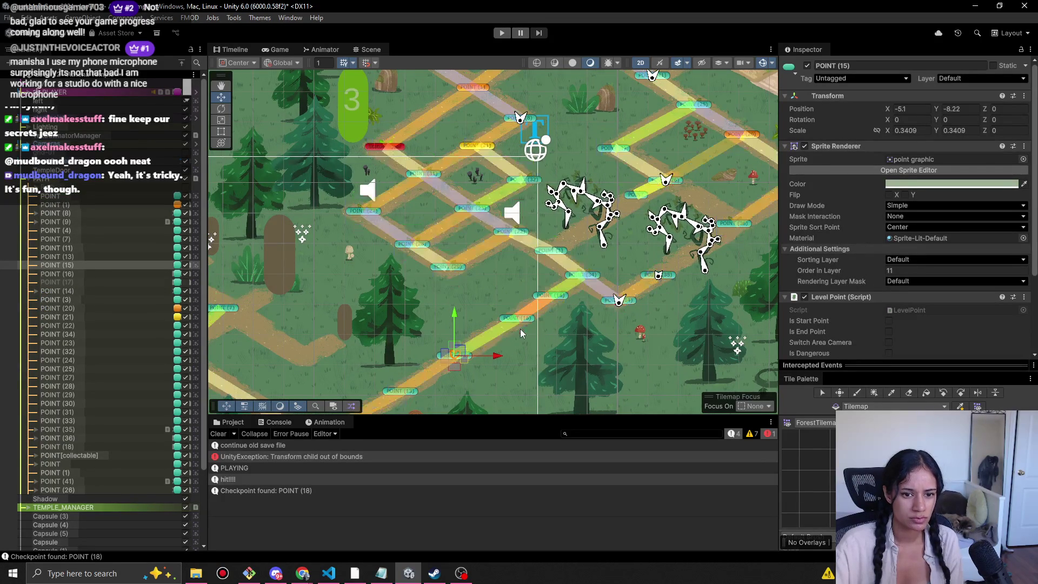
pyautogui.click(501, 33)
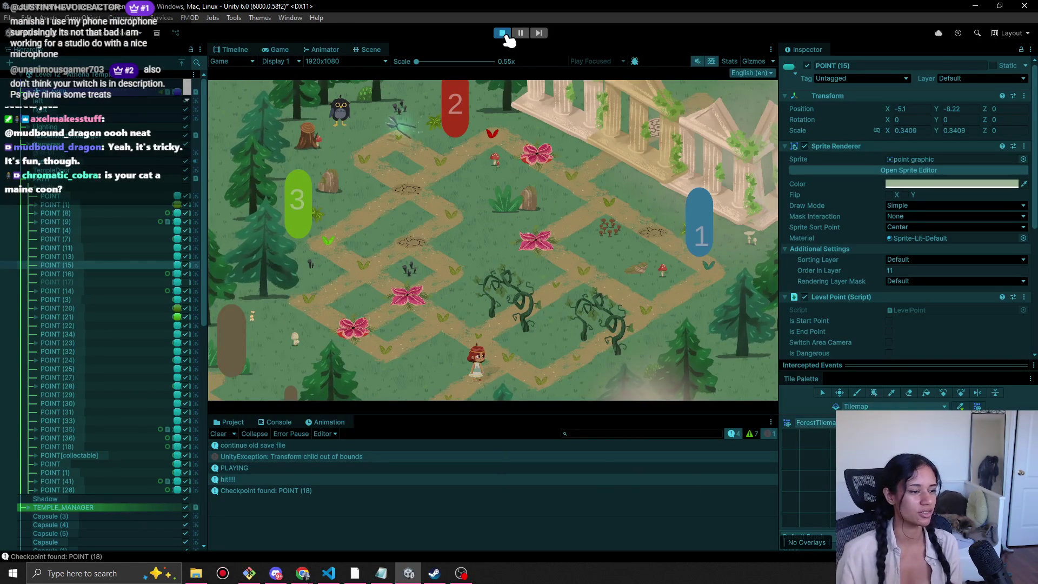
pyautogui.click(315, 574)
pyautogui.click(289, 511)
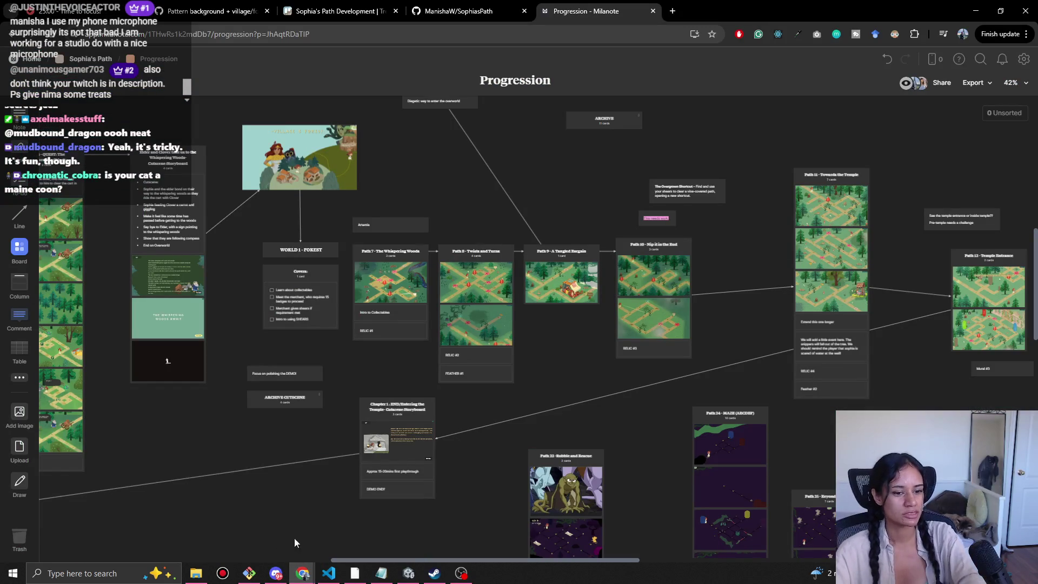
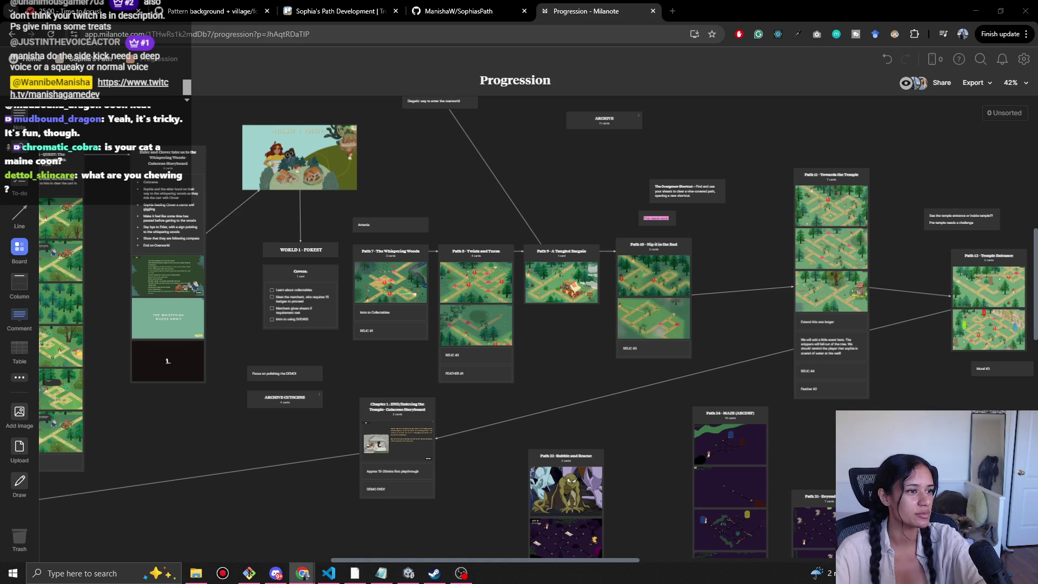
# In a new tab, search 'siberian cat' and preview two Siberian cat photos.
pyautogui.click(673, 11)
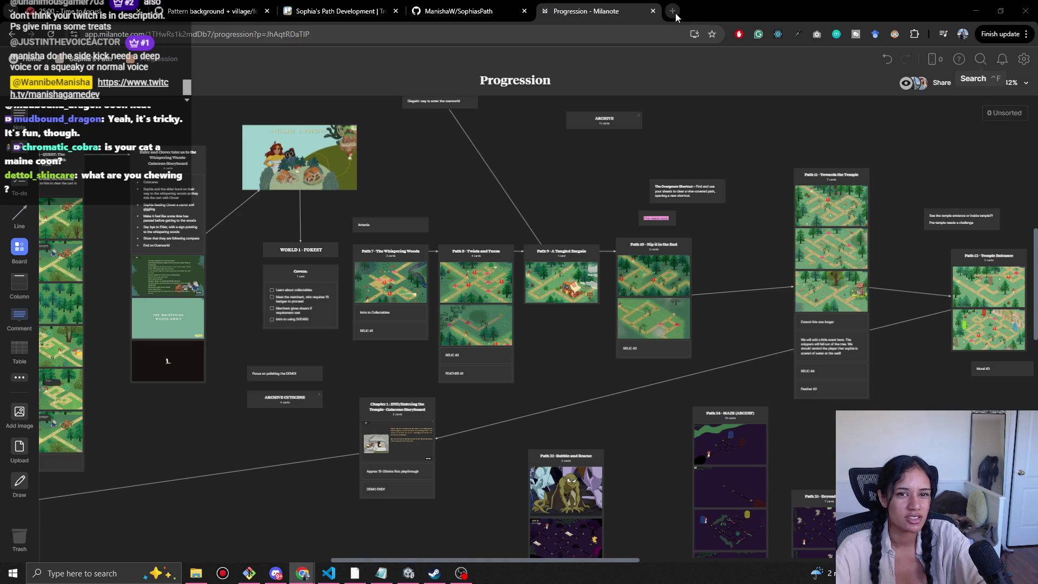
pyautogui.write('siberian')
pyautogui.press('Return')
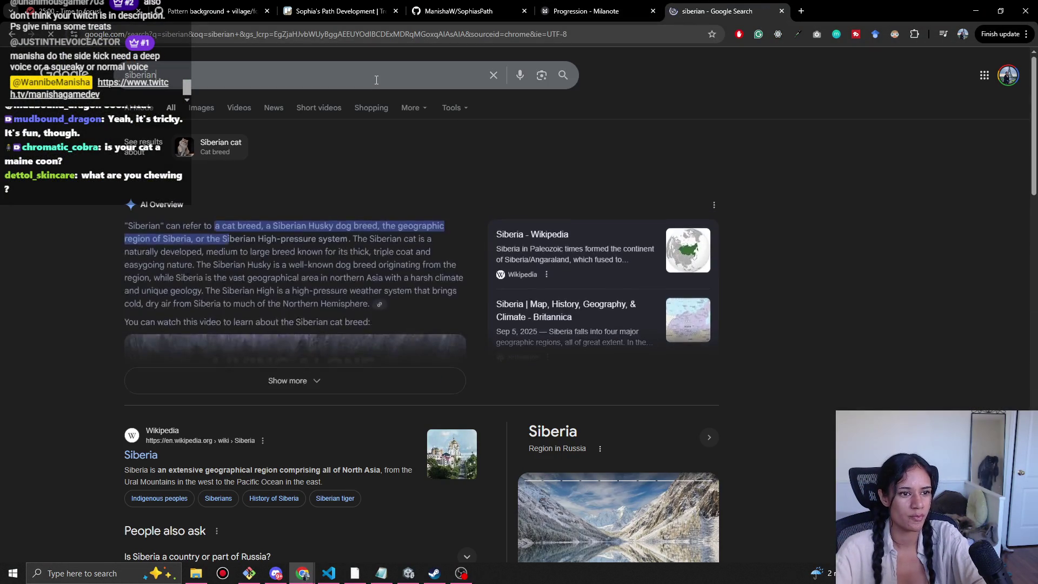
pyautogui.click(376, 80)
pyautogui.write('cat')
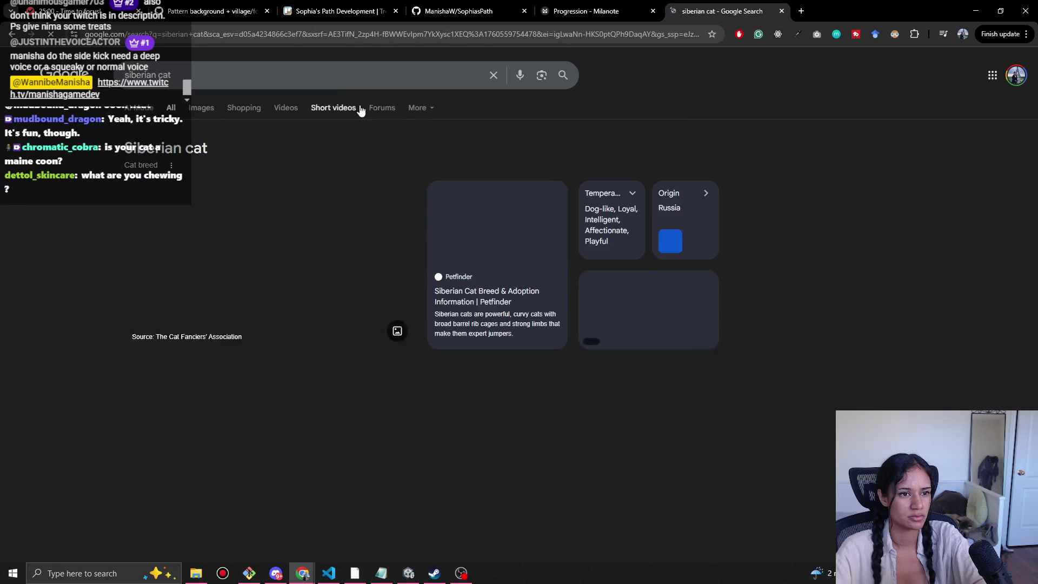
pyautogui.click(335, 306)
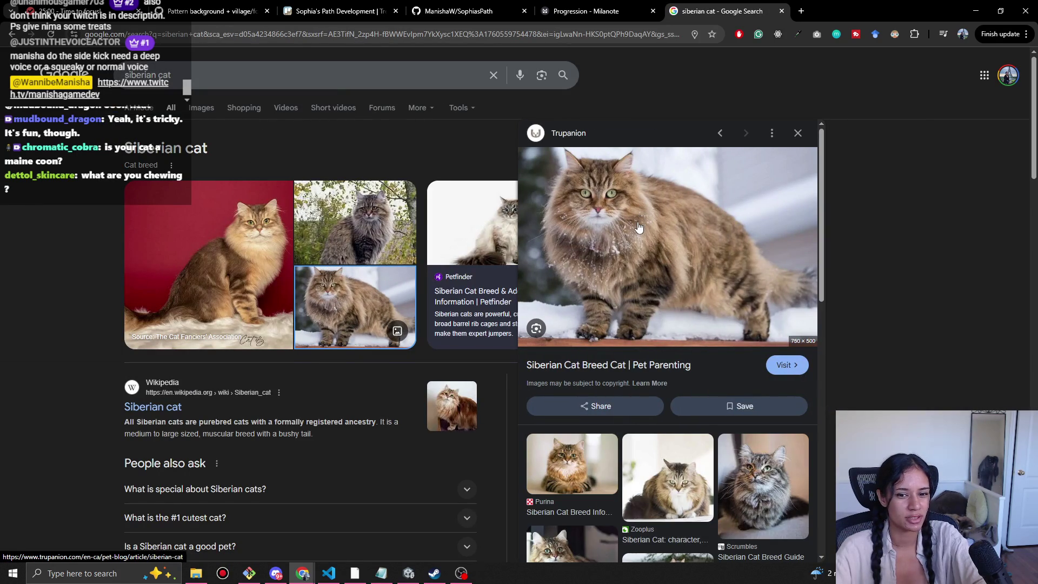
pyautogui.click(543, 458)
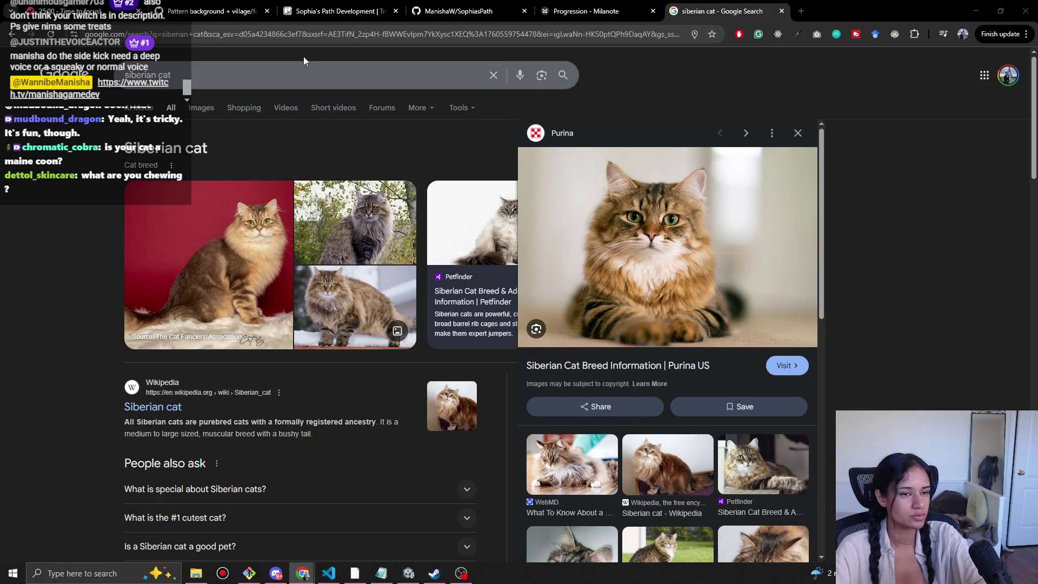
# Replace the query with 'maine coon' and show its image results.
pyautogui.click(250, 70)
pyautogui.hotkey('ctrl', 'a')
pyautogui.write('maine')
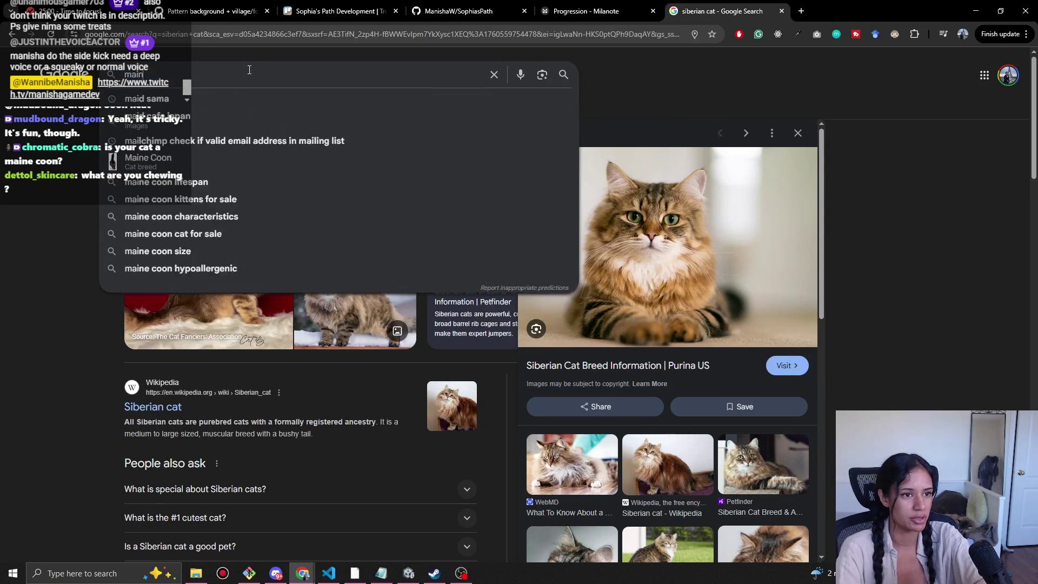
pyautogui.click(208, 118)
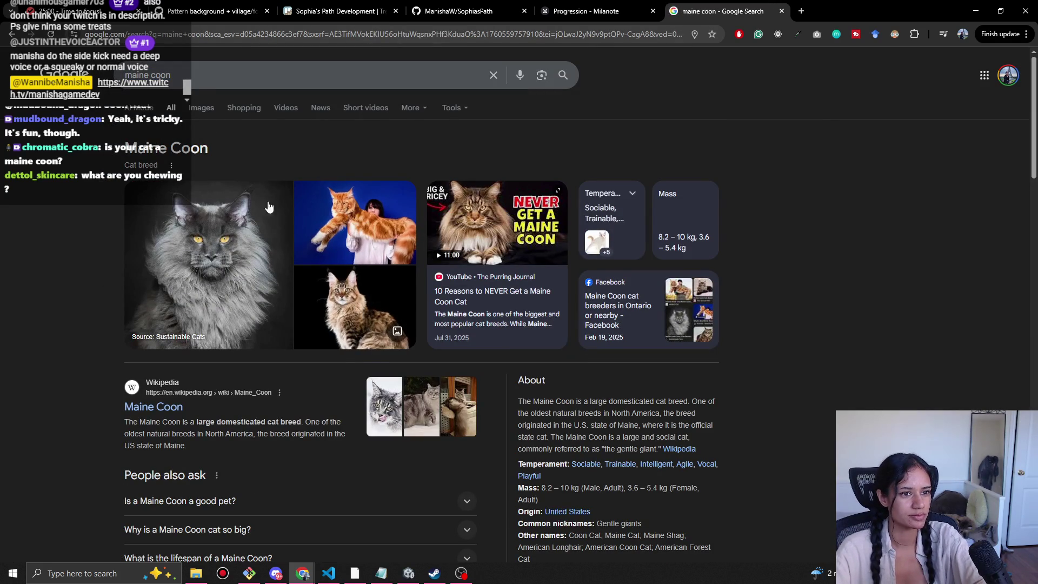
pyautogui.click(210, 107)
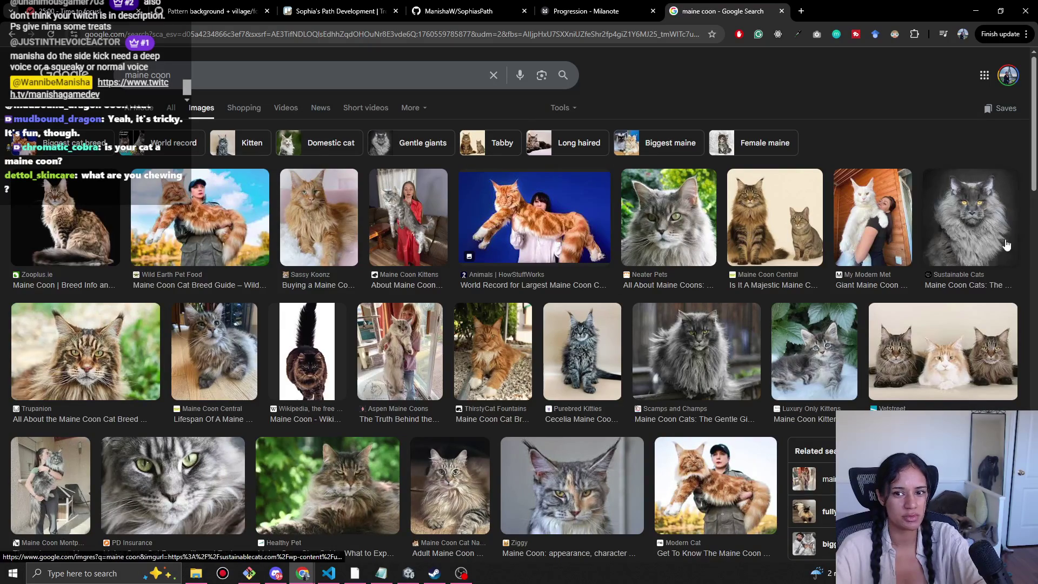
# Preview several Maine Coon photos, including the white one and the orange one being held.
pyautogui.click(803, 245)
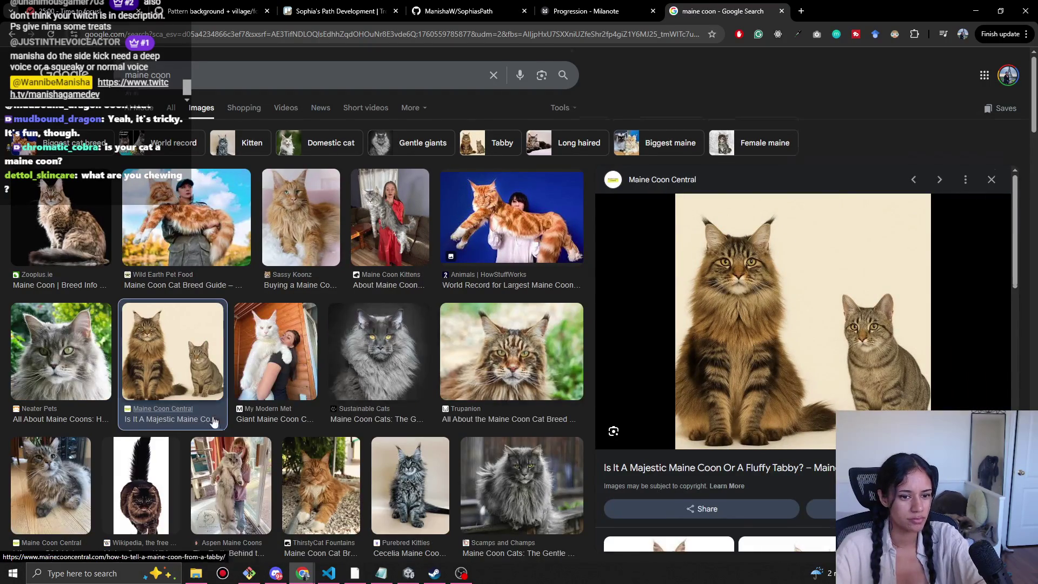
pyautogui.scroll(-8, 502, 401)
pyautogui.scroll(5, 495, 365)
pyautogui.scroll(3, 495, 365)
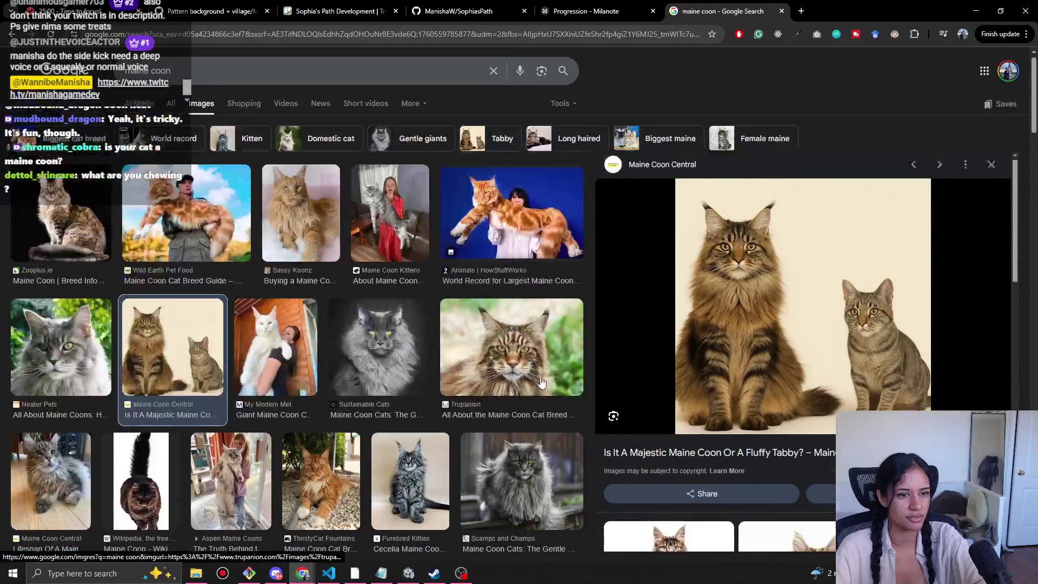
pyautogui.click(292, 351)
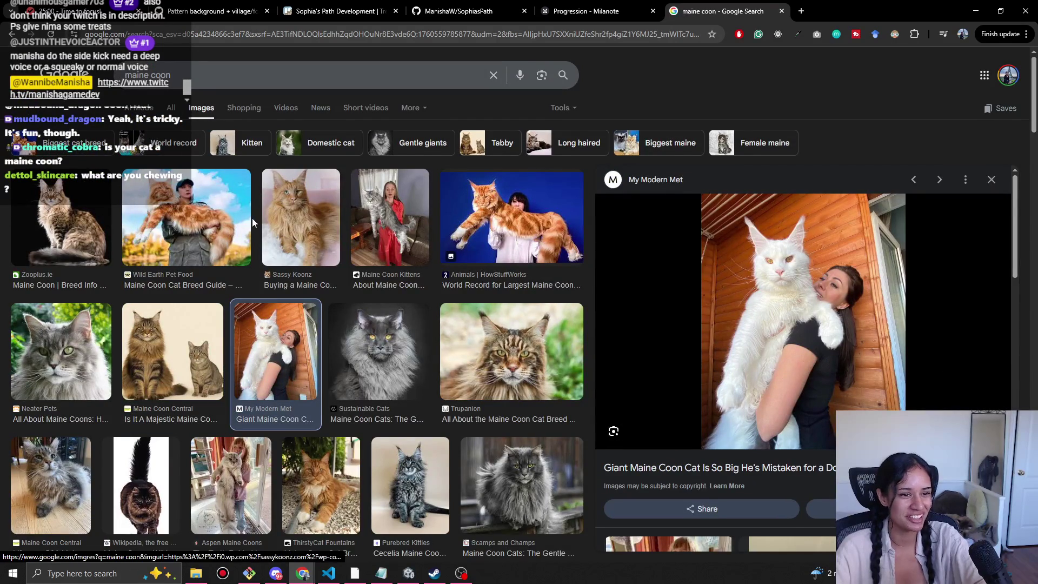
pyautogui.click(200, 243)
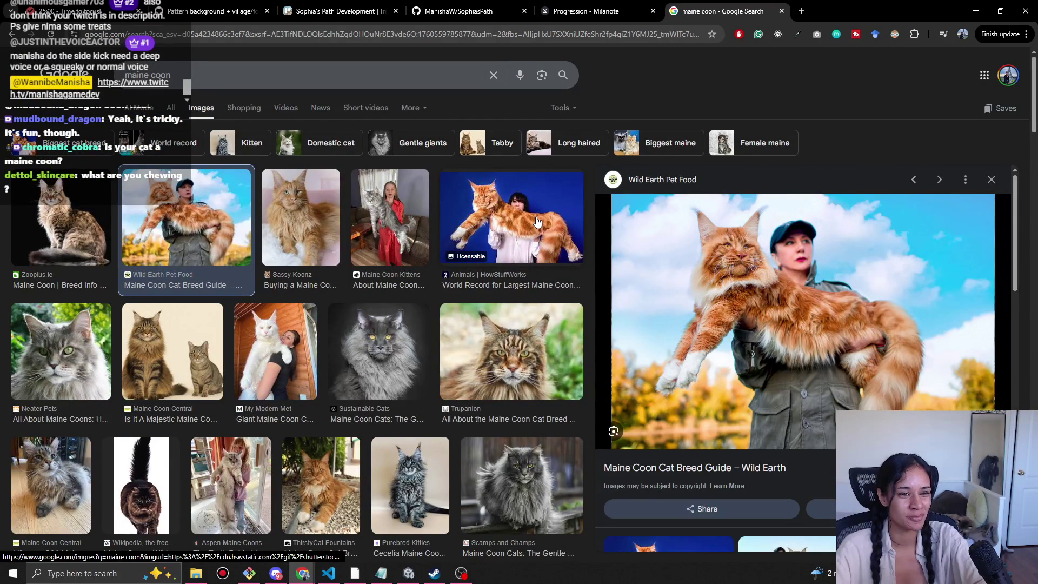
pyautogui.scroll(-10, 537, 222)
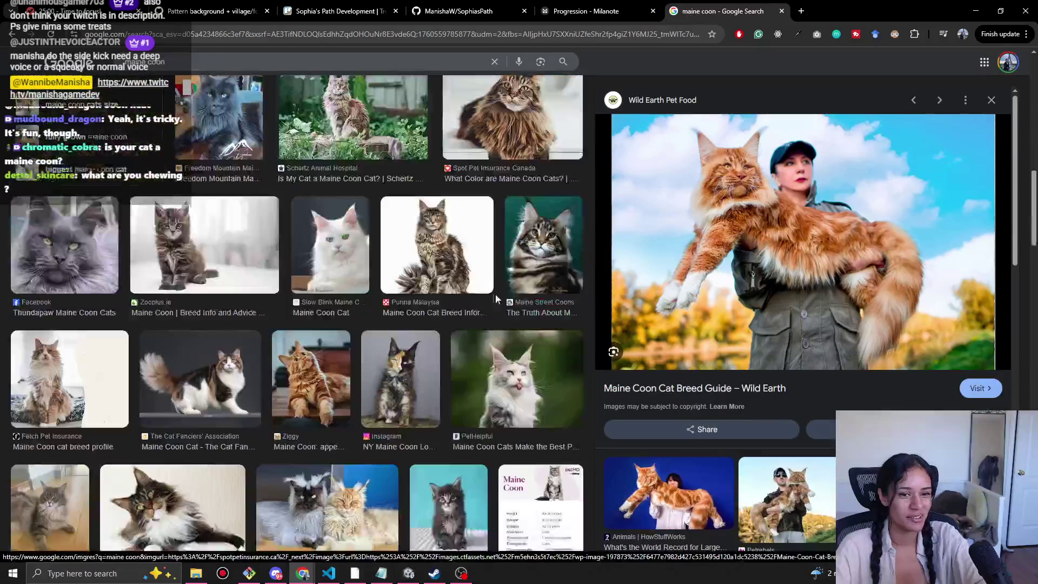
pyautogui.scroll(-5, 449, 306)
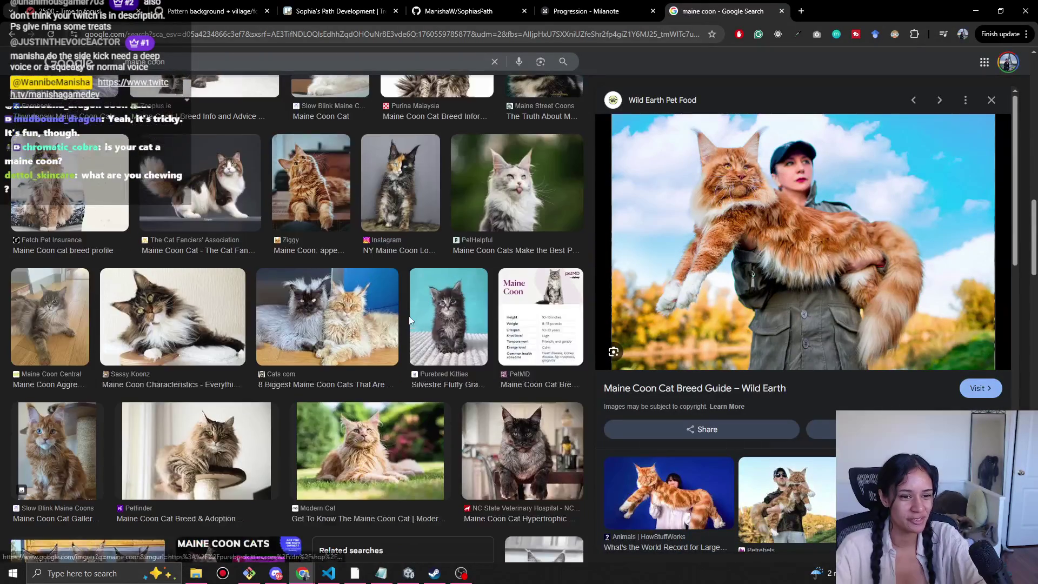
pyautogui.scroll(-5, 410, 320)
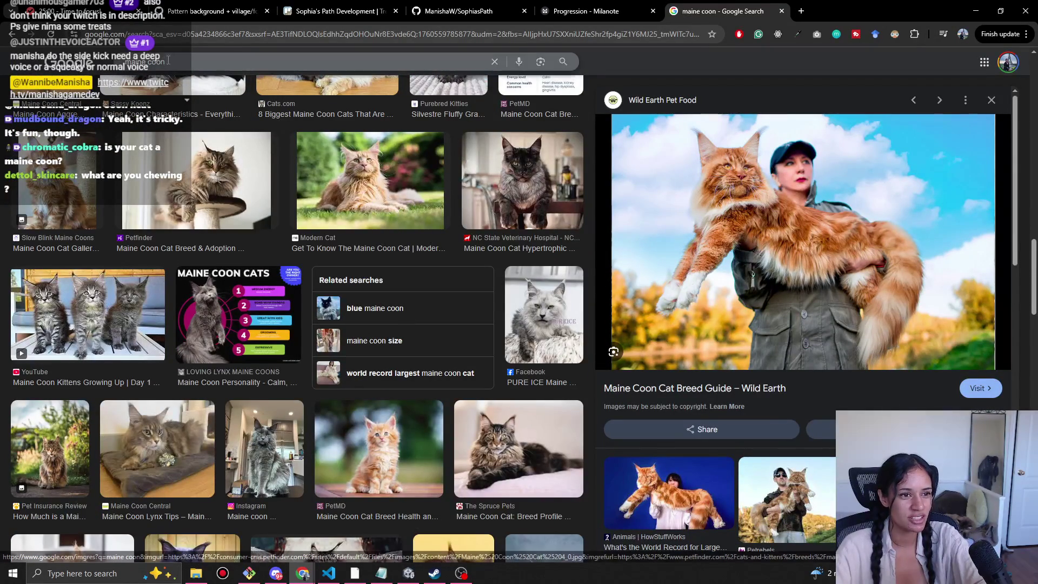
# Search 'siberian' images, preview the cat on paving, then close the search tab.
pyautogui.write('siberian')
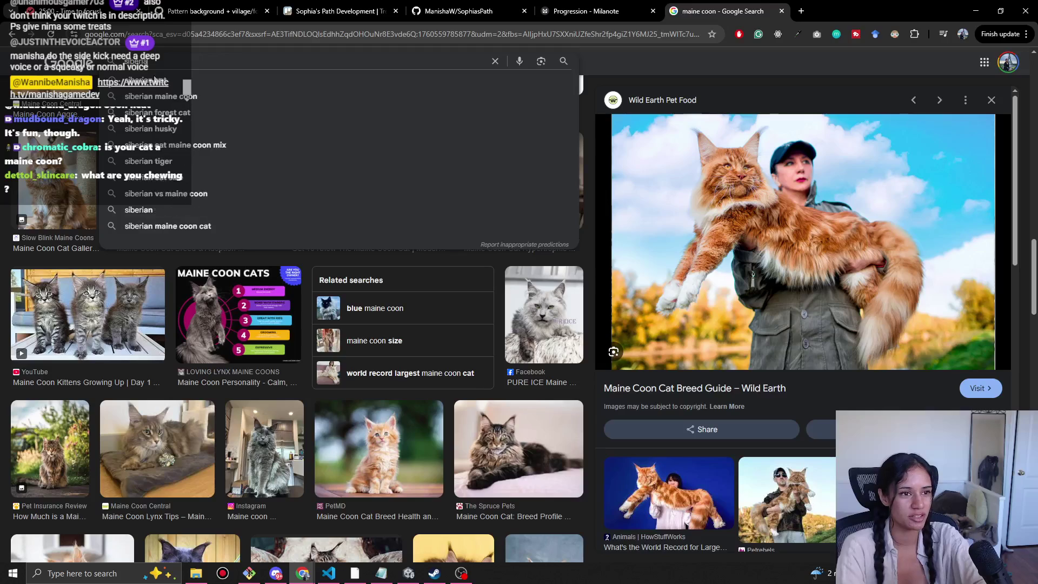
pyautogui.press('Return')
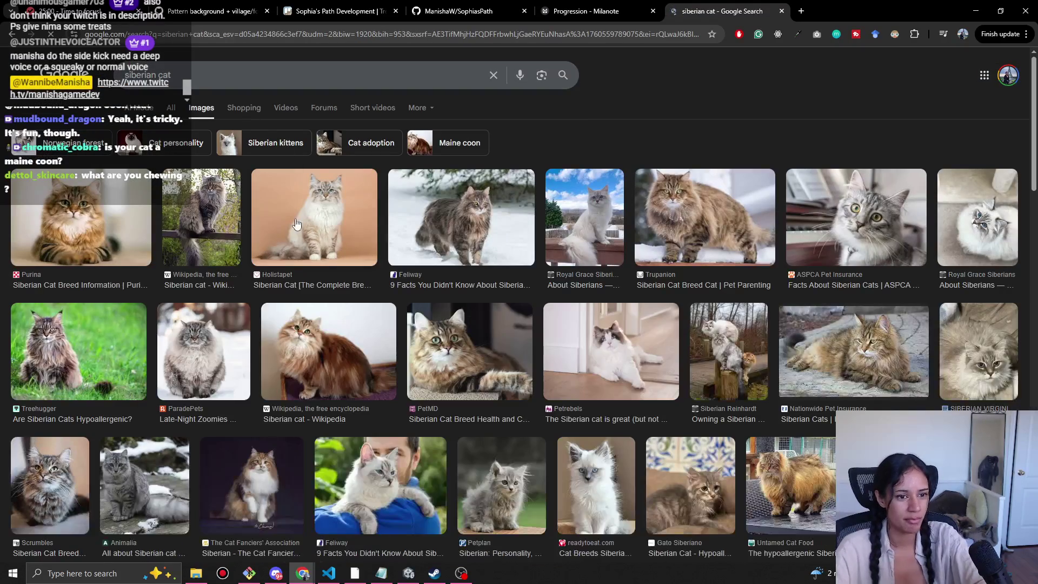
pyautogui.scroll(-1, 547, 387)
pyautogui.scroll(-2, 547, 387)
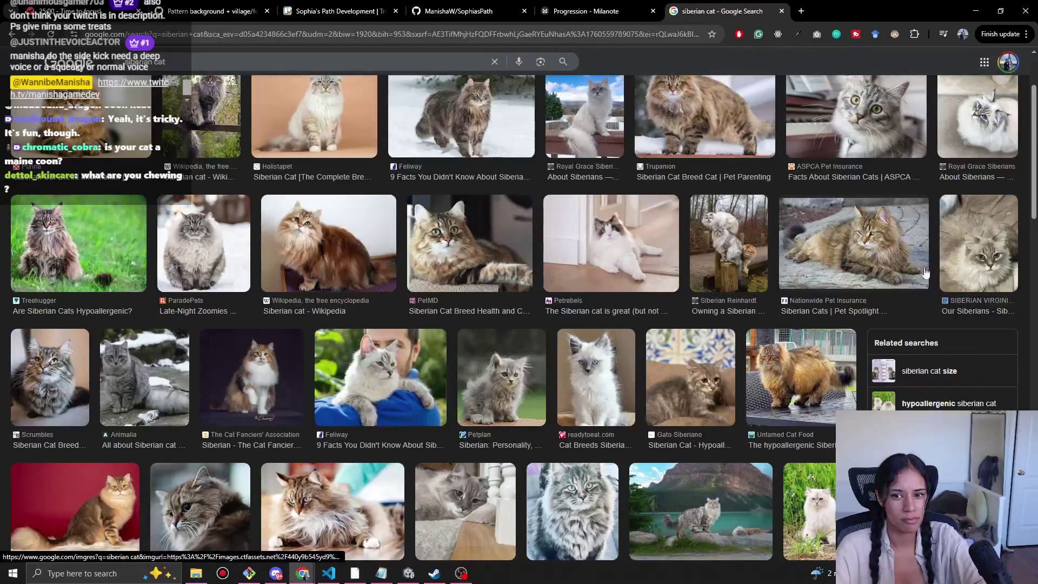
pyautogui.click(874, 245)
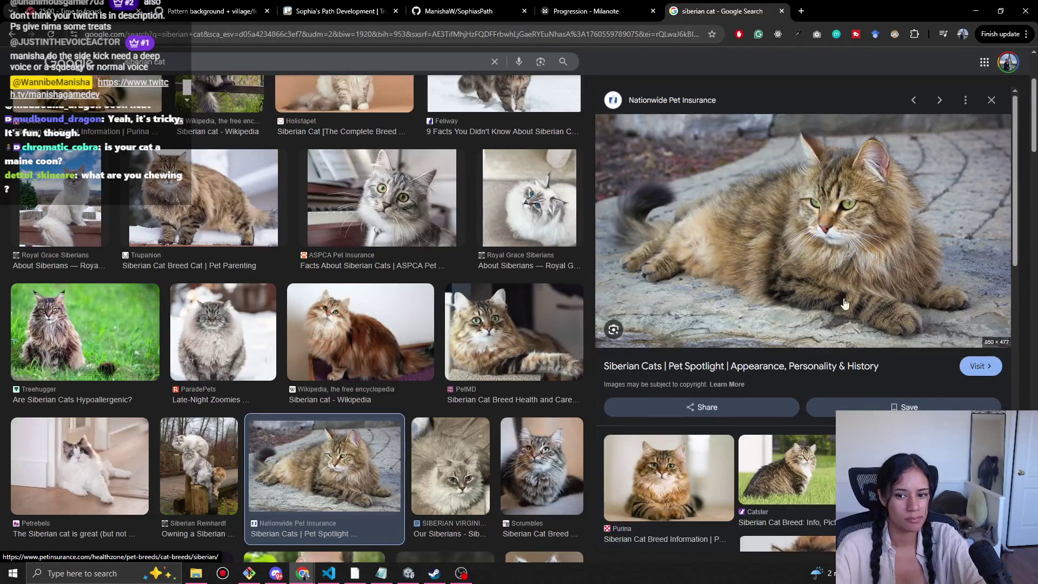
pyautogui.scroll(-2, 810, 324)
pyautogui.scroll(-10, 495, 459)
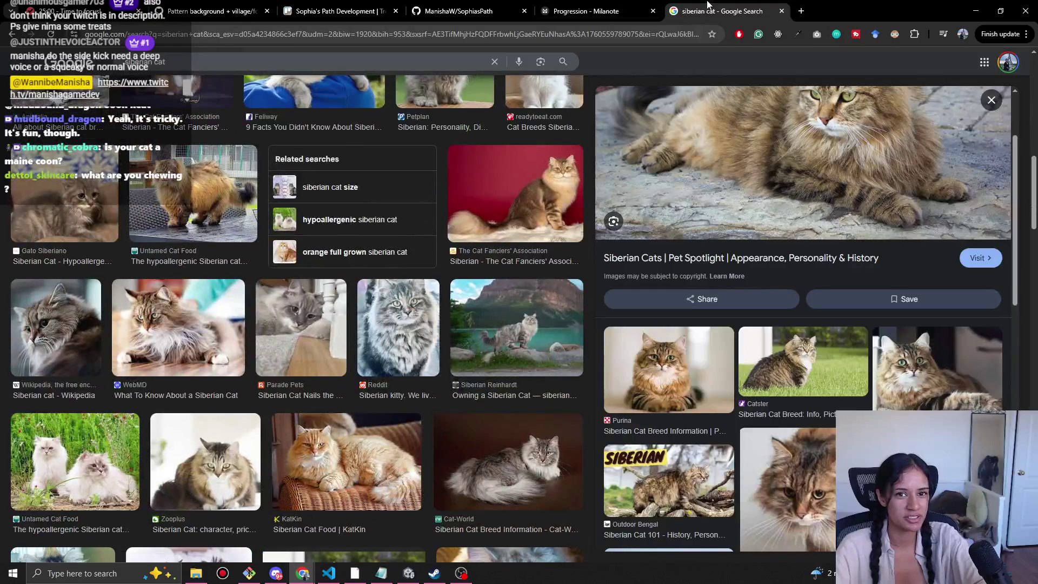
pyautogui.middleClick(708, 6)
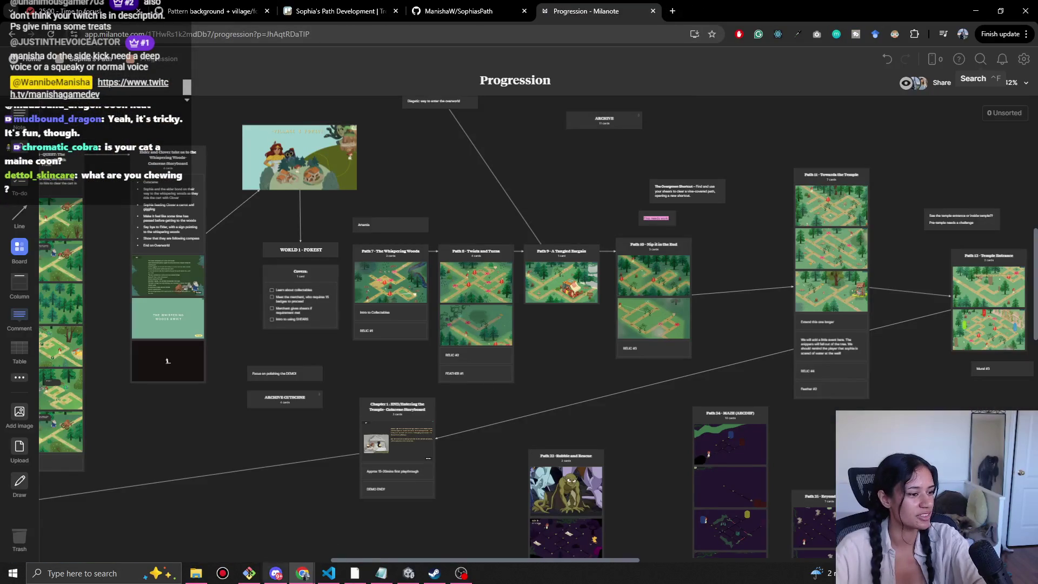
pyautogui.click(461, 573)
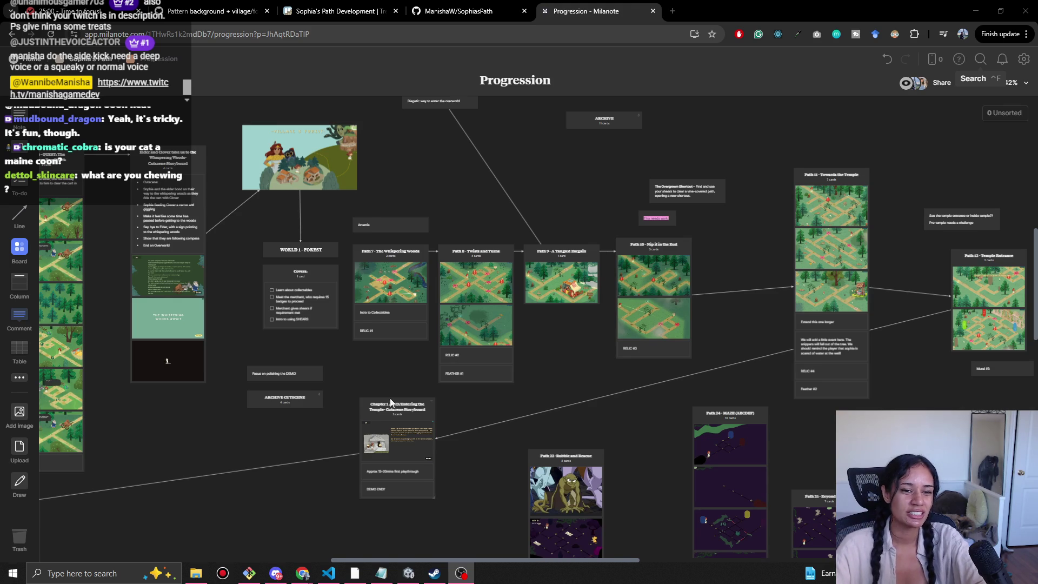
pyautogui.hscroll(-3, 389, 400)
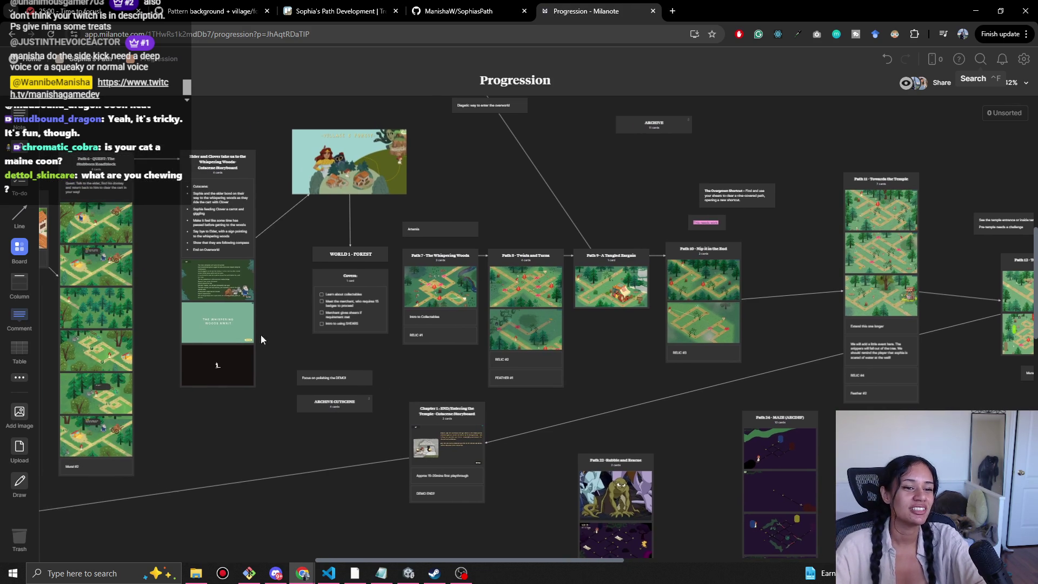
pyautogui.hscroll(-2, 301, 357)
pyautogui.hscroll(-2, 270, 385)
pyautogui.scroll(-1, 313, 433)
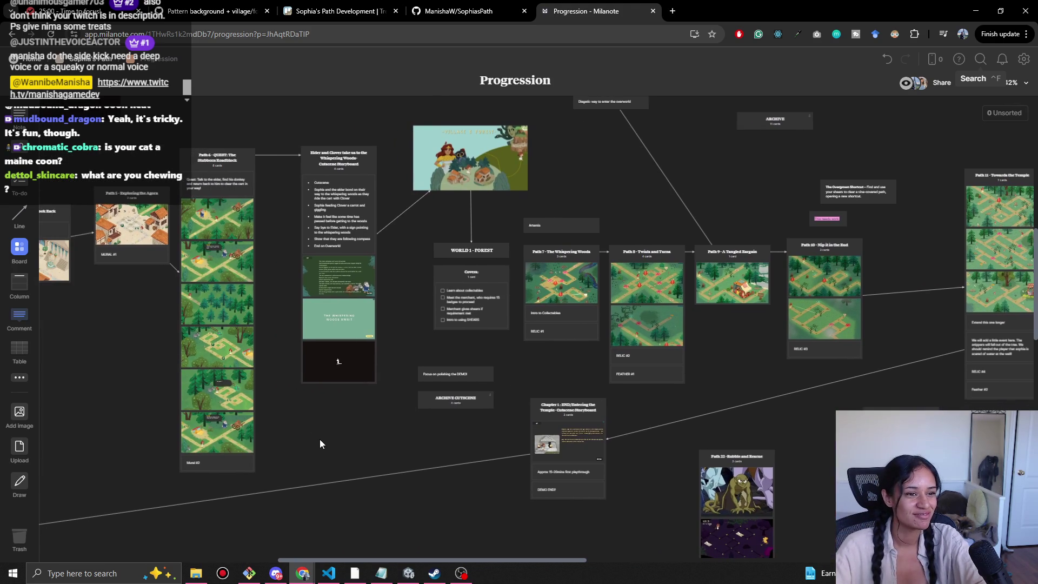
pyautogui.hscroll(8, 586, 391)
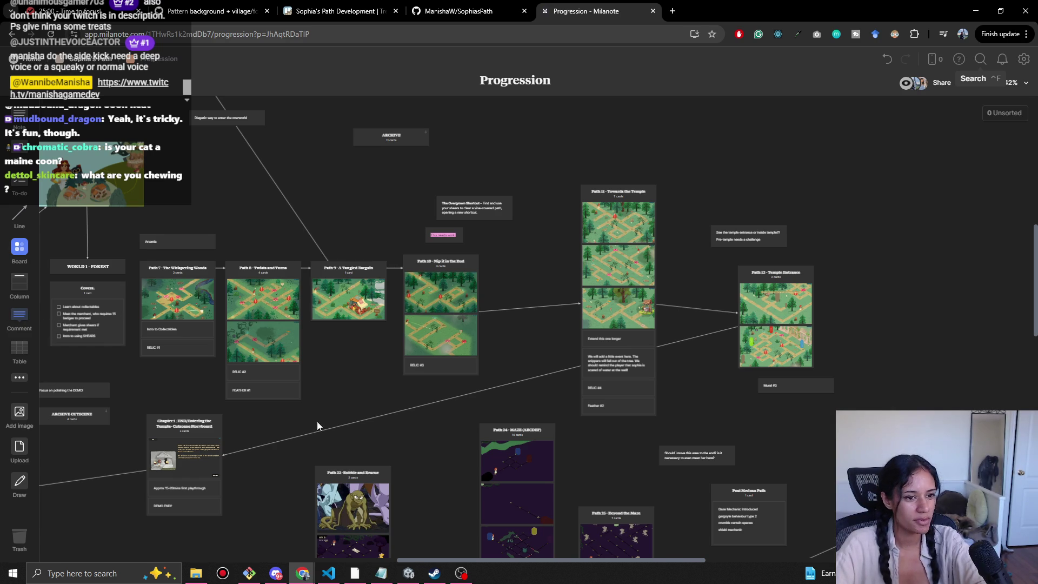
pyautogui.hscroll(-5, 370, 415)
pyautogui.click(381, 573)
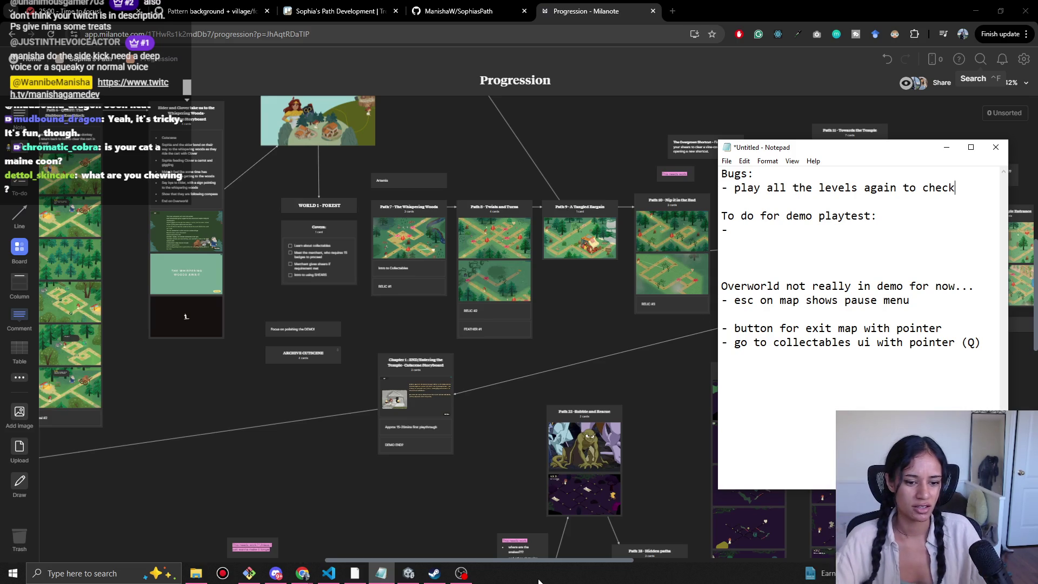
# Switch back to the running Unity game and stop the playtest.
pyautogui.click(408, 573)
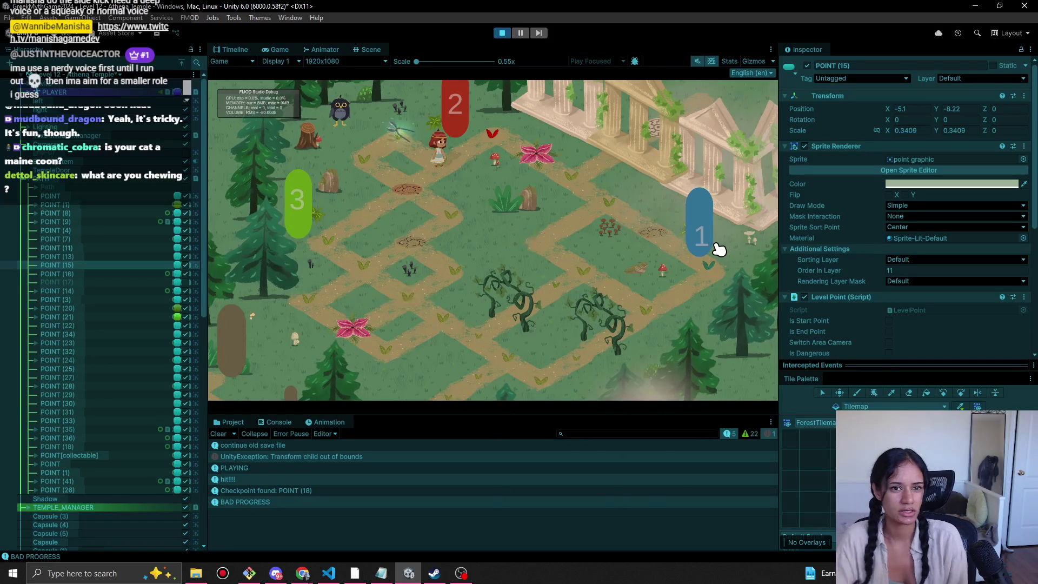
pyautogui.click(521, 33)
# Collapse the POINT list, inspect Shadow, and disable the Background object to hide the grass.
pyautogui.click(502, 33)
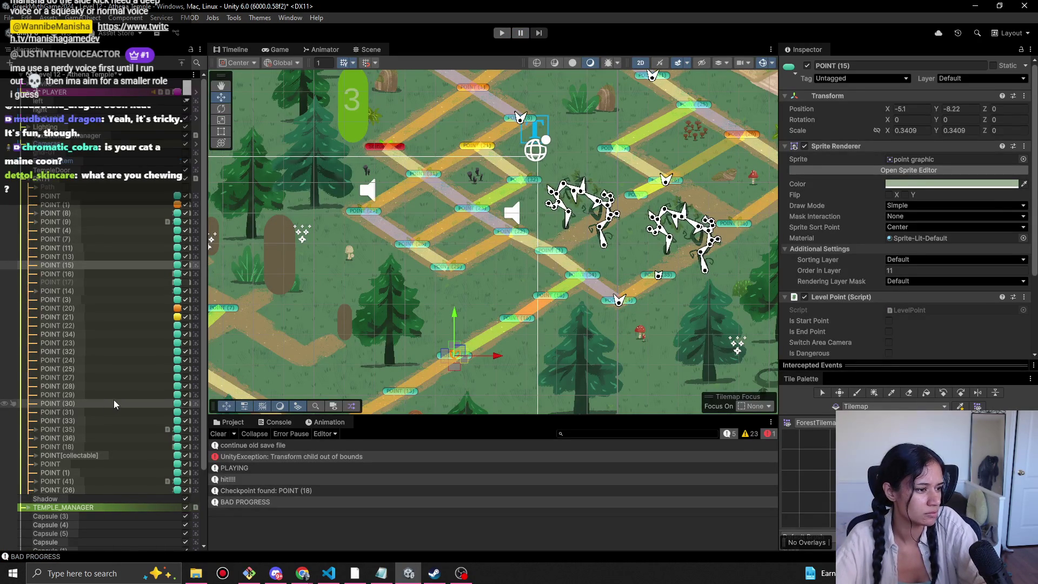
pyautogui.scroll(-4, 114, 403)
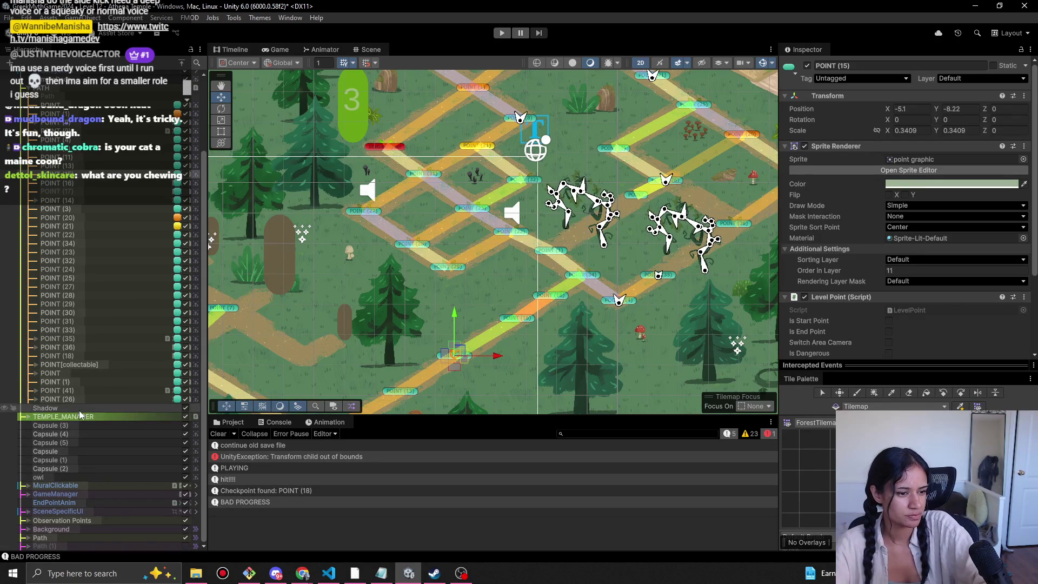
pyautogui.click(28, 539)
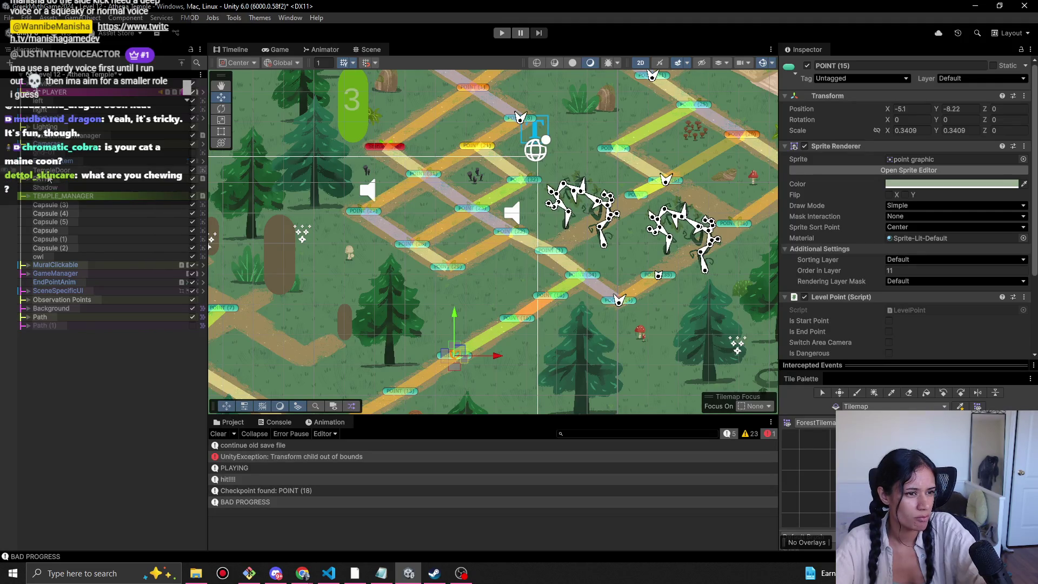
pyautogui.click(38, 188)
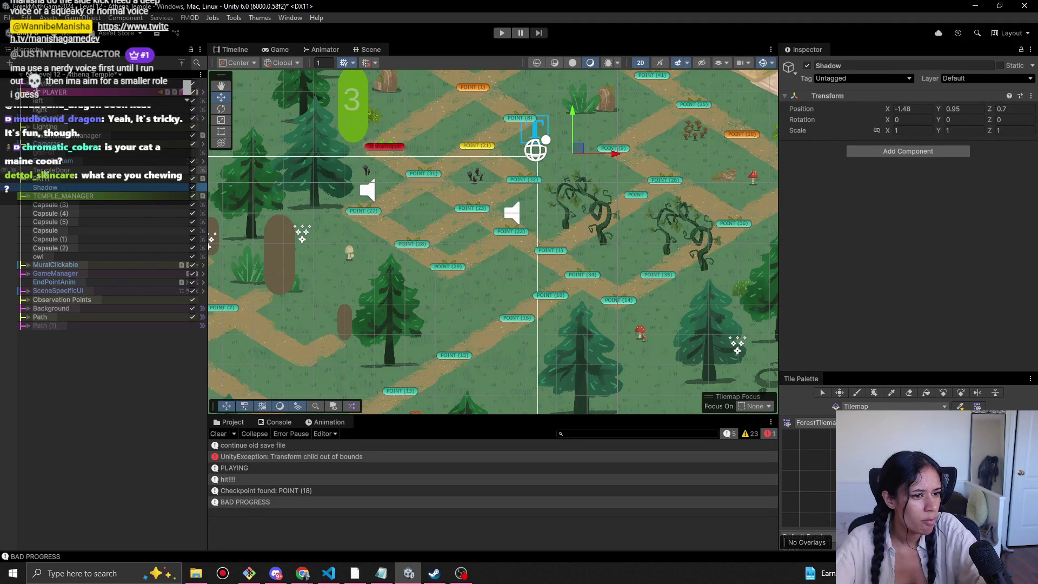
pyautogui.click(193, 309)
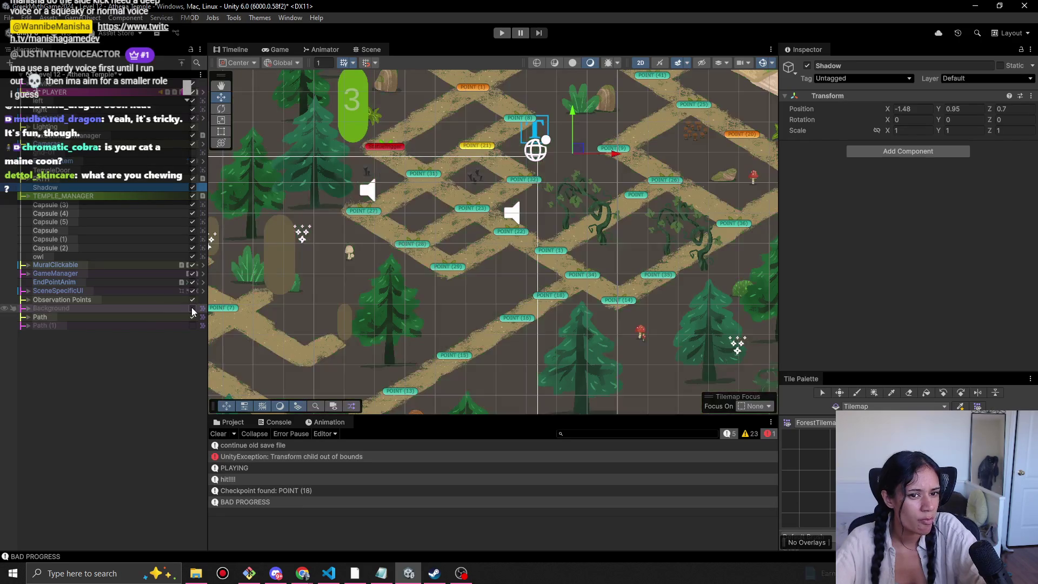
# Re-enable Background, expand TEMPLE_MANAGER's StatueTriggers, and multi-select their three Shadow children.
pyautogui.click(192, 309)
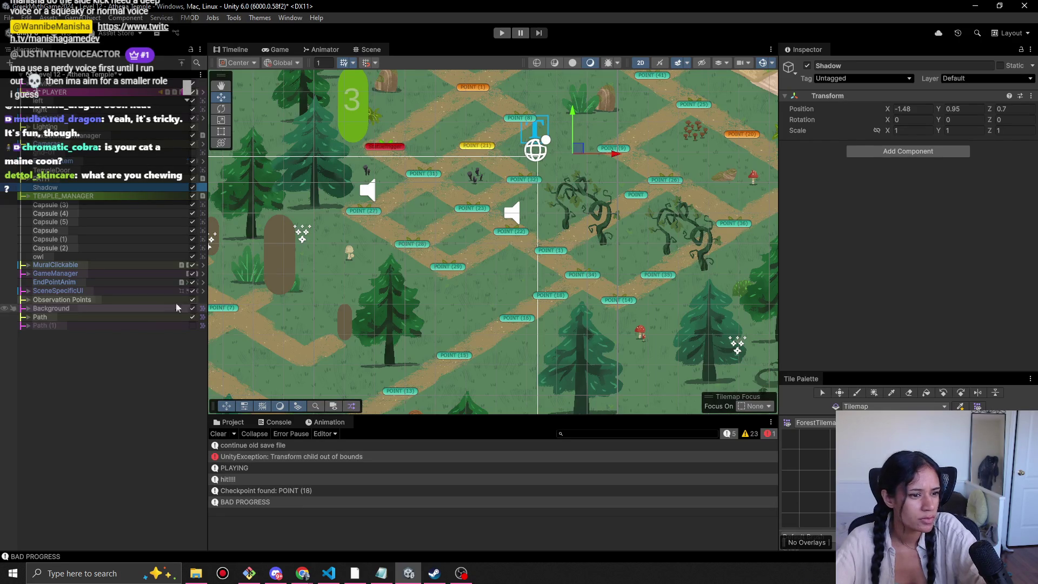
pyautogui.click(28, 197)
pyautogui.click(35, 205)
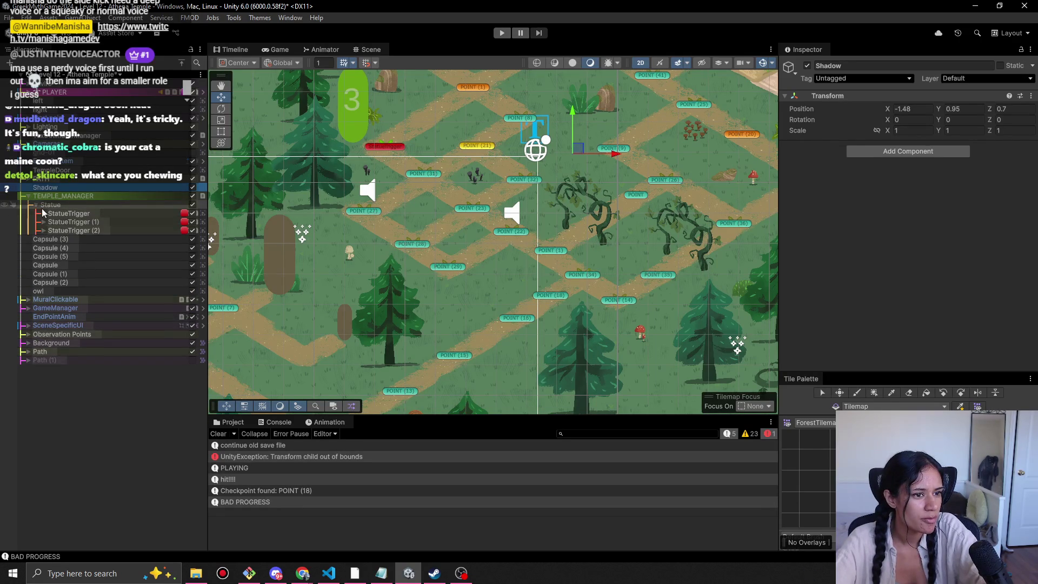
pyautogui.click(43, 214)
pyautogui.click(59, 222)
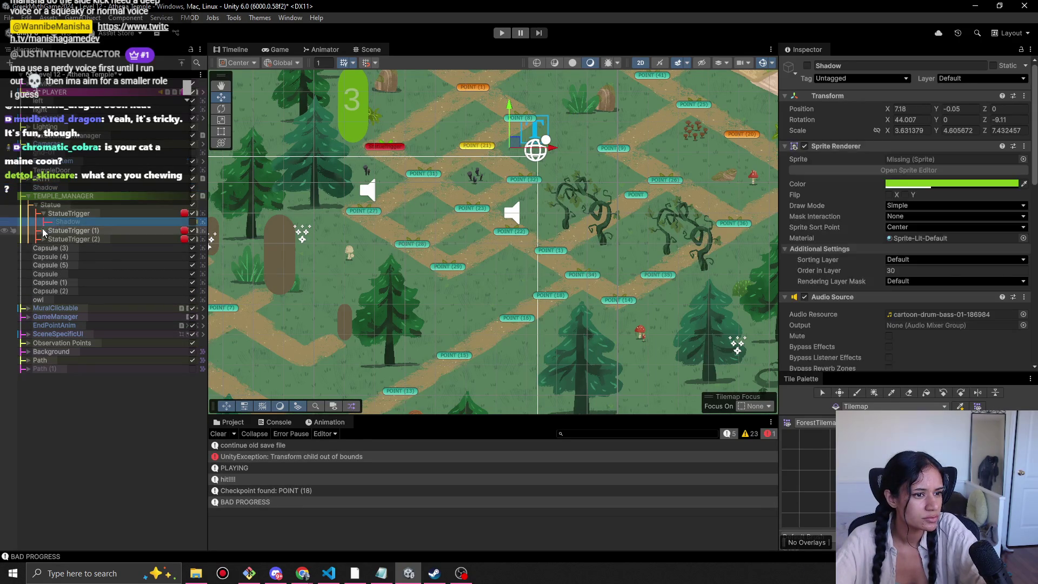
pyautogui.click(44, 230)
pyautogui.click(44, 248)
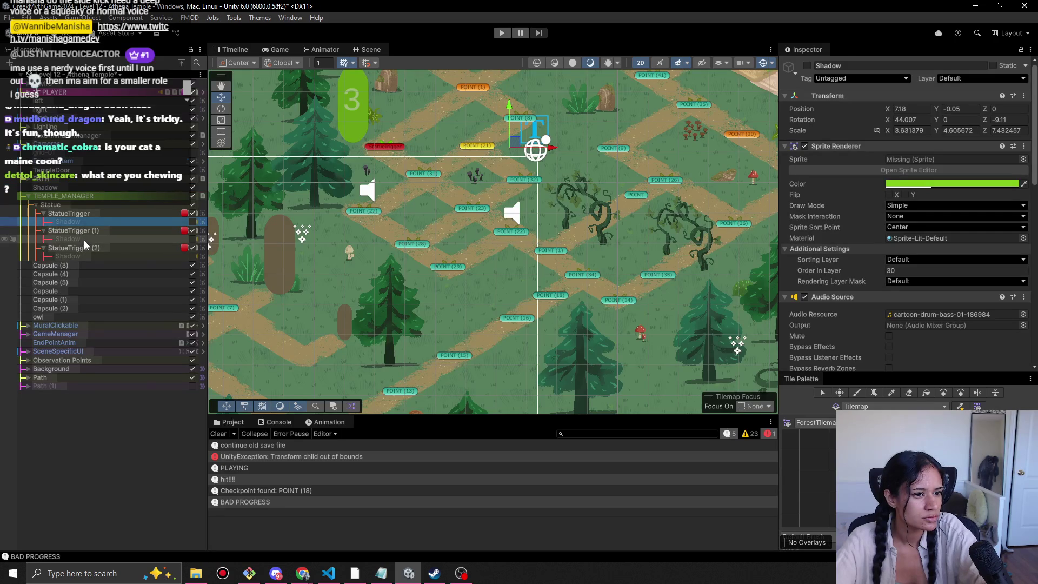
pyautogui.keyDown('shift'); pyautogui.click(81, 239); pyautogui.keyUp('shift')
pyautogui.keyDown('ctrl'); pyautogui.click(87, 230); pyautogui.keyUp('ctrl')
pyautogui.keyDown('ctrl'); pyautogui.click(85, 256); pyautogui.keyUp('ctrl')
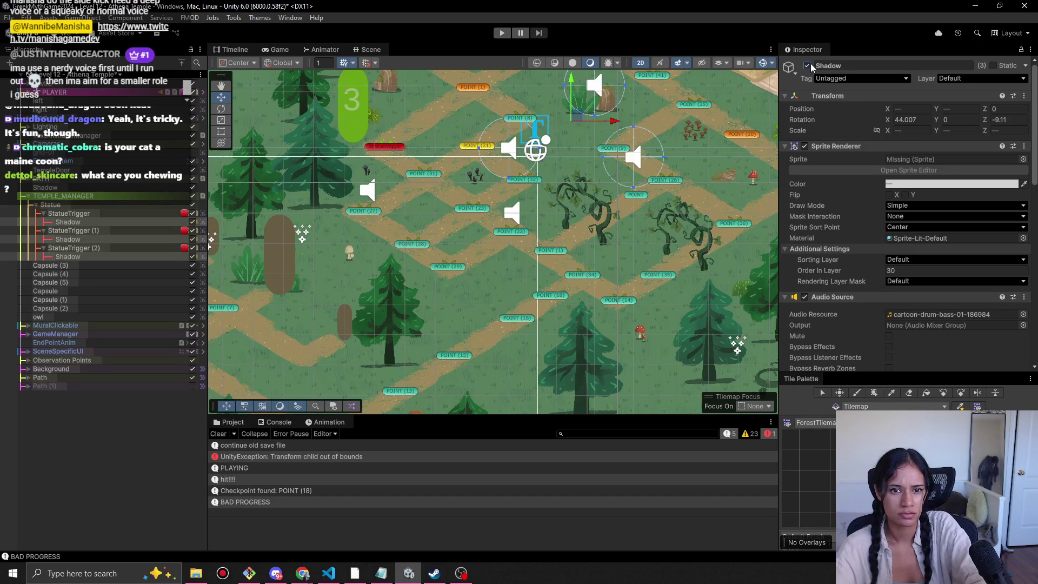
# Bring the statue trigger area into view and start choosing the Shadows' sprite.
pyautogui.moveTo(521, 180); pyautogui.dragTo(458, 250)
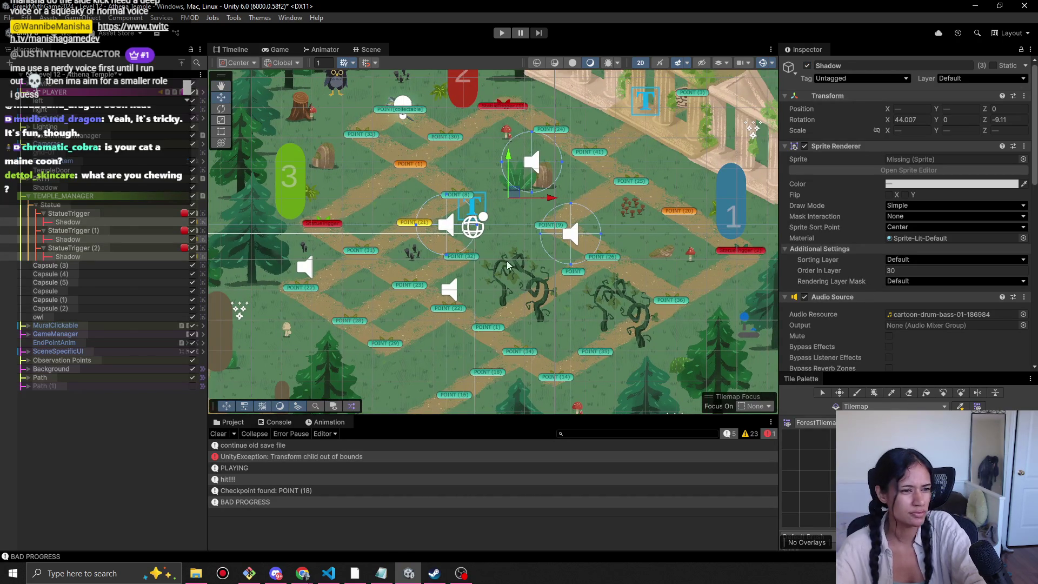
pyautogui.scroll(-5, 864, 327)
pyautogui.scroll(4, 866, 323)
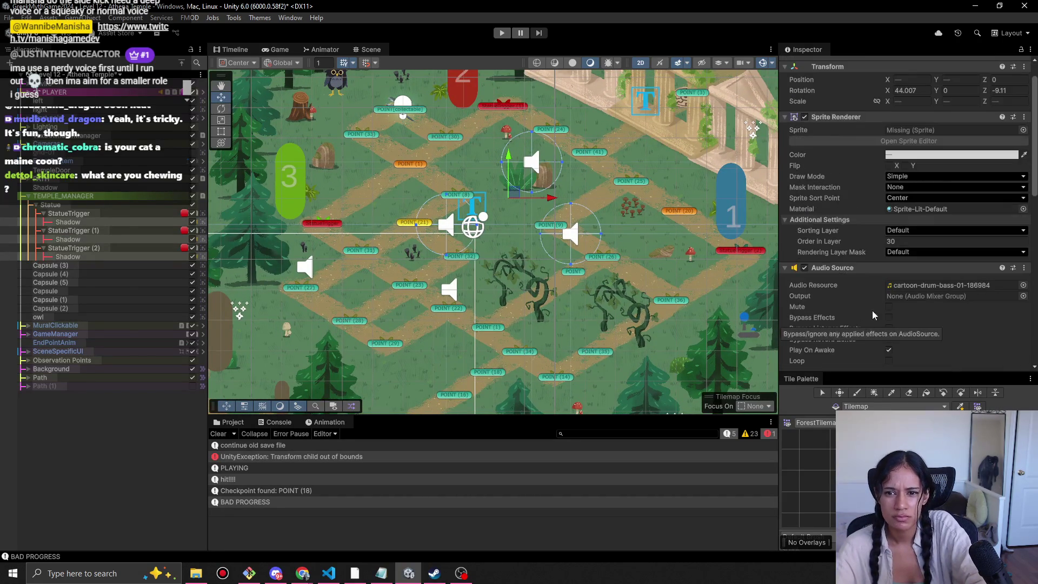
pyautogui.scroll(2, 910, 159)
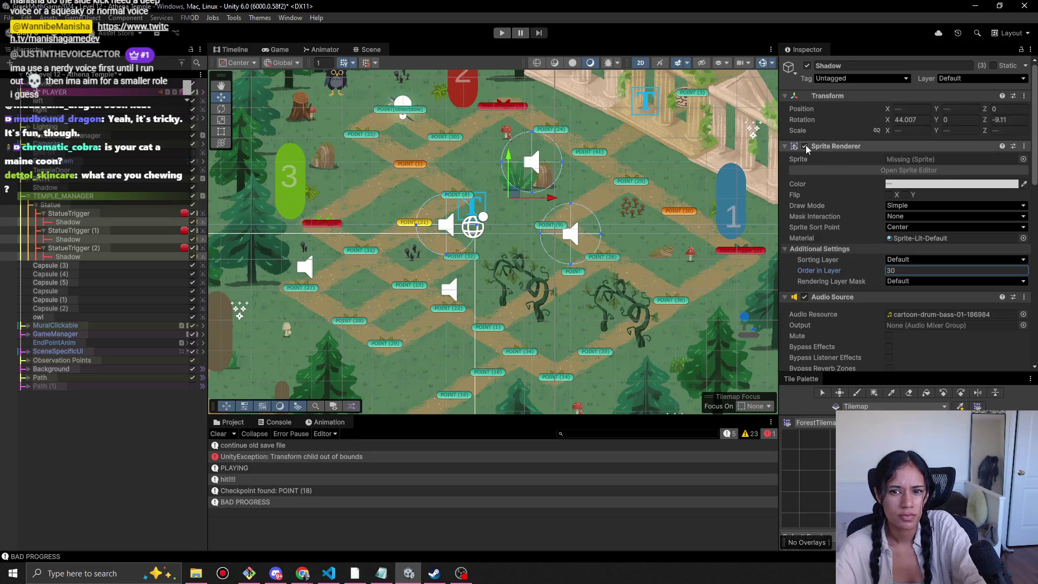
pyautogui.click(943, 162)
# Browse the sprite list and try owl 6-07 sprites on the Shadows.
pyautogui.click(1023, 159)
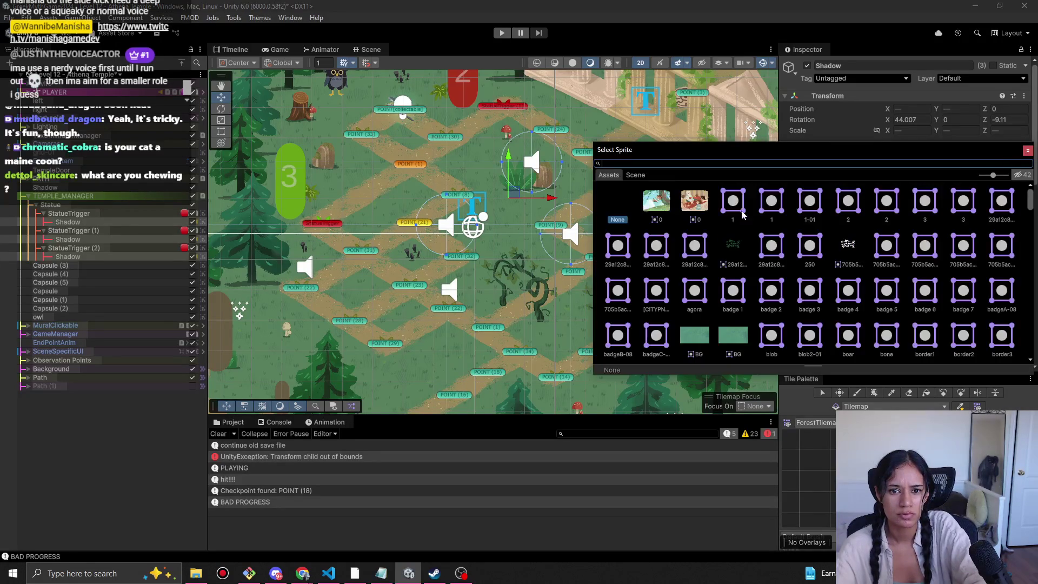
pyautogui.scroll(-3, 897, 285)
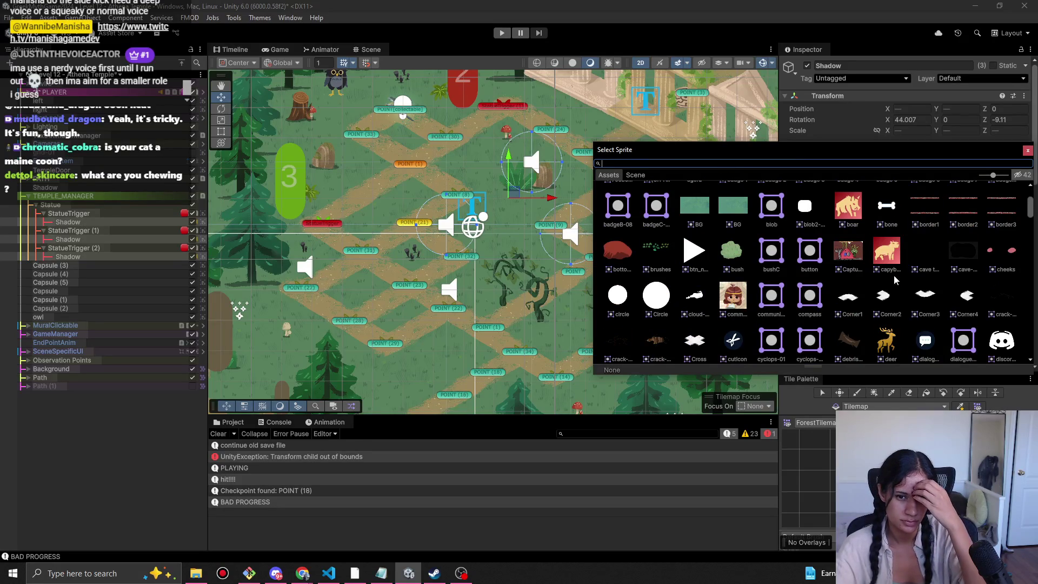
pyautogui.scroll(-2, 836, 280)
pyautogui.scroll(-2, 836, 287)
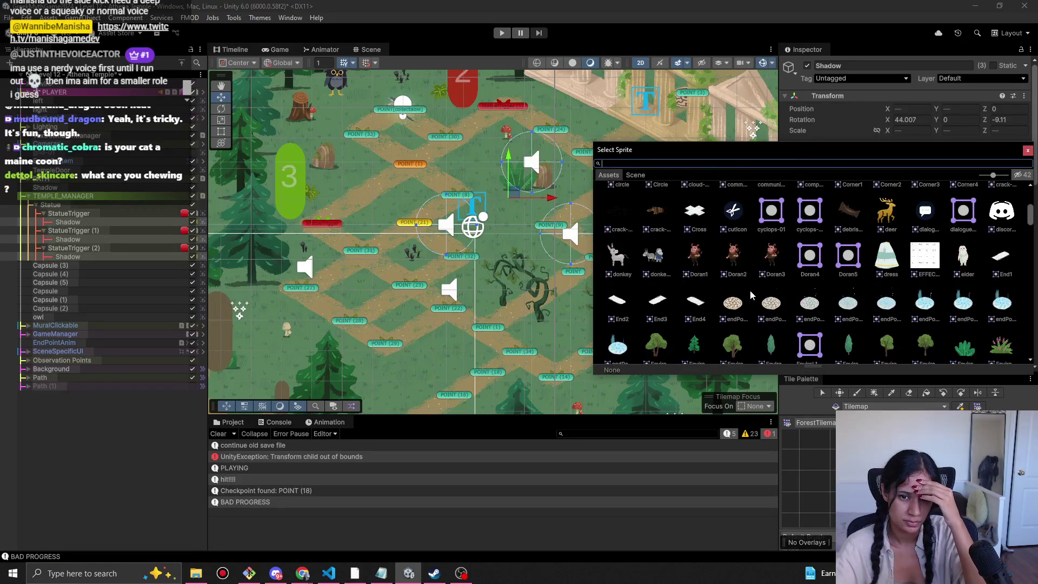
pyautogui.scroll(-2, 751, 289)
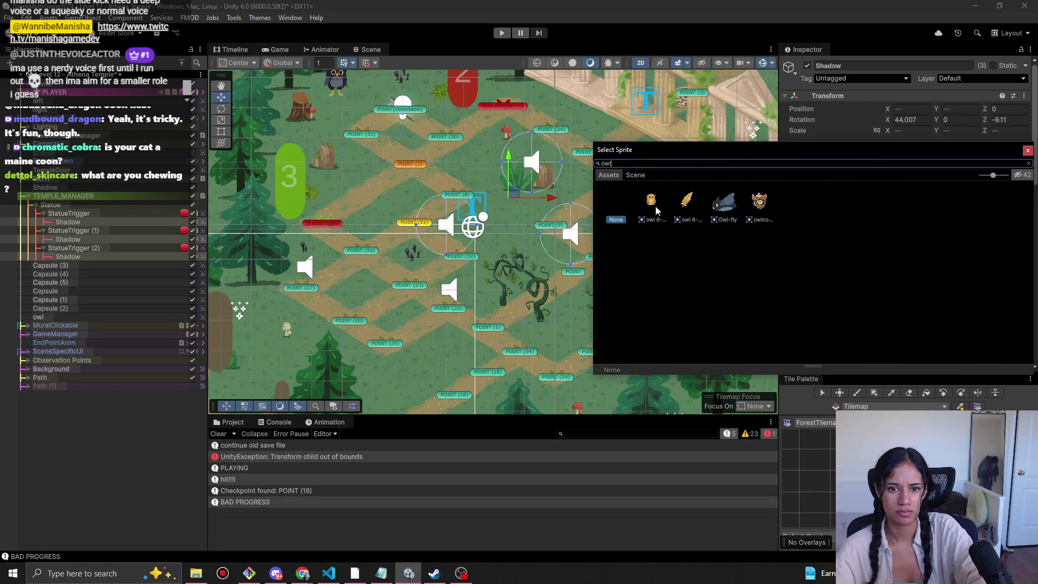
pyautogui.click(656, 208)
pyautogui.click(759, 203)
pyautogui.click(651, 202)
pyautogui.click(680, 205)
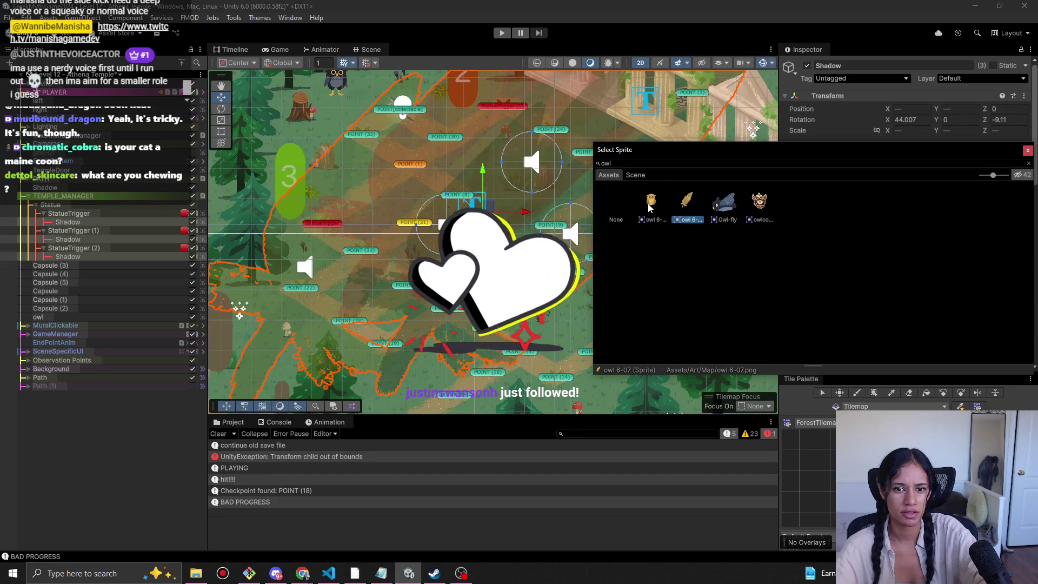
# Apply the Circle sprite to the Shadows and scale them down vertically into ovals.
pyautogui.click(675, 164)
pyautogui.press('BackSpace')
pyautogui.press('BackSpace')
pyautogui.press('BackSpace')
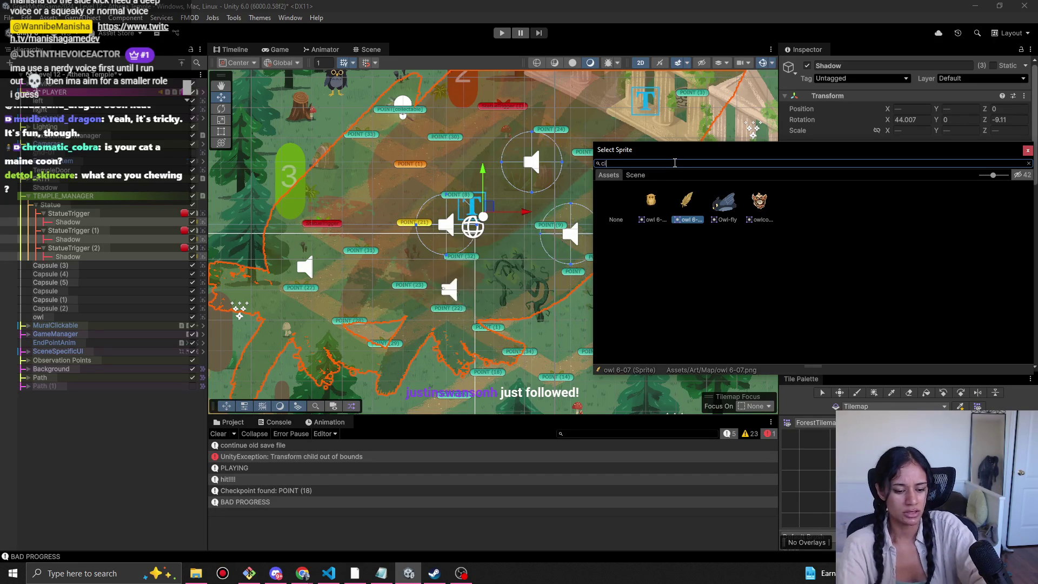
pyautogui.write('circle')
pyautogui.click(651, 200)
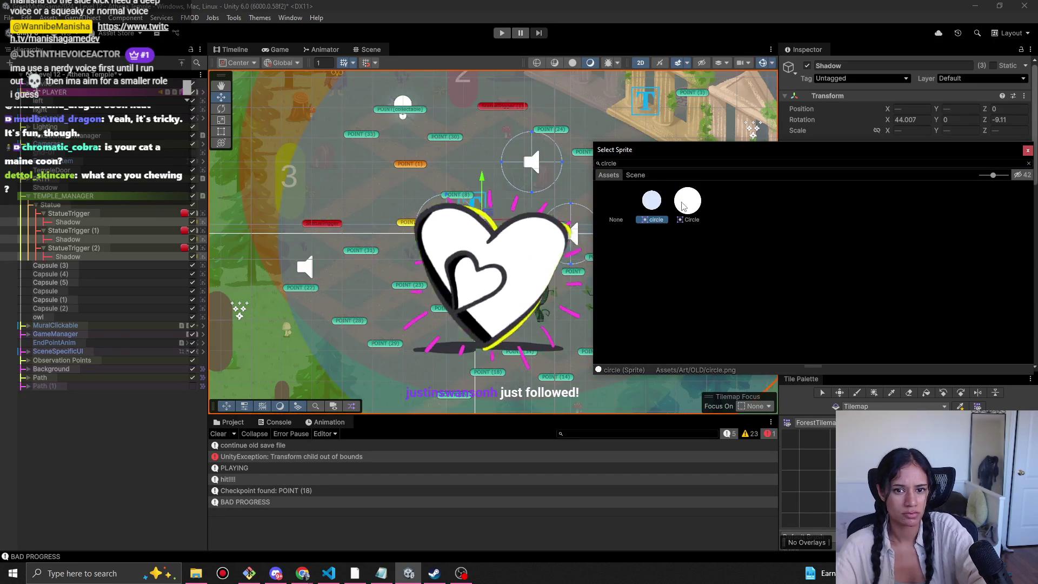
pyautogui.doubleClick(686, 203)
pyautogui.press('r')
pyautogui.moveTo(505, 199); pyautogui.dragTo(486, 208)
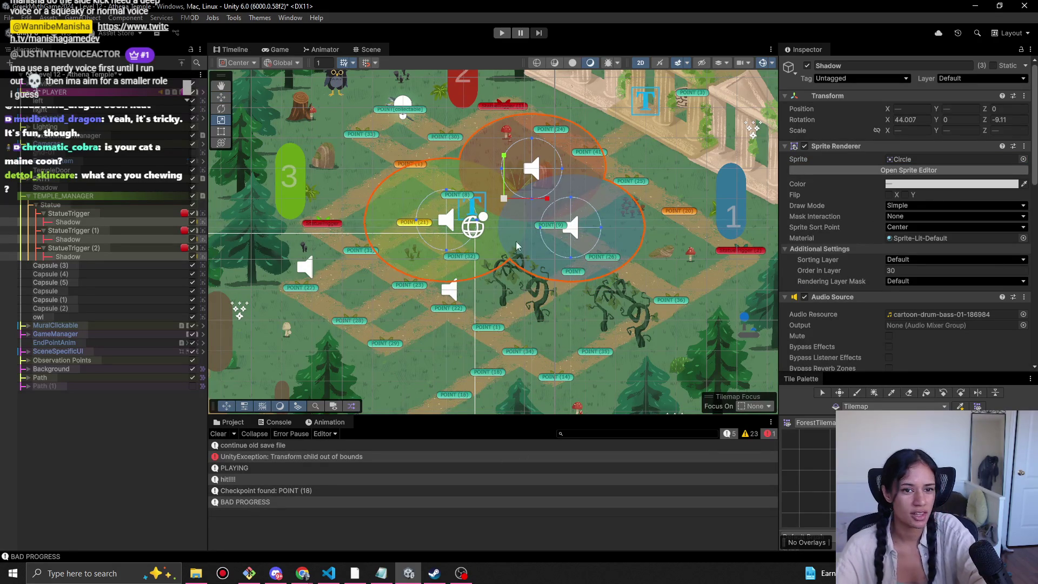
# Shrink the Shadow ovals further and make them partly transparent.
pyautogui.scroll(-2, 512, 249)
pyautogui.moveTo(508, 204); pyautogui.dragTo(472, 210)
pyautogui.scroll(2, 574, 263)
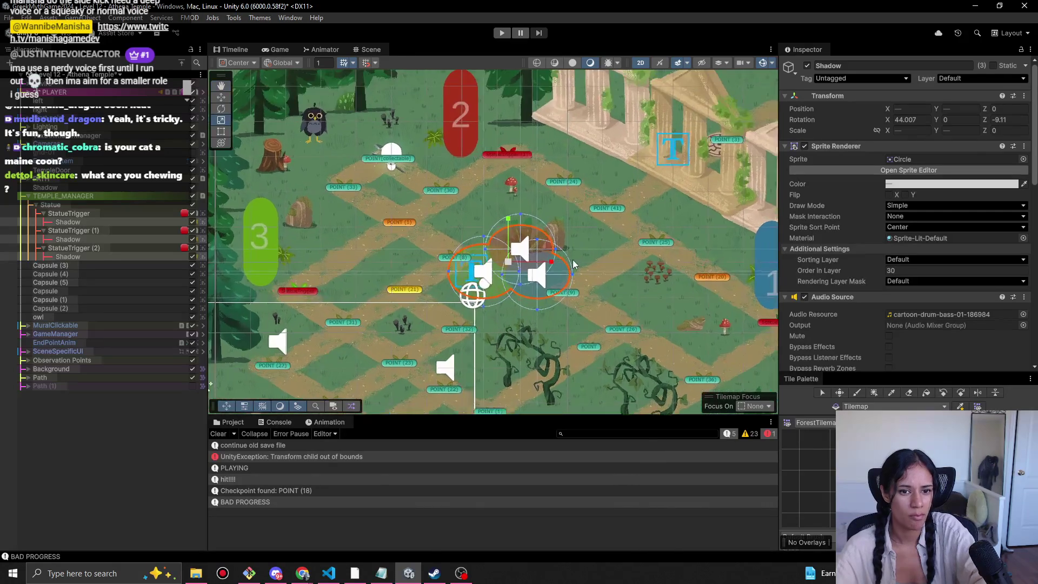
pyautogui.scroll(2, 574, 264)
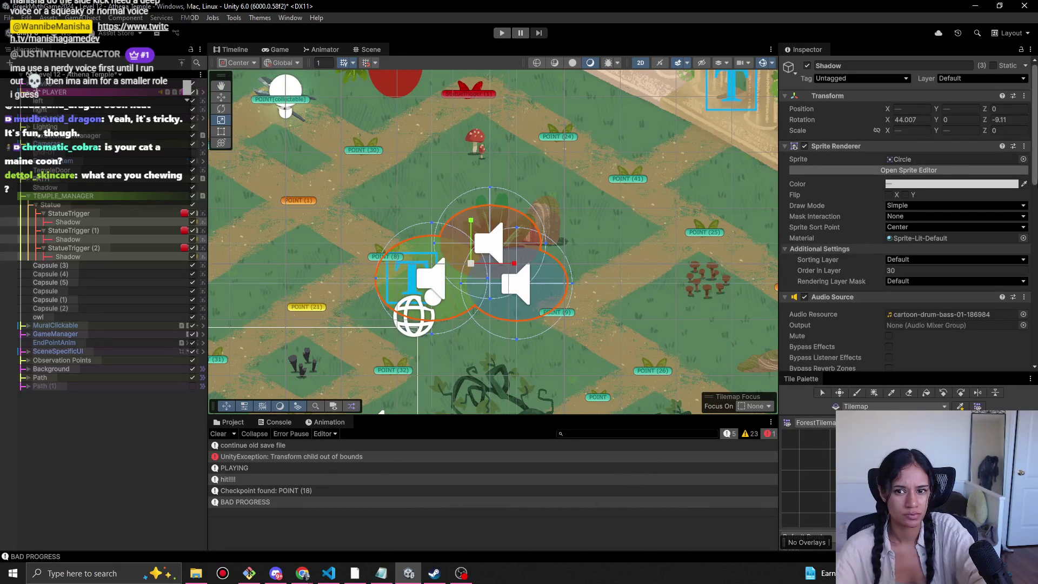
pyautogui.click(911, 184)
pyautogui.moveTo(994, 399); pyautogui.dragTo(985, 393)
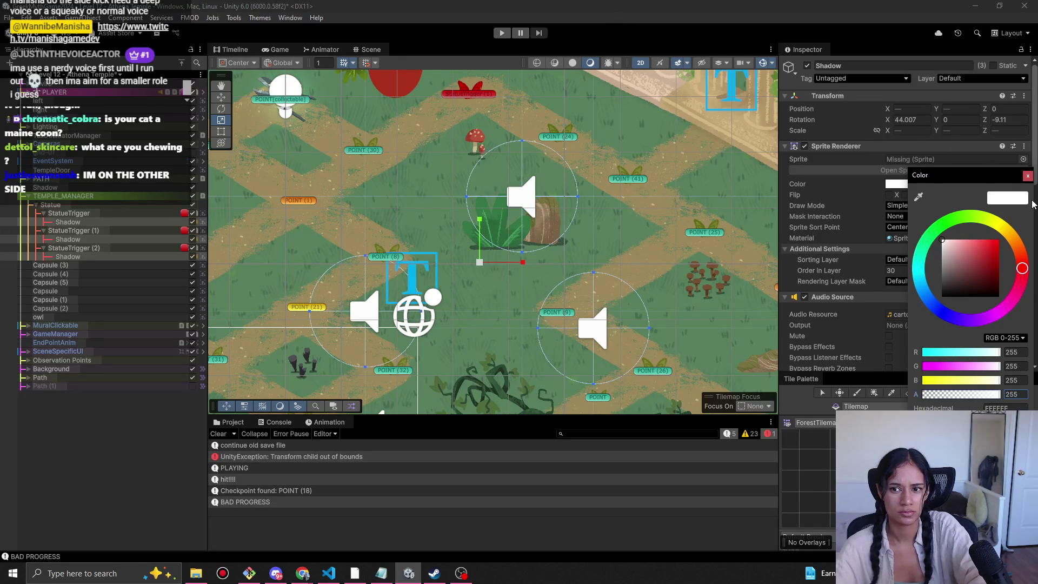
pyautogui.click(1027, 177)
# Toggle the Shadows off and on, then move the three ovals up and right.
pyautogui.hotkey('alt', 'shift', 'a')
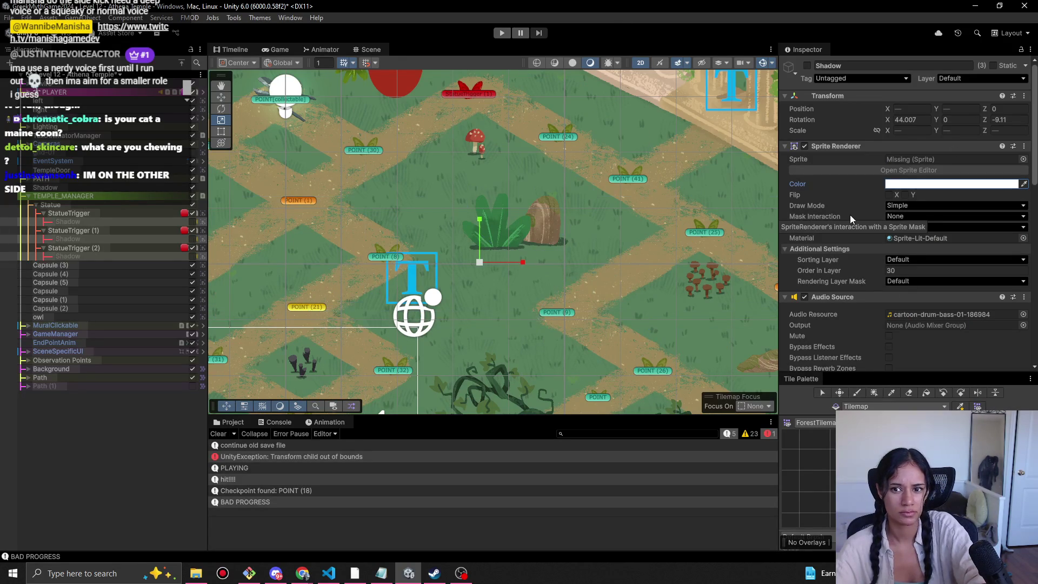
pyautogui.hotkey('alt', 'shift', 'a')
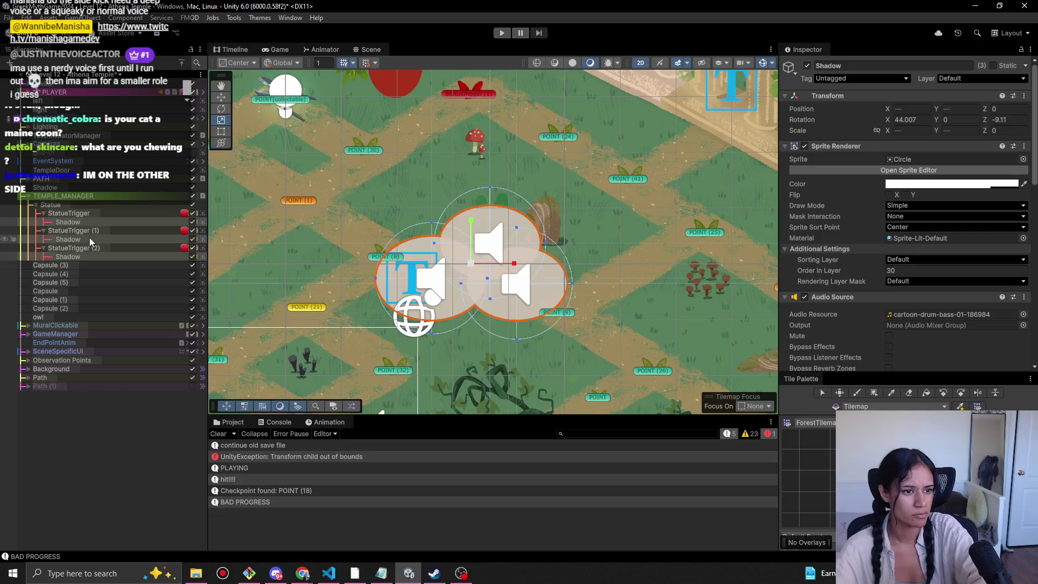
pyautogui.press('w')
pyautogui.moveTo(478, 260); pyautogui.dragTo(508, 207)
# Select only the first StatueTrigger's Shadow and make it black.
pyautogui.click(78, 232)
pyautogui.click(95, 223)
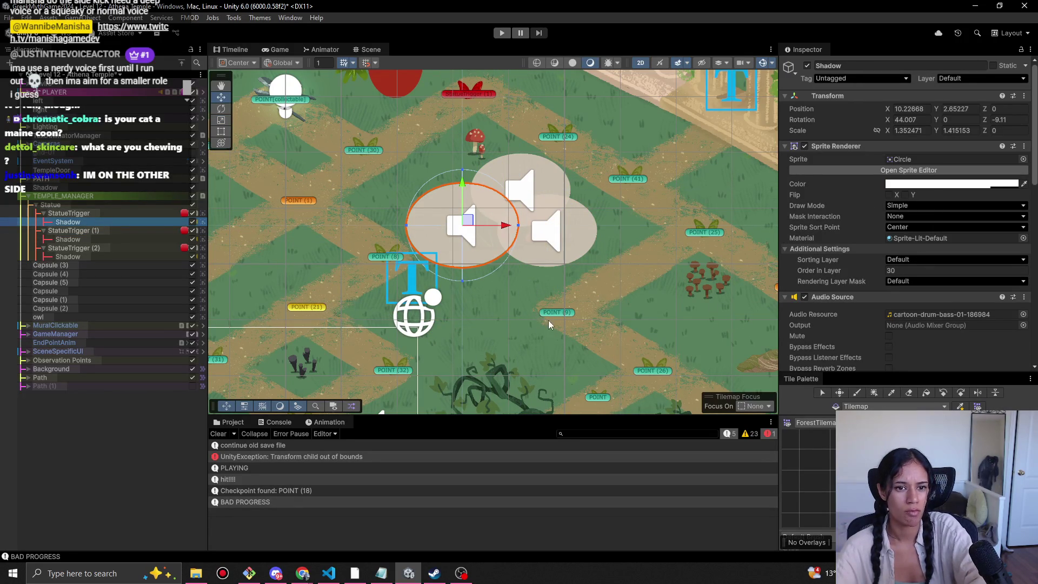
pyautogui.scroll(-3, 574, 314)
pyautogui.scroll(1, 634, 329)
pyautogui.click(954, 184)
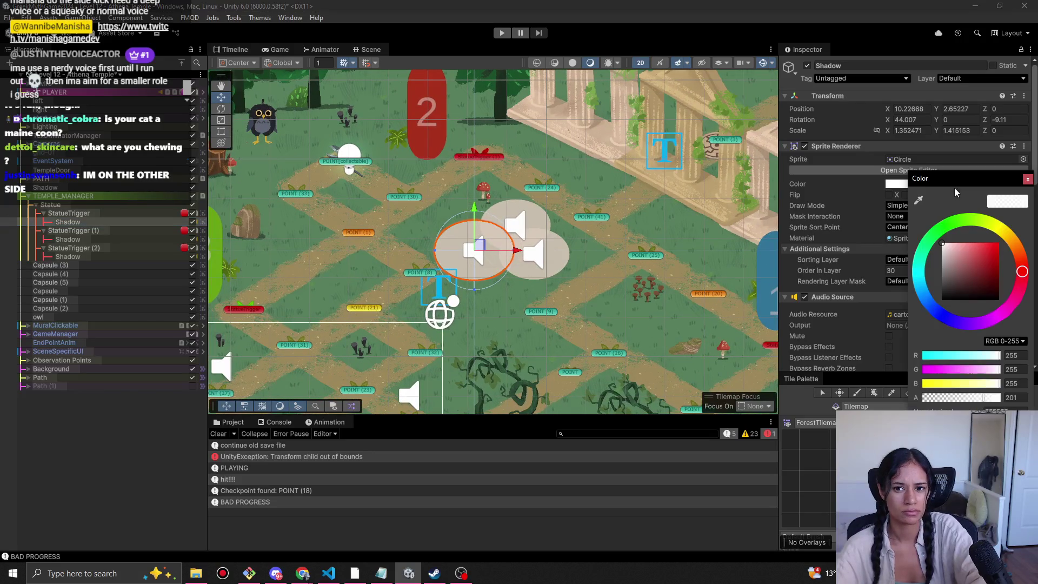
pyautogui.moveTo(960, 295); pyautogui.dragTo(951, 320)
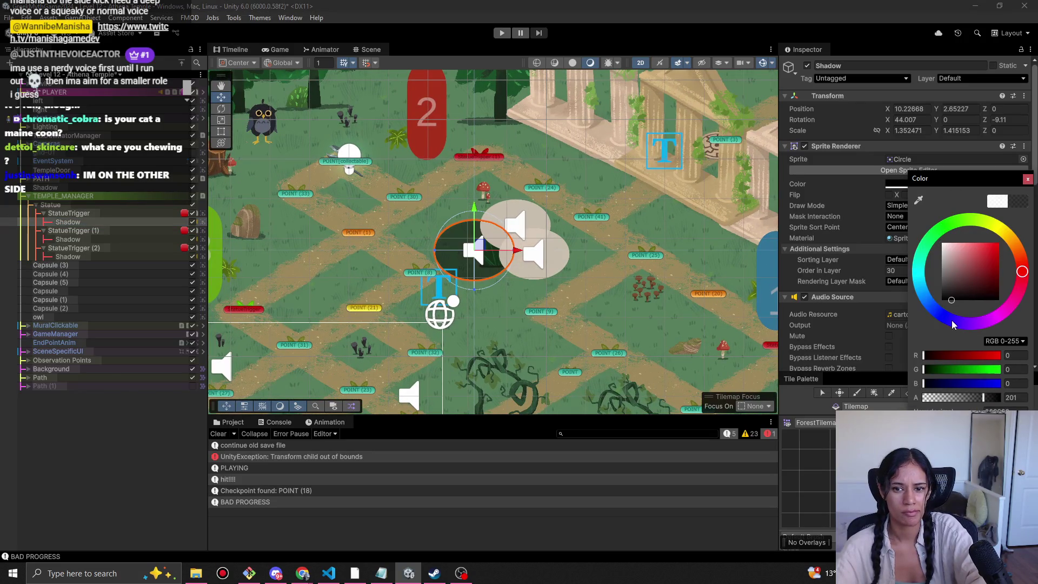
# Tint all three Shadows black at 175 alpha, then select Vine Snipper.
pyautogui.keyDown('ctrl'); pyautogui.click(80, 239); pyautogui.keyUp('ctrl')
pyautogui.keyDown('ctrl'); pyautogui.click(80, 256); pyautogui.keyUp('ctrl')
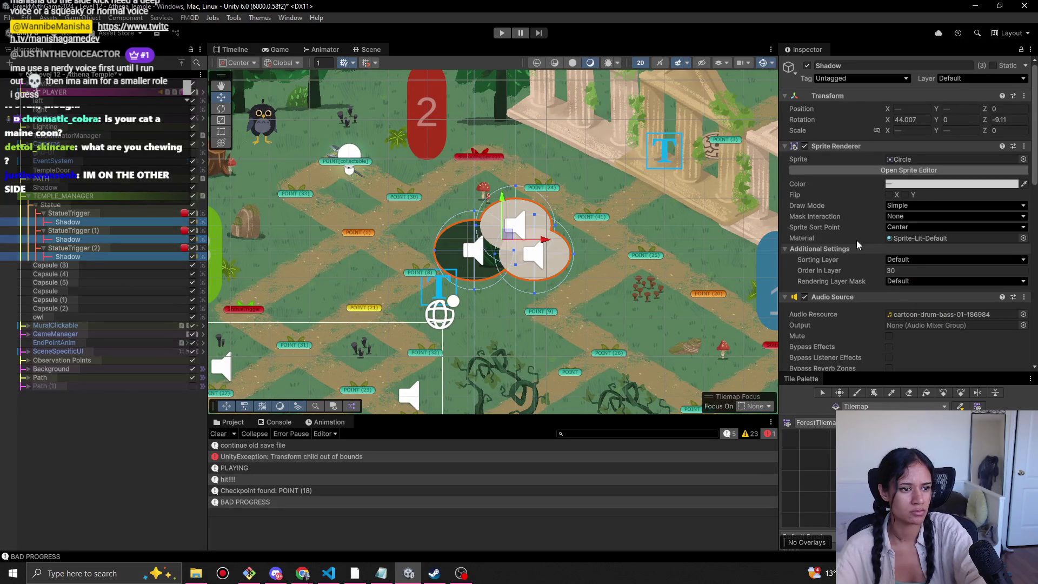
pyautogui.click(951, 184)
pyautogui.moveTo(966, 297); pyautogui.dragTo(935, 322)
pyautogui.moveTo(976, 395)
pyautogui.mouseDown()
pyautogui.moveTo(965, 396)
pyautogui.moveTo(976, 395)
pyautogui.mouseUp()
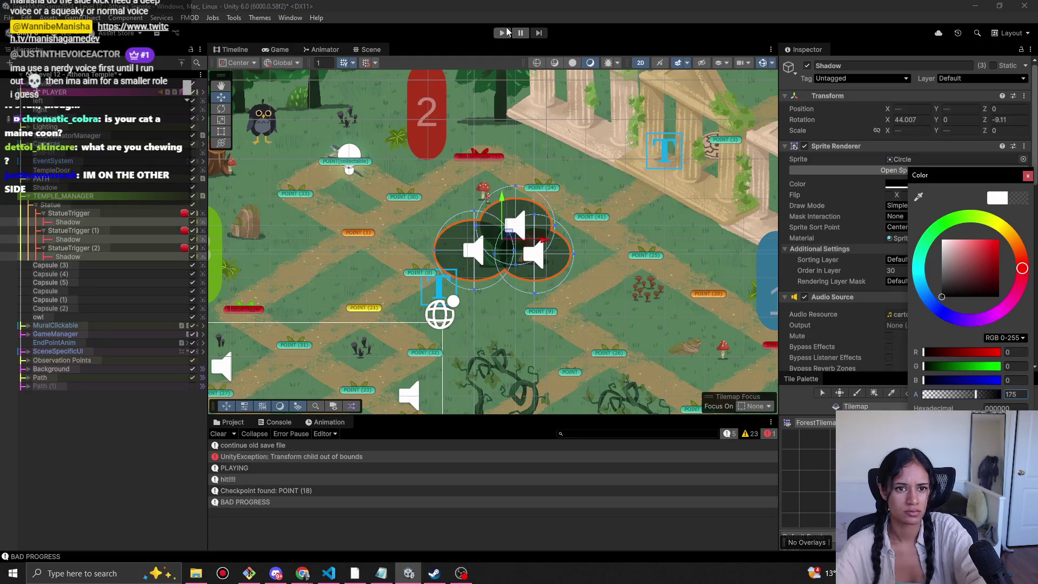
pyautogui.click(627, 189)
pyautogui.click(627, 189)
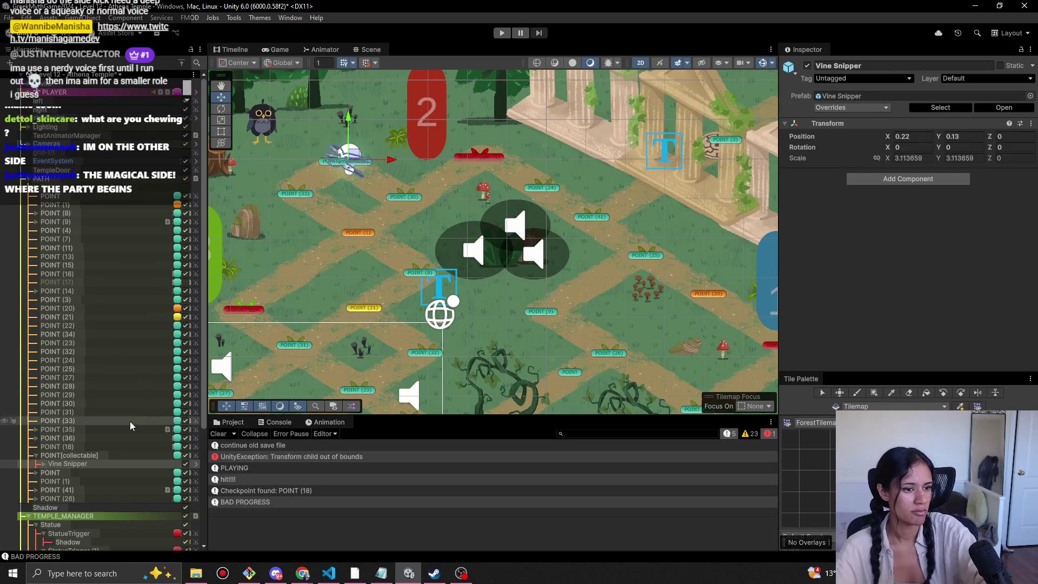
# Collapse and re-expand the three StatueTriggers, then multi-select their Shadow children.
pyautogui.scroll(-10, 31, 180)
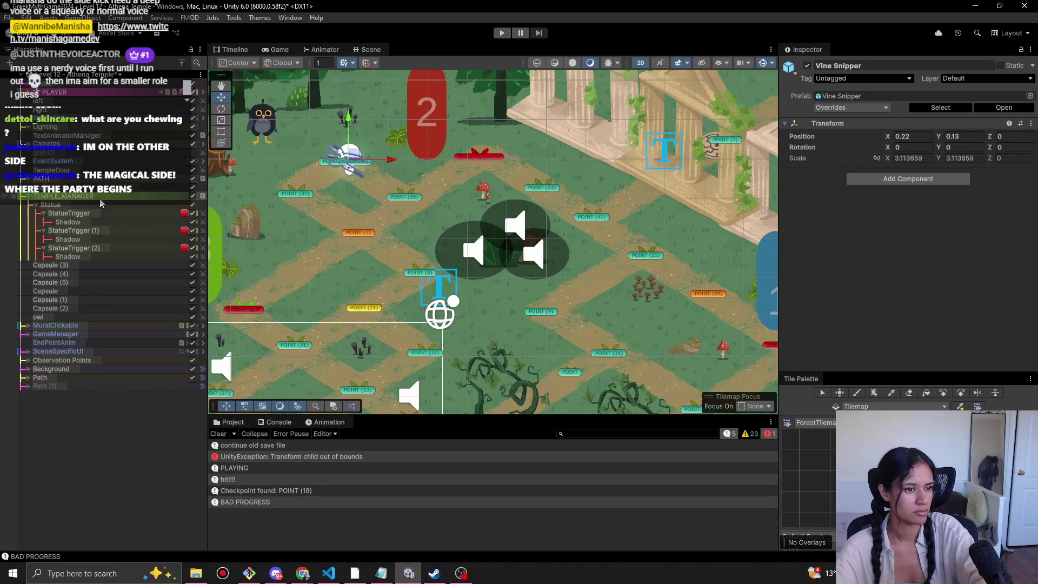
pyautogui.click(43, 212)
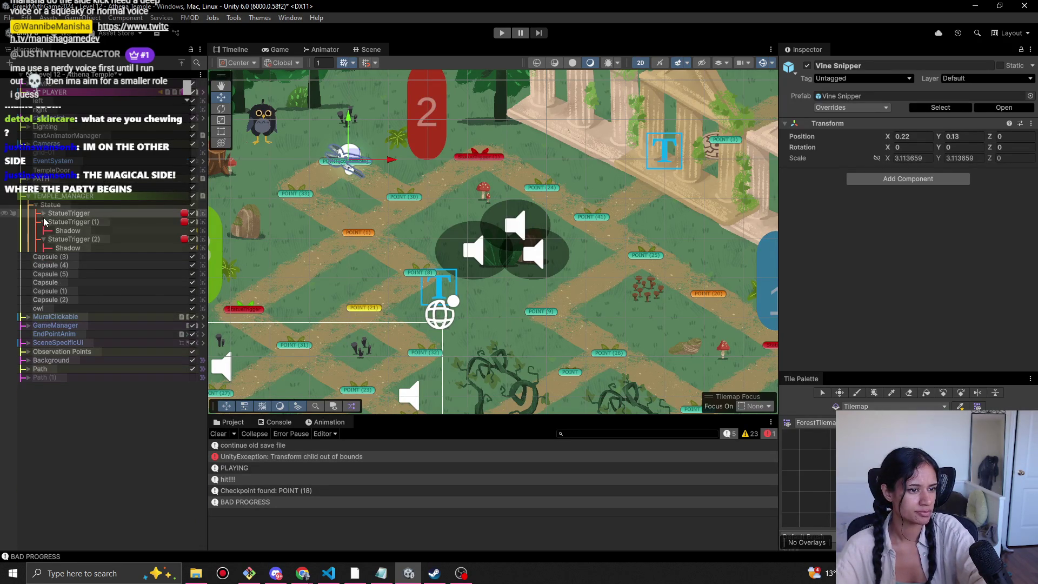
pyautogui.click(43, 222)
pyautogui.click(44, 231)
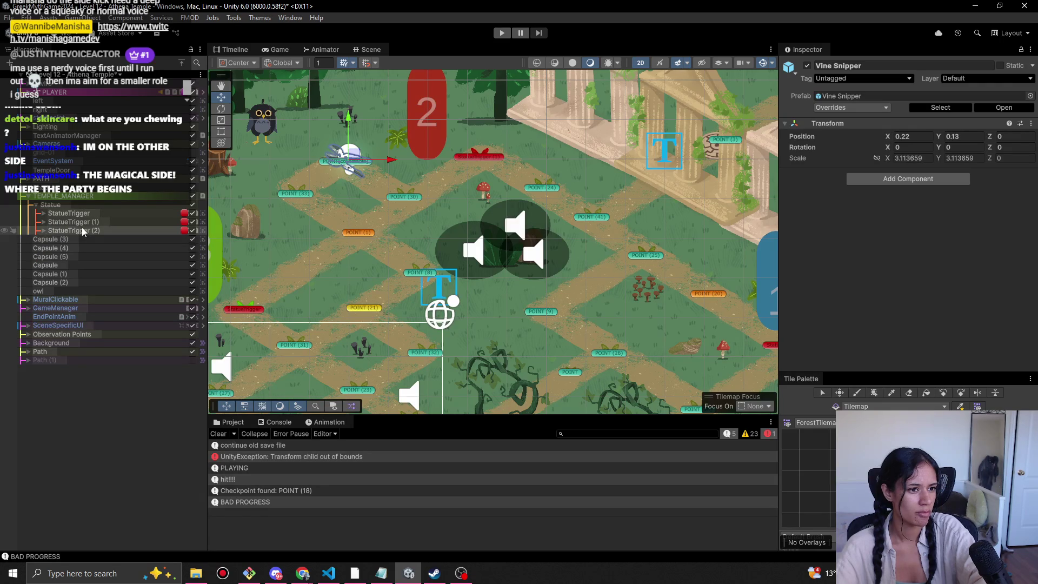
pyautogui.click(43, 230)
pyautogui.click(41, 222)
pyautogui.click(43, 213)
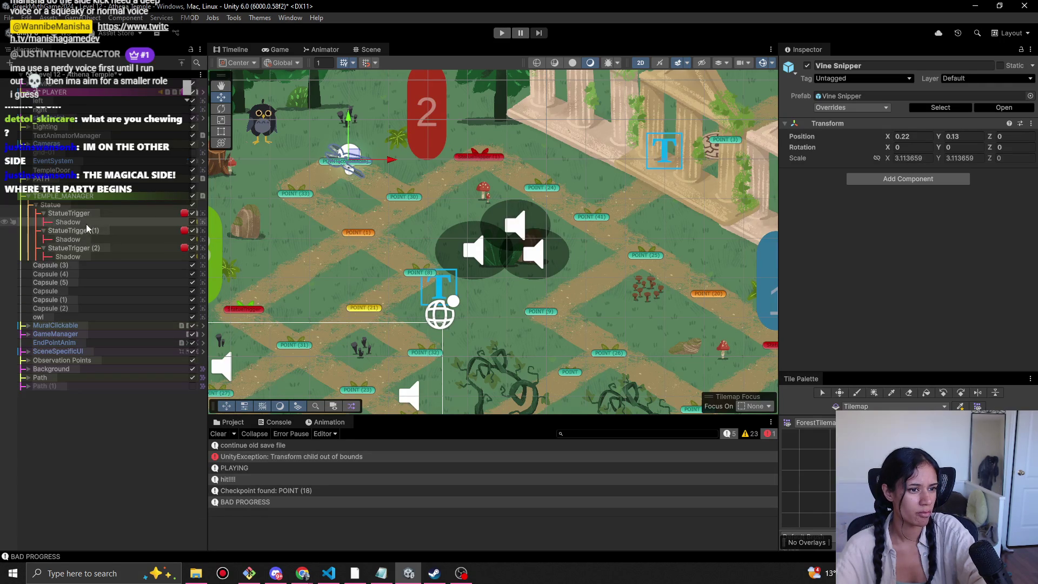
pyautogui.click(86, 222)
pyautogui.keyDown('ctrl'); pyautogui.click(83, 239); pyautogui.keyUp('ctrl')
pyautogui.keyDown('ctrl'); pyautogui.click(82, 256); pyautogui.keyUp('ctrl')
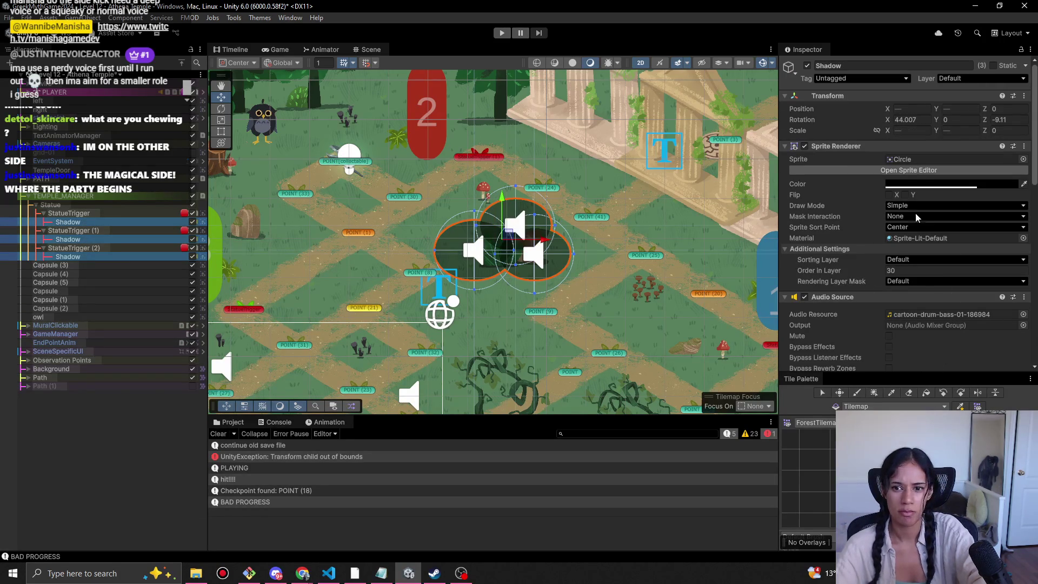
# Change the Shadows' colour to a more transparent dark green.
pyautogui.click(923, 185)
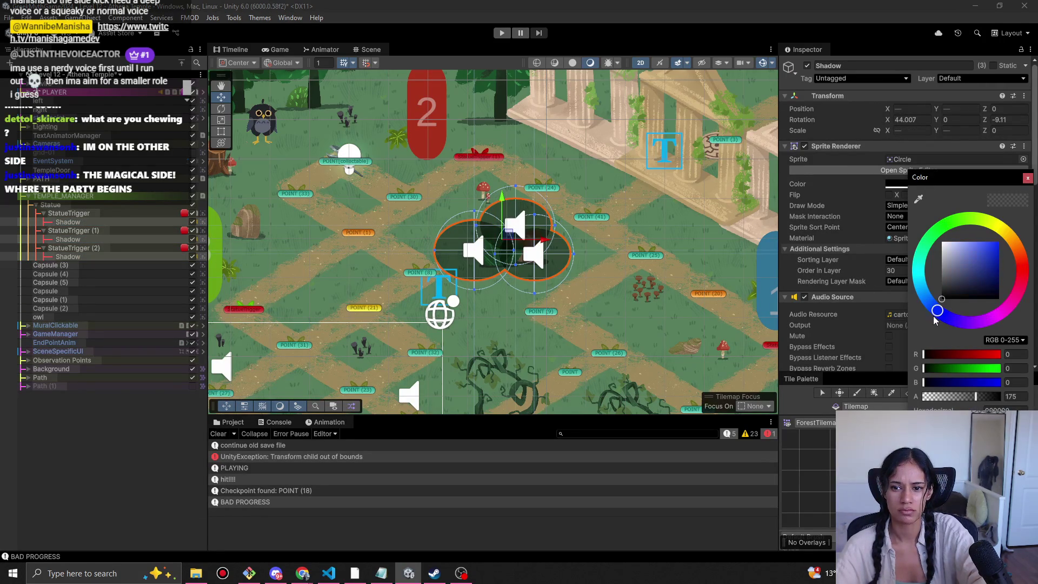
pyautogui.moveTo(967, 278); pyautogui.dragTo(939, 290)
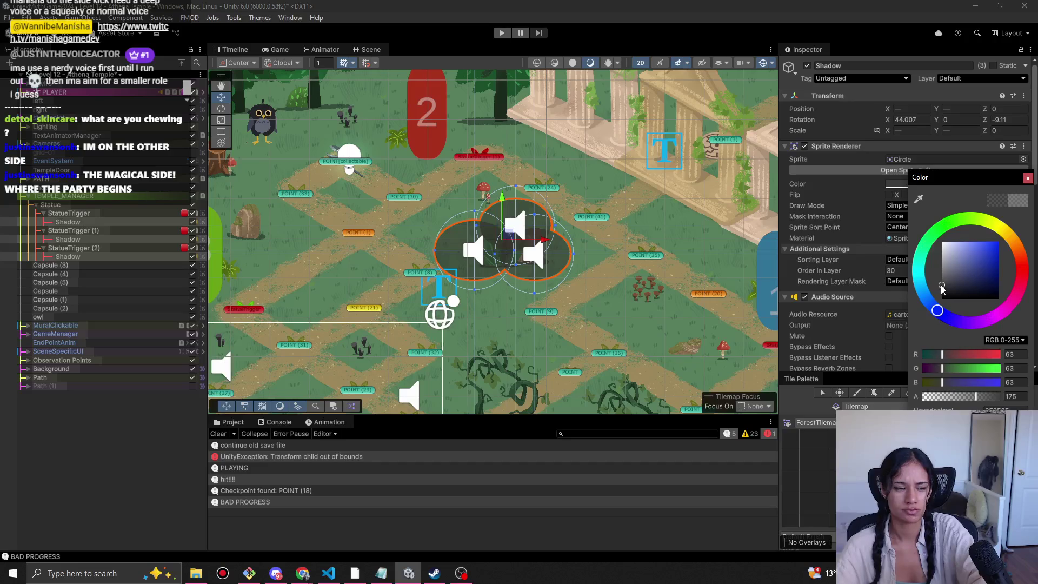
pyautogui.moveTo(971, 396); pyautogui.dragTo(966, 399)
pyautogui.click(959, 279)
pyautogui.moveTo(967, 282); pyautogui.dragTo(985, 285)
pyautogui.click(928, 246)
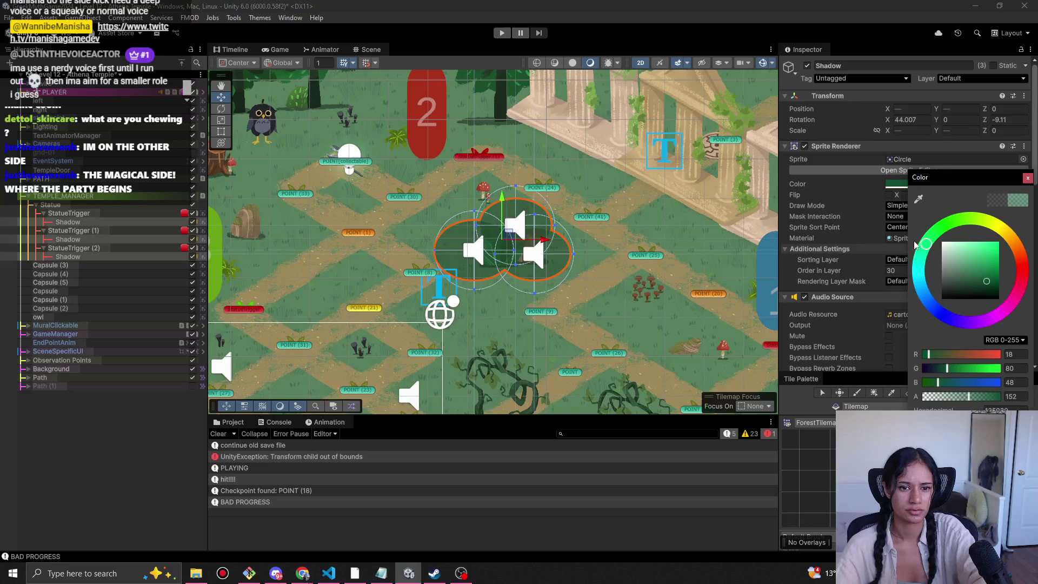
pyautogui.click(589, 250)
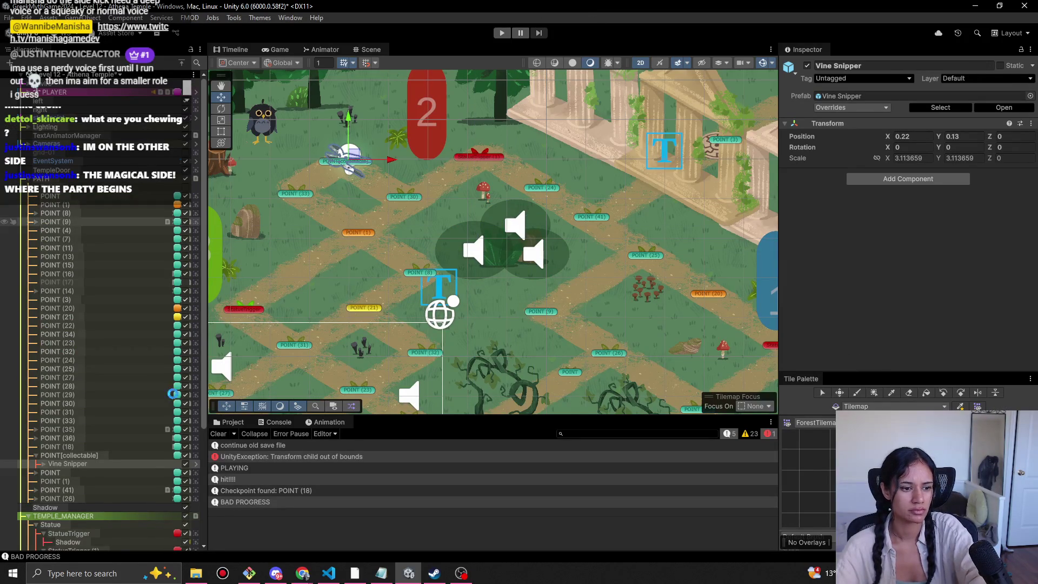
# Disable the three Shadow objects and start playtesting the level.
pyautogui.scroll(-5, 109, 511)
pyautogui.click(98, 381)
pyautogui.keyDown('ctrl'); pyautogui.click(98, 400); pyautogui.keyUp('ctrl')
pyautogui.keyDown('ctrl'); pyautogui.click(94, 415); pyautogui.keyUp('ctrl')
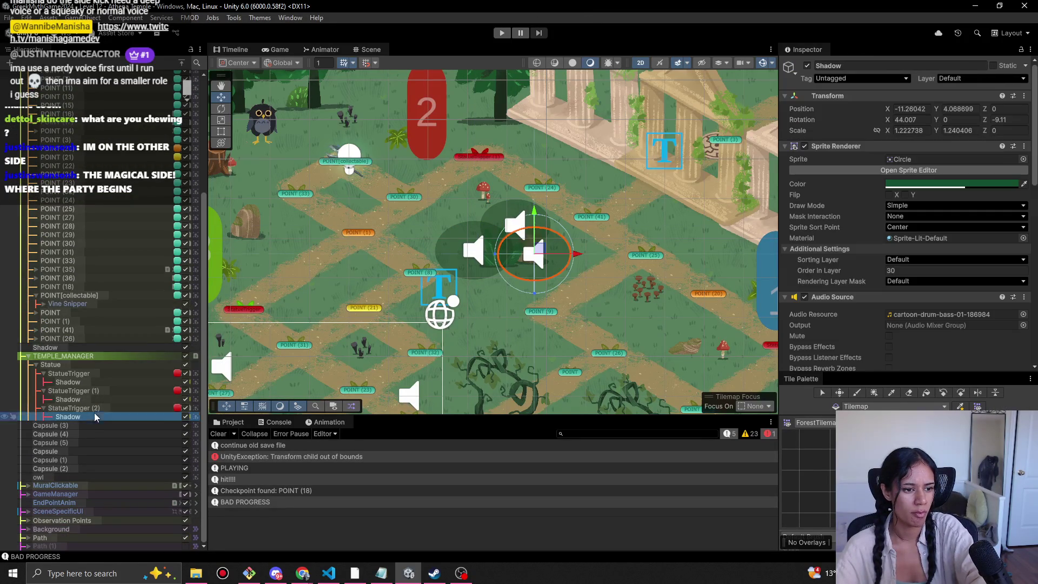
pyautogui.click(806, 66)
pyautogui.click(501, 33)
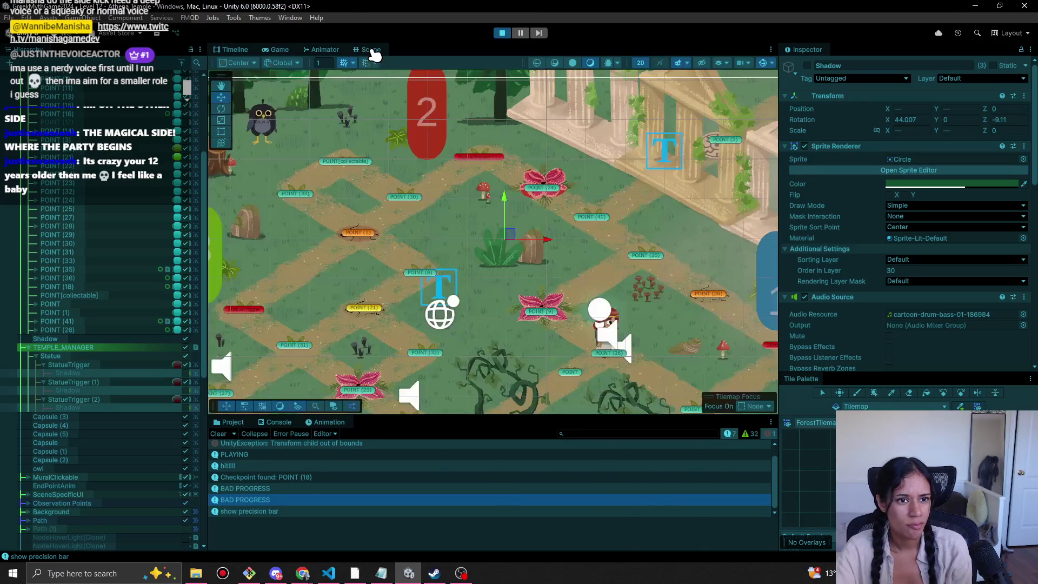
# During play, check the Scene view near the vines and select POINT (26).
pyautogui.hotkey('ctrl', '1')
pyautogui.moveTo(662, 294); pyautogui.dragTo(497, 184)
pyautogui.click(500, 267)
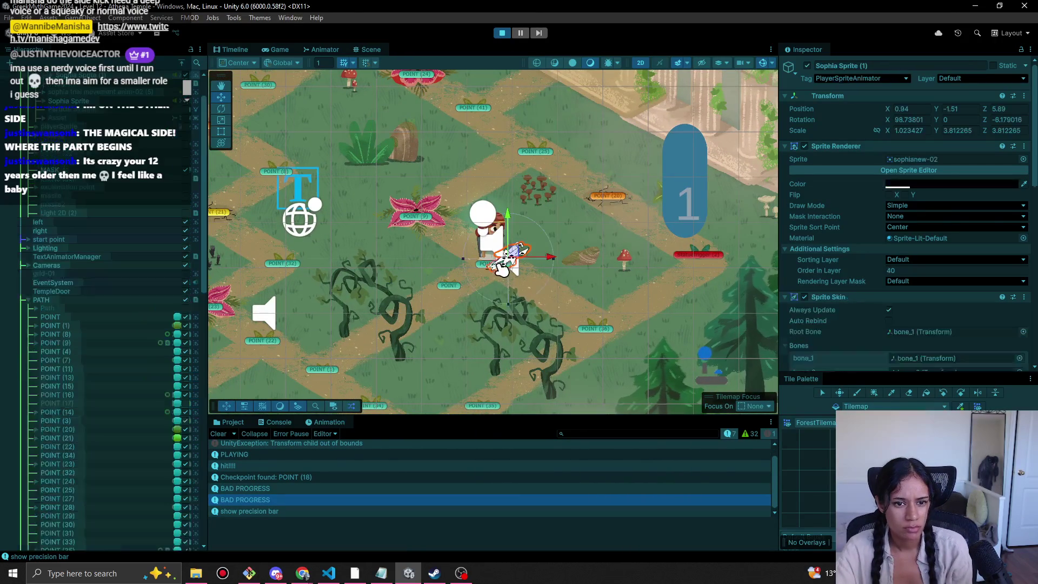
pyautogui.click(502, 272)
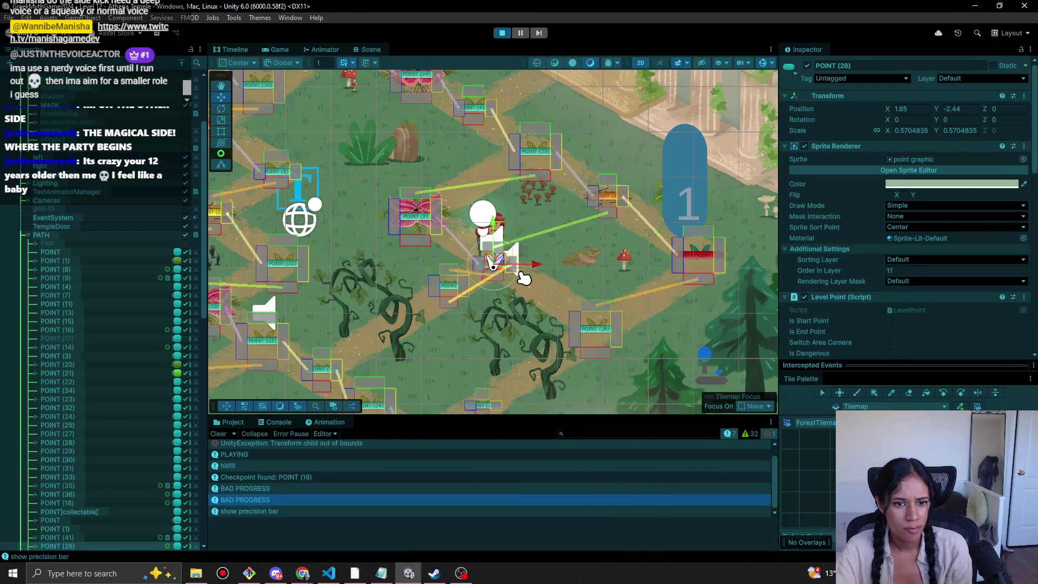
# Play in the Game view, hit the precision bar's green zone, then stop.
pyautogui.click(290, 49)
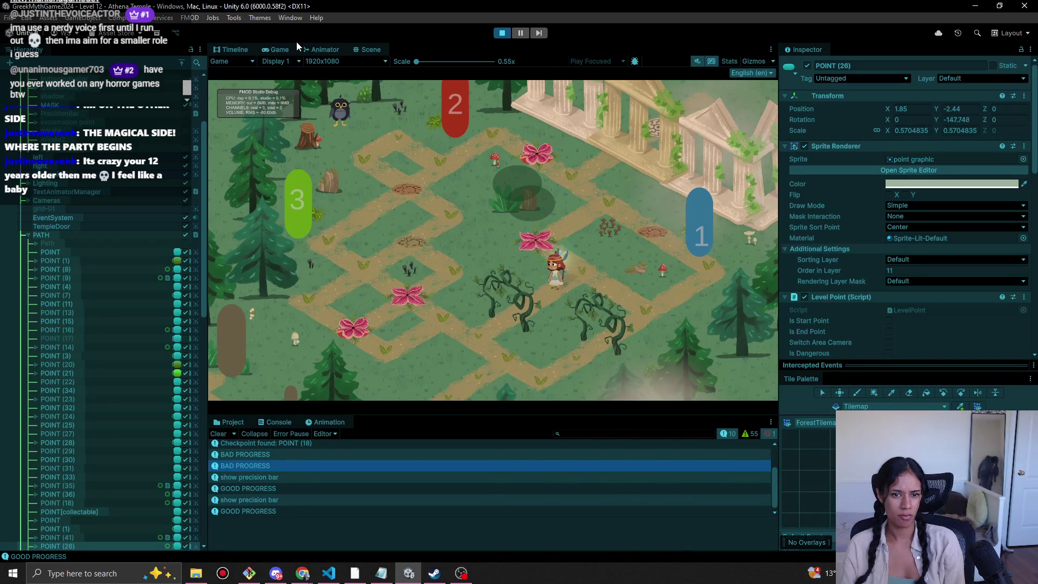
pyautogui.press('space')
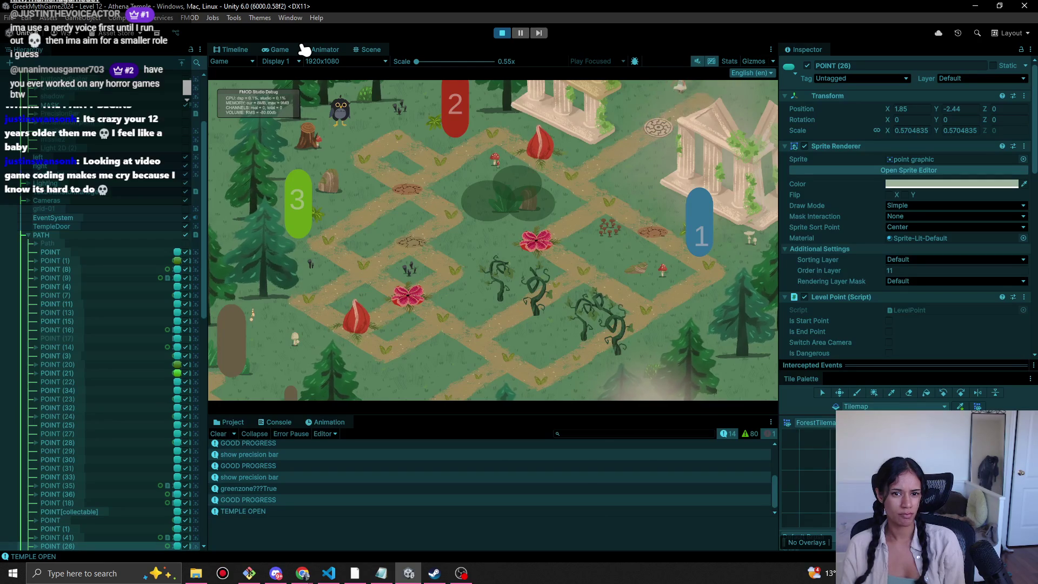
pyautogui.click(502, 33)
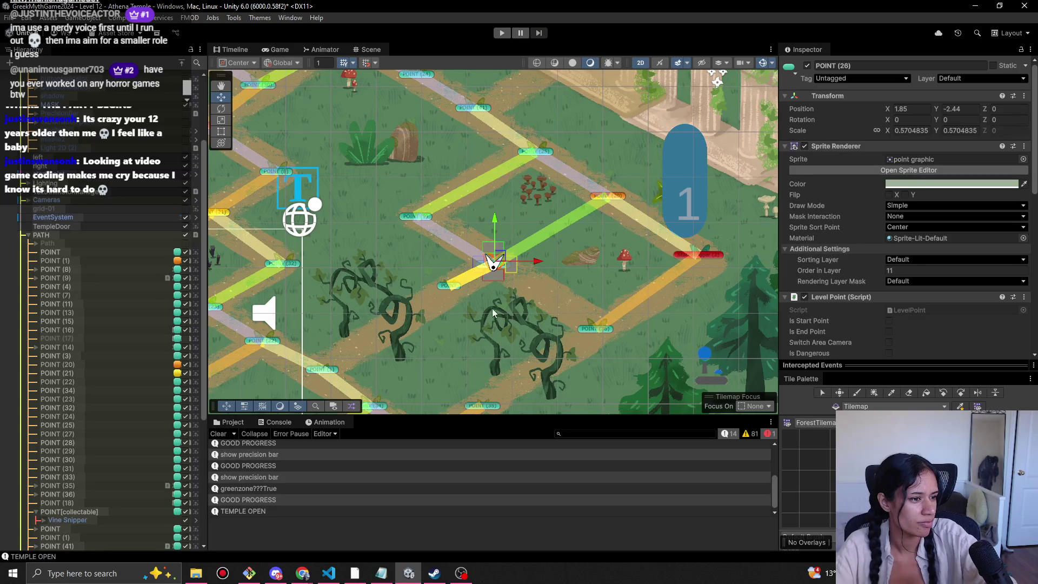
# Pan and zoom toward the vines, select POINT (26), then the Vine Snipper.
pyautogui.moveTo(468, 301); pyautogui.dragTo(494, 287)
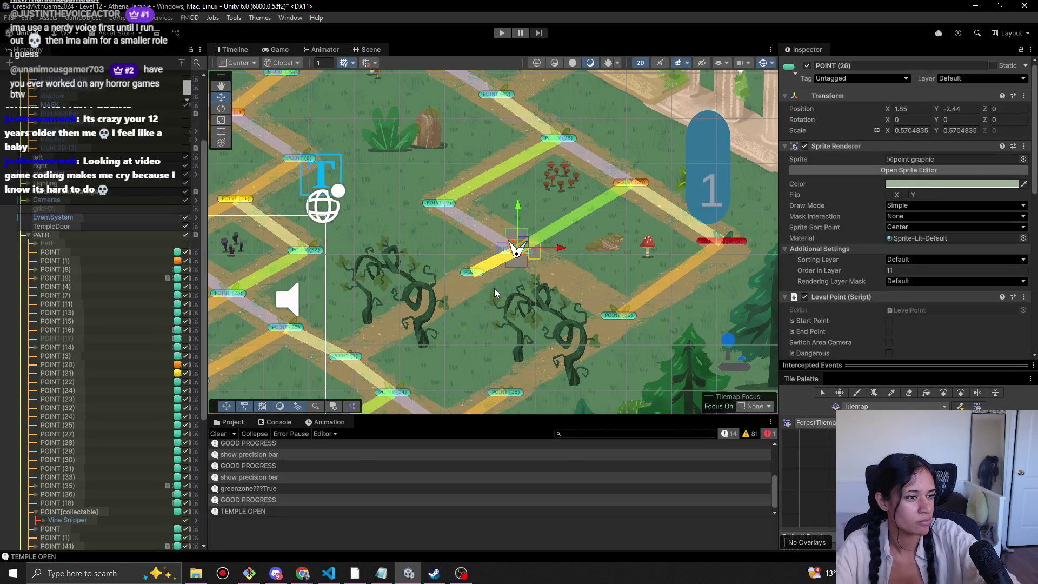
pyautogui.scroll(2, 494, 288)
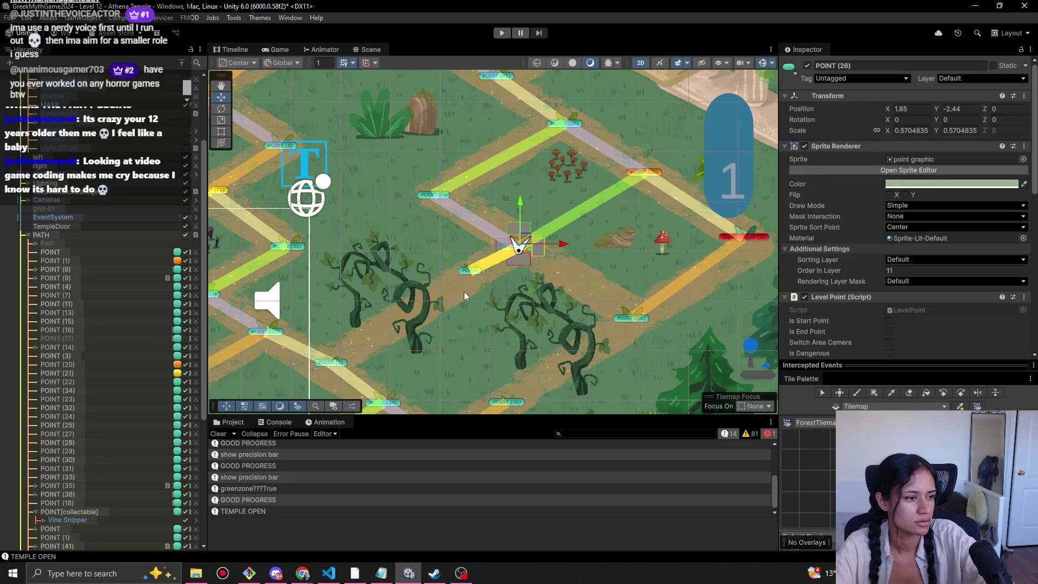
pyautogui.scroll(3, 463, 292)
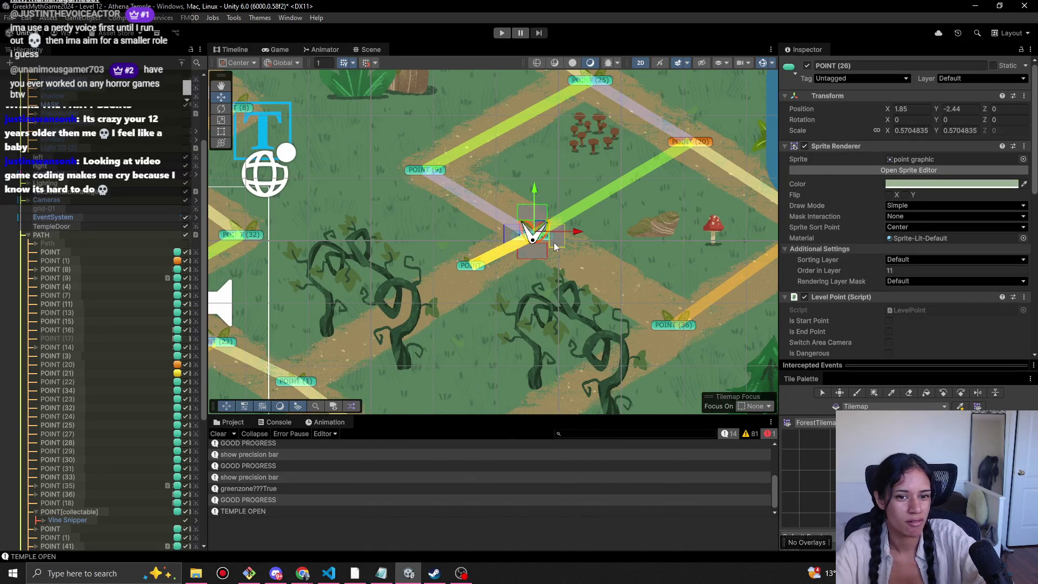
pyautogui.click(530, 253)
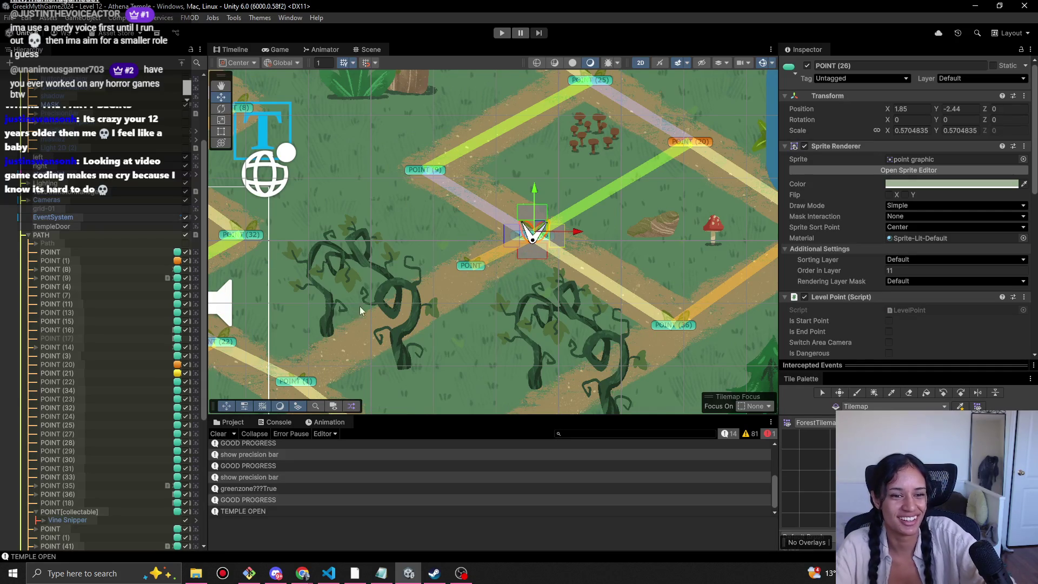
pyautogui.click(400, 296)
pyautogui.click(400, 296)
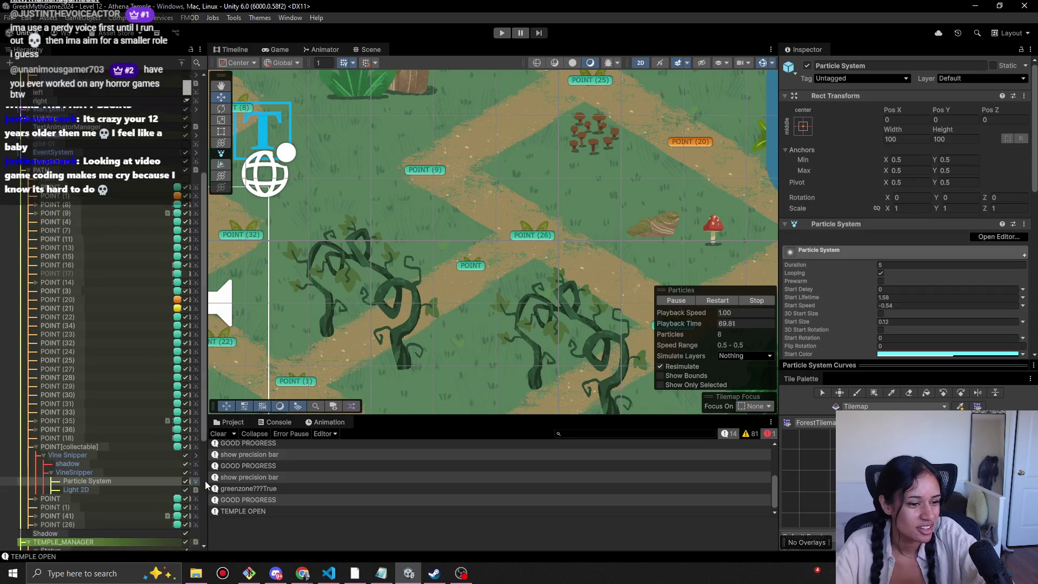
pyautogui.click(77, 473)
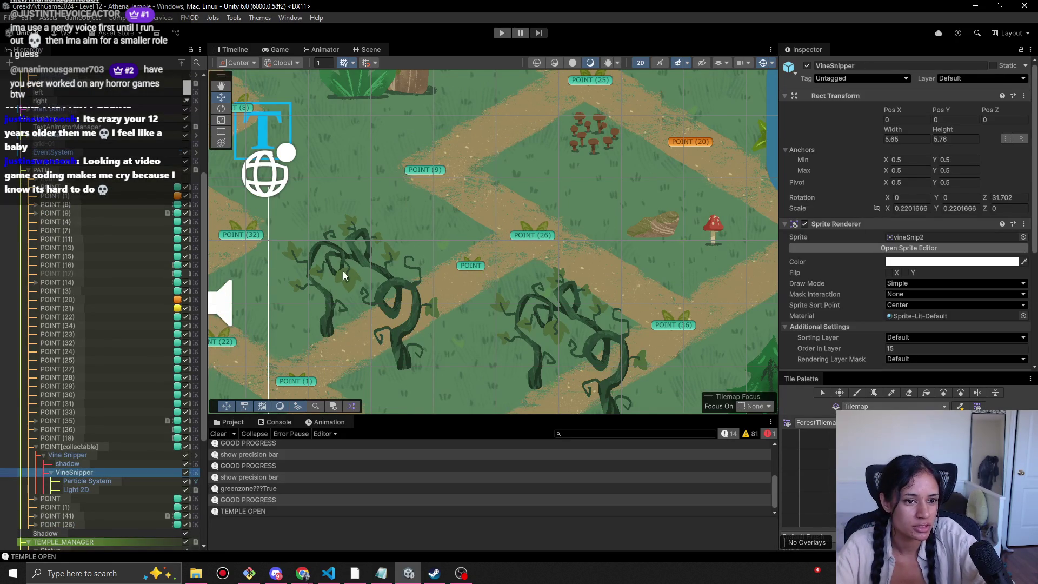
pyautogui.click(357, 261)
pyautogui.click(359, 259)
pyautogui.click(359, 259)
pyautogui.click(359, 260)
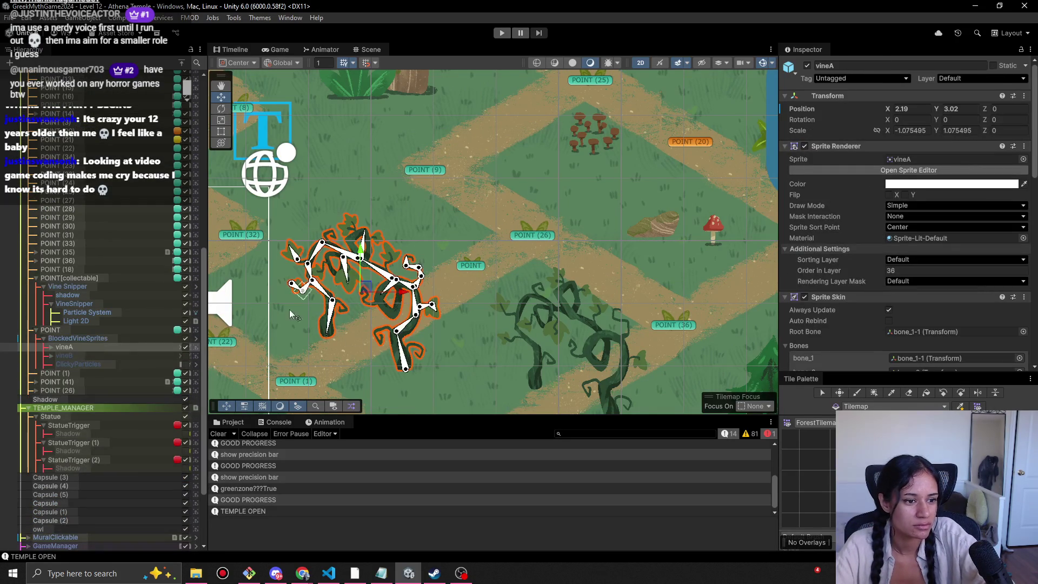
pyautogui.click(171, 356)
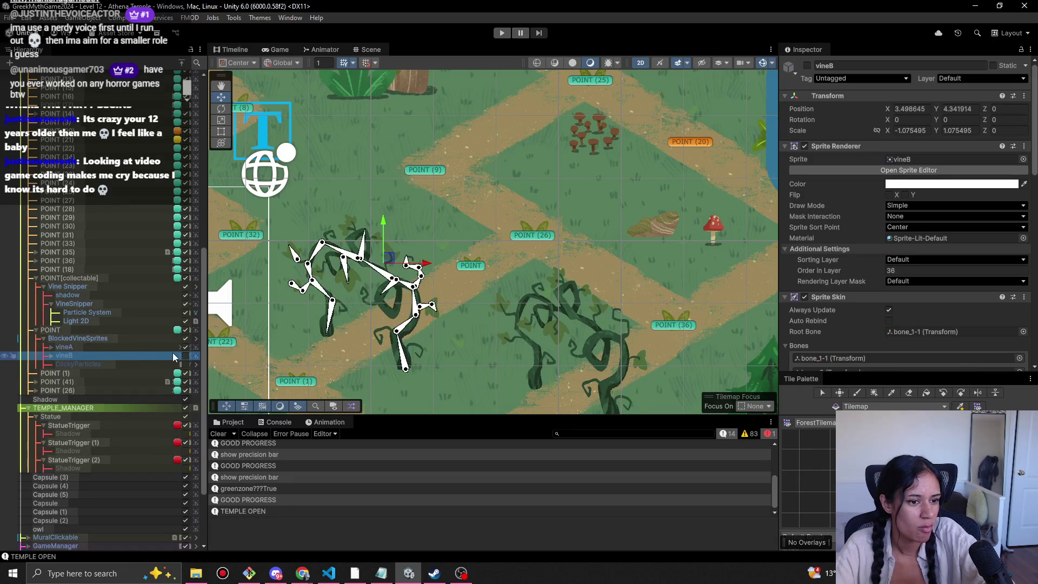
pyautogui.click(185, 356)
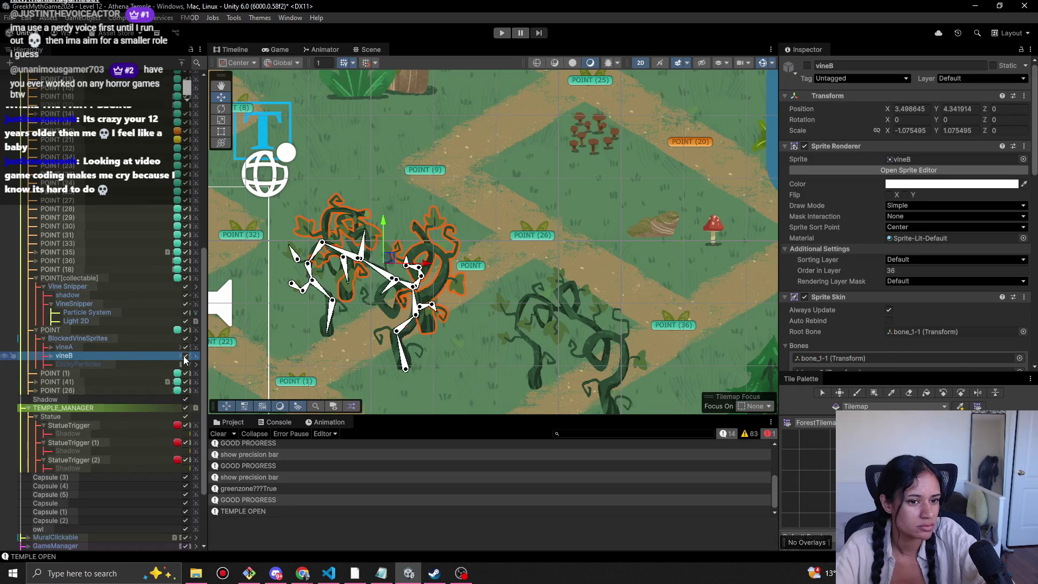
pyautogui.click(137, 348)
pyautogui.click(128, 338)
pyautogui.click(128, 329)
pyautogui.click(126, 338)
pyautogui.click(124, 348)
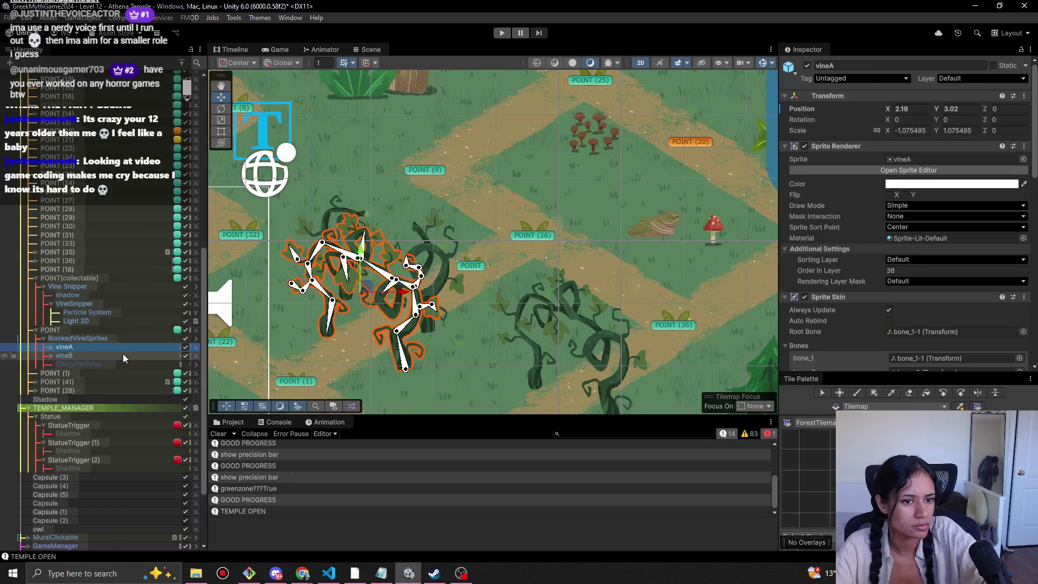
pyautogui.moveTo(365, 290); pyautogui.dragTo(386, 253)
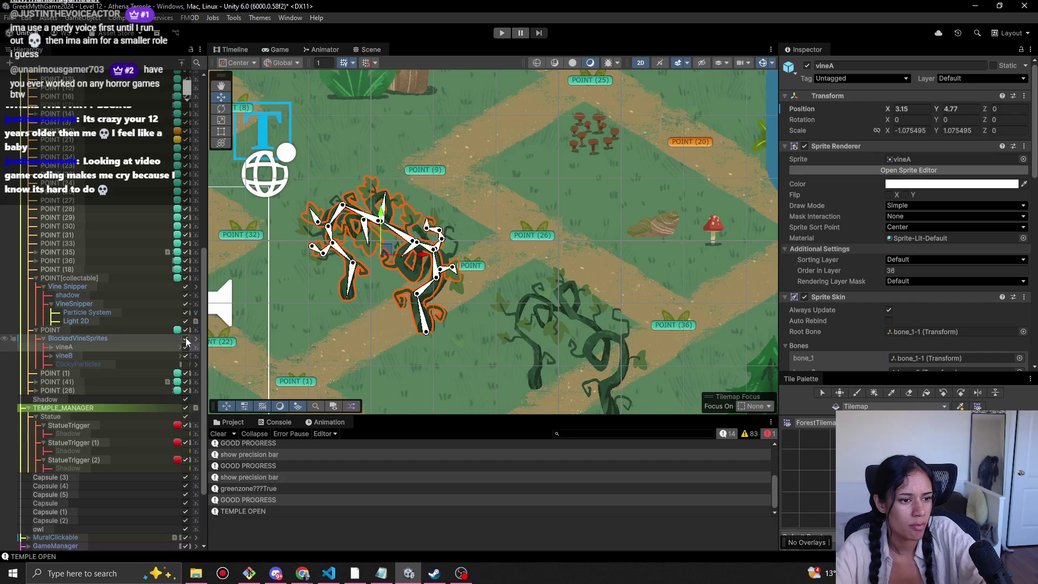
pyautogui.click(186, 355)
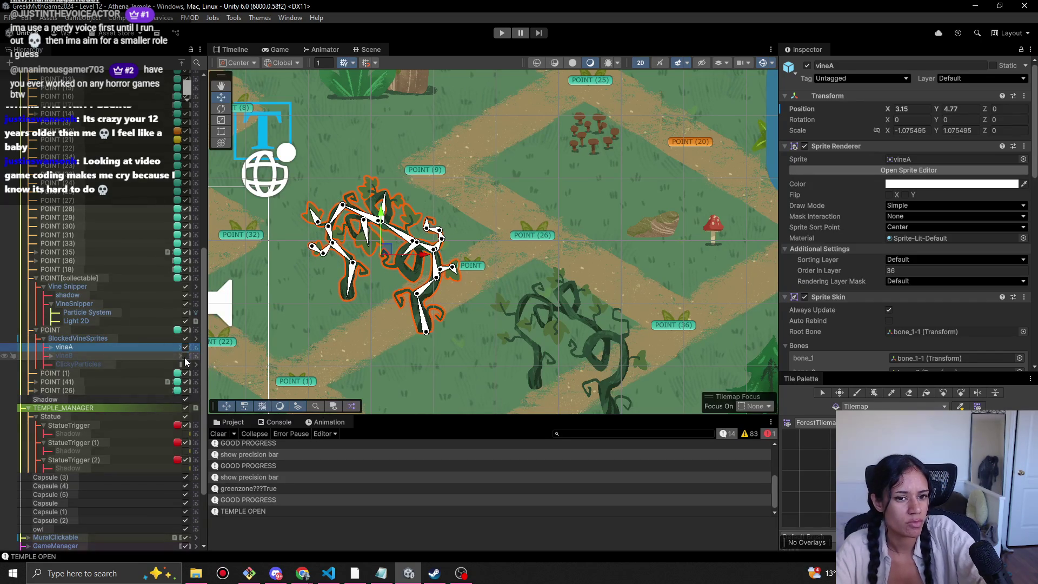
pyautogui.click(543, 237)
pyautogui.scroll(-5, 469, 327)
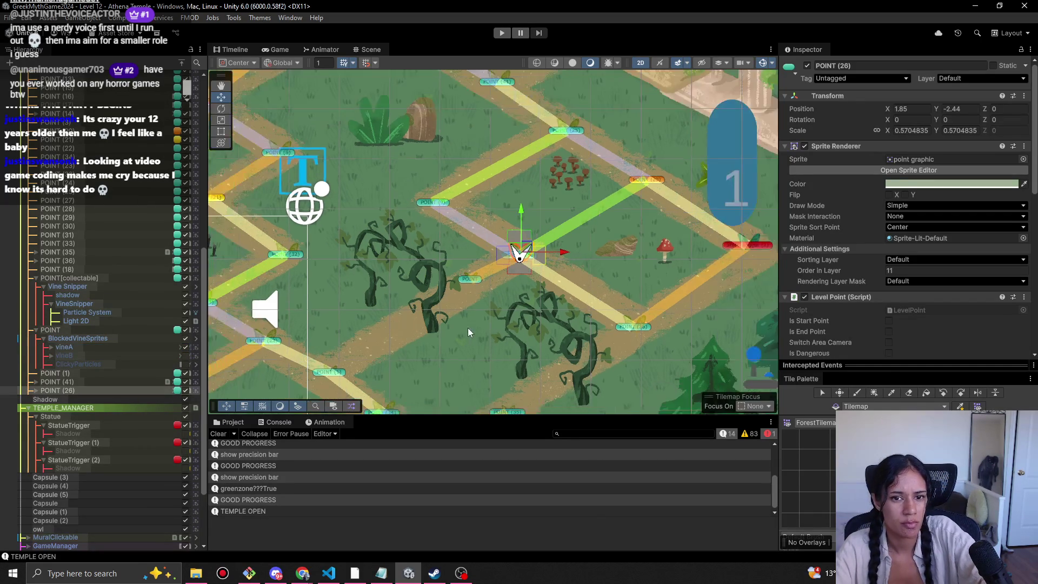
pyautogui.moveTo(349, 322)
pyautogui.mouseDown()
pyautogui.moveTo(416, 157)
pyautogui.moveTo(398, 256)
pyautogui.moveTo(490, 369)
pyautogui.mouseUp()
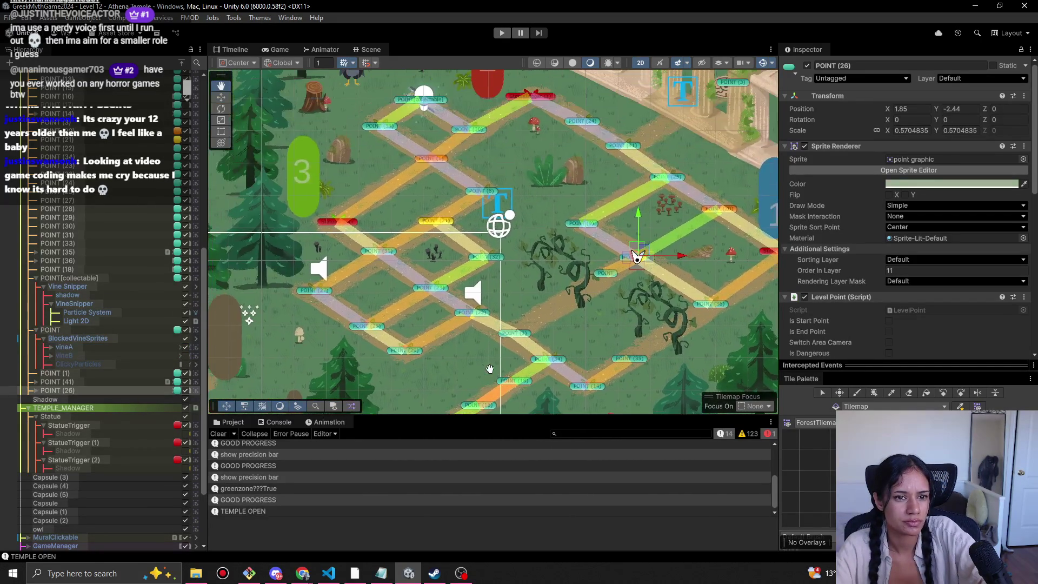
pyautogui.moveTo(520, 283); pyautogui.dragTo(501, 307)
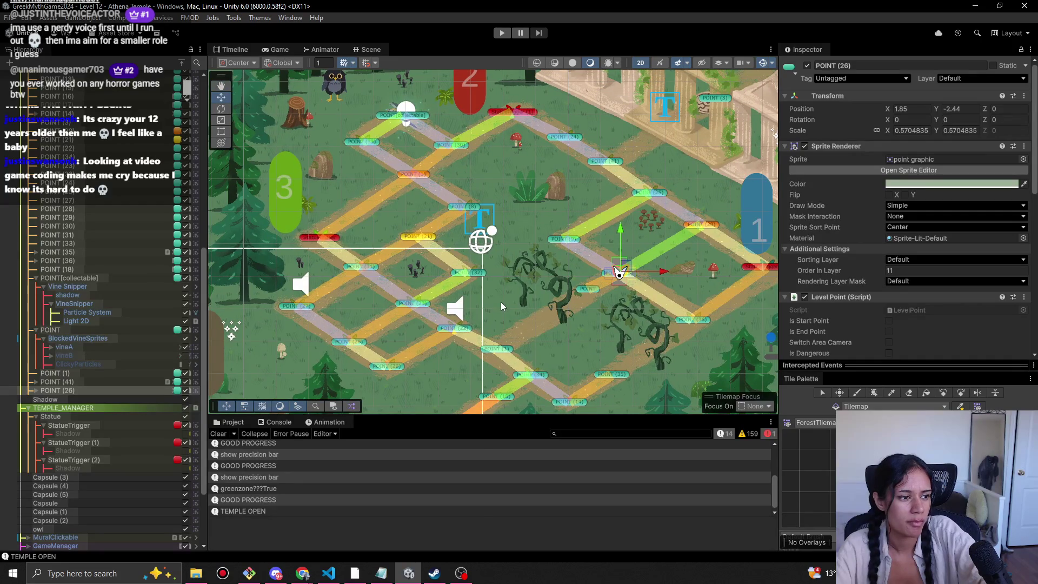
pyautogui.scroll(-2, 520, 246)
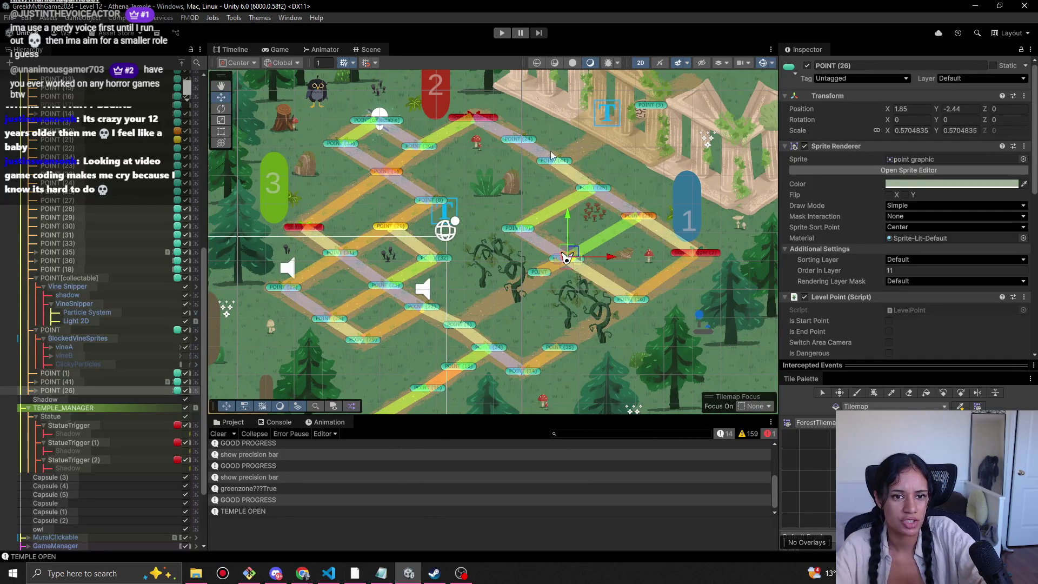
pyautogui.click(547, 162)
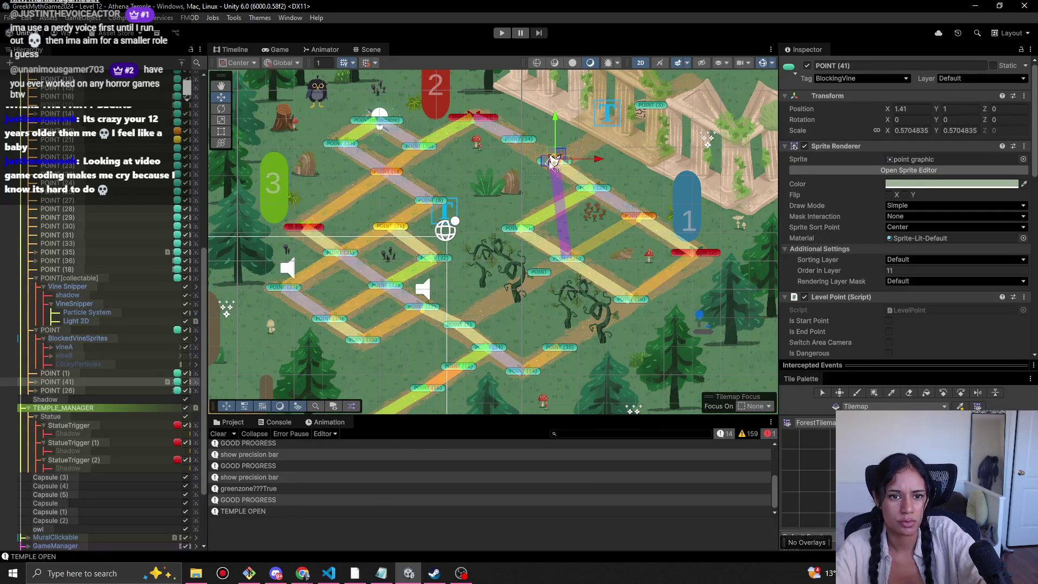
# Select POINT (41), briefly comparing it with path point POINT (26).
pyautogui.click(542, 161)
pyautogui.click(534, 162)
pyautogui.scroll(3, 536, 161)
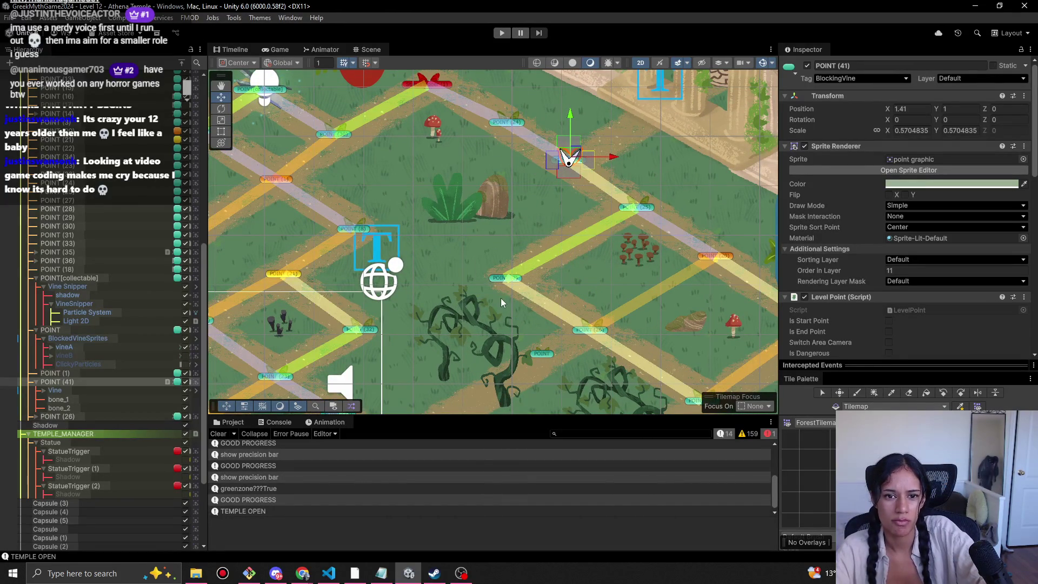
pyautogui.scroll(-3, 497, 305)
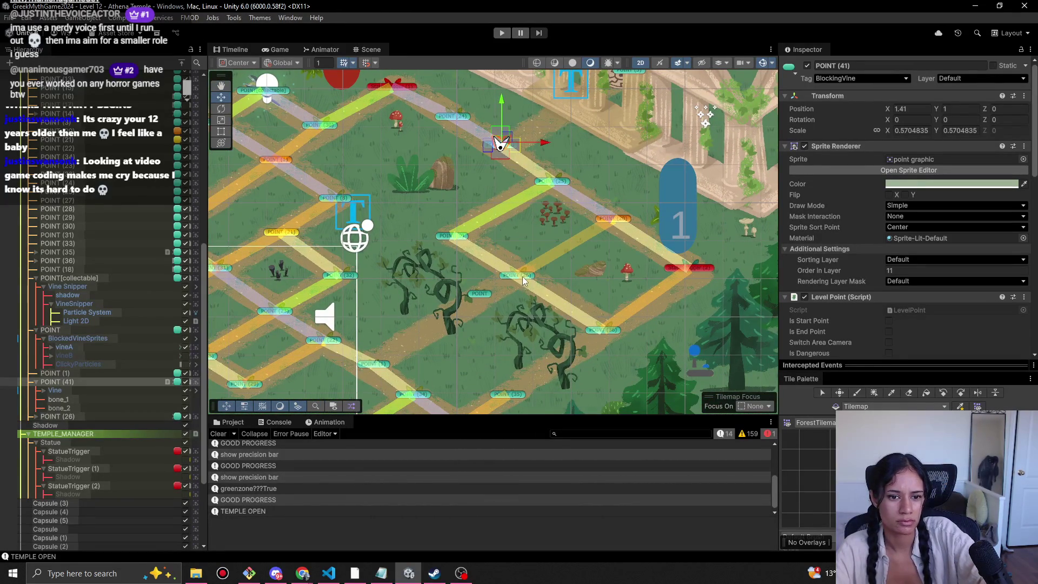
pyautogui.click(520, 277)
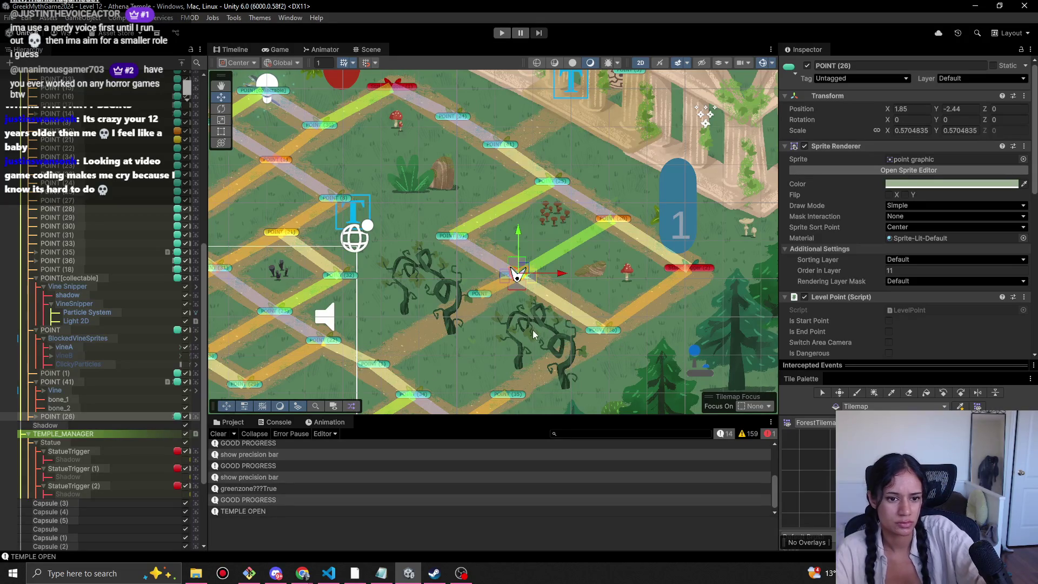
pyautogui.scroll(2, 486, 178)
pyautogui.click(493, 196)
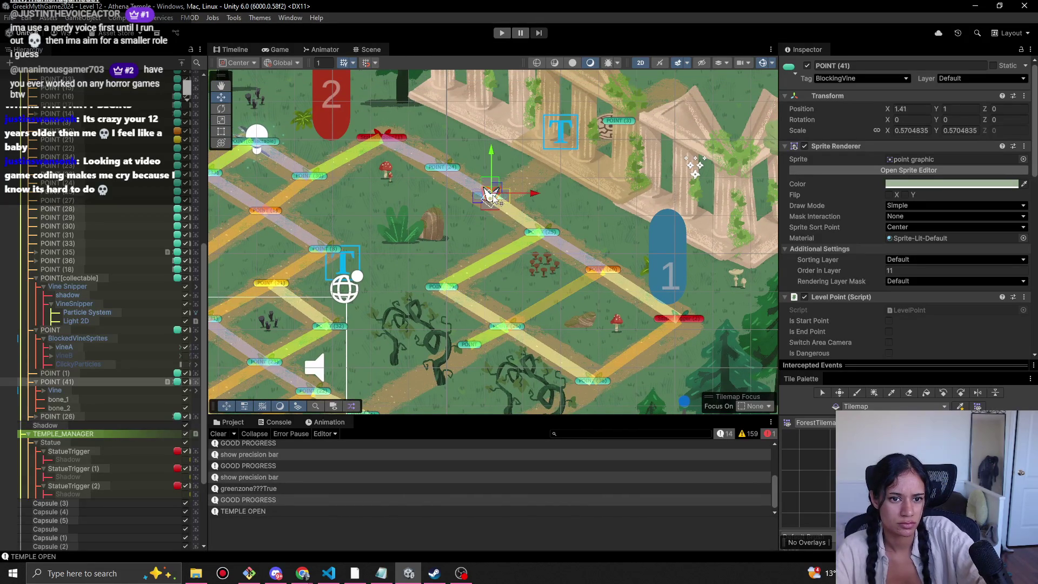
pyautogui.scroll(-10, 877, 337)
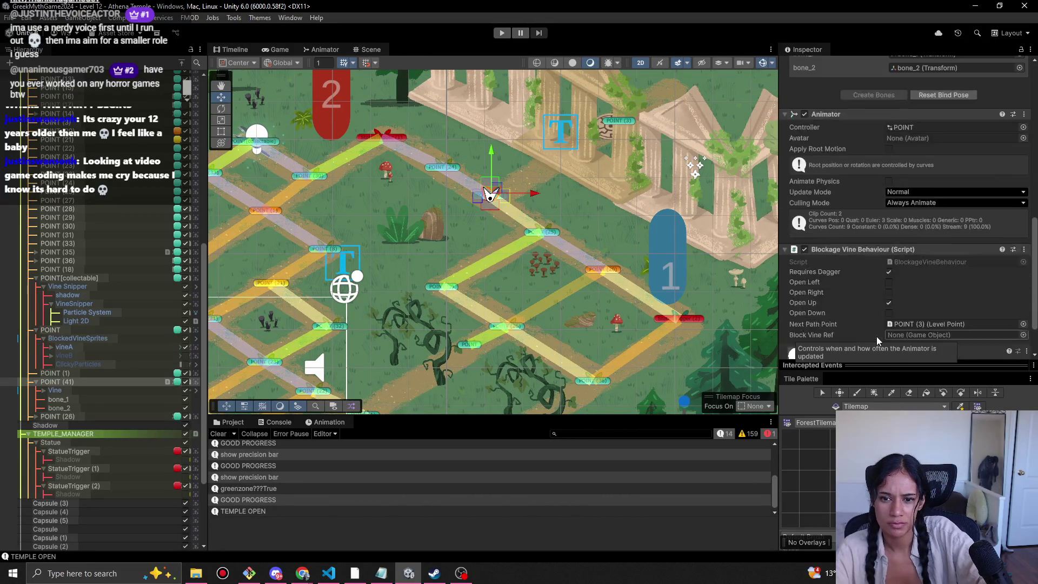
# Remove POINT (41)'s Blockage Vine Behaviour component, set its tag to Untagged, and start a playtest.
pyautogui.rightClick(851, 249)
pyautogui.click(867, 293)
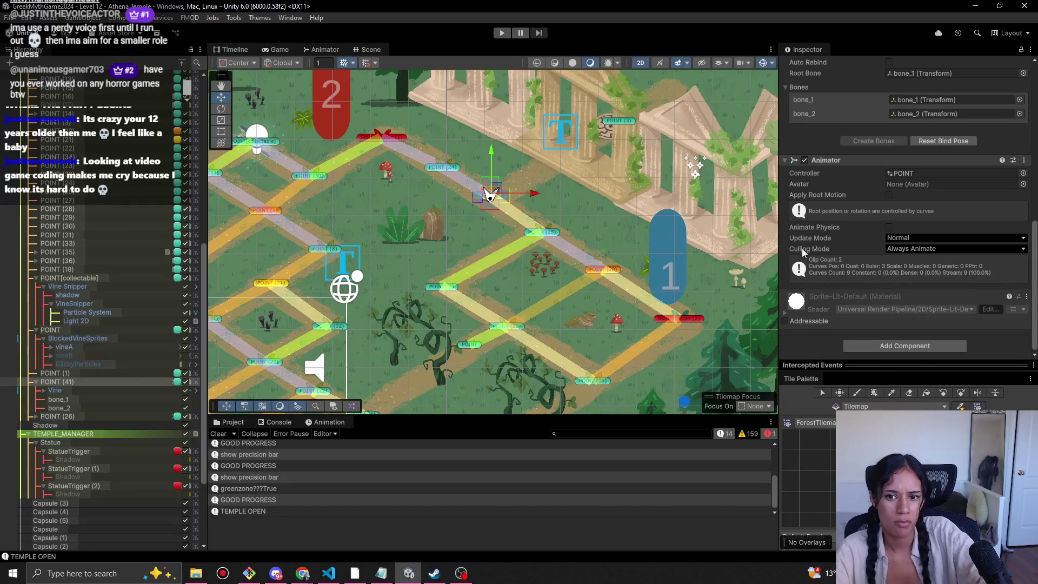
pyautogui.scroll(5, 812, 255)
pyautogui.scroll(3, 890, 206)
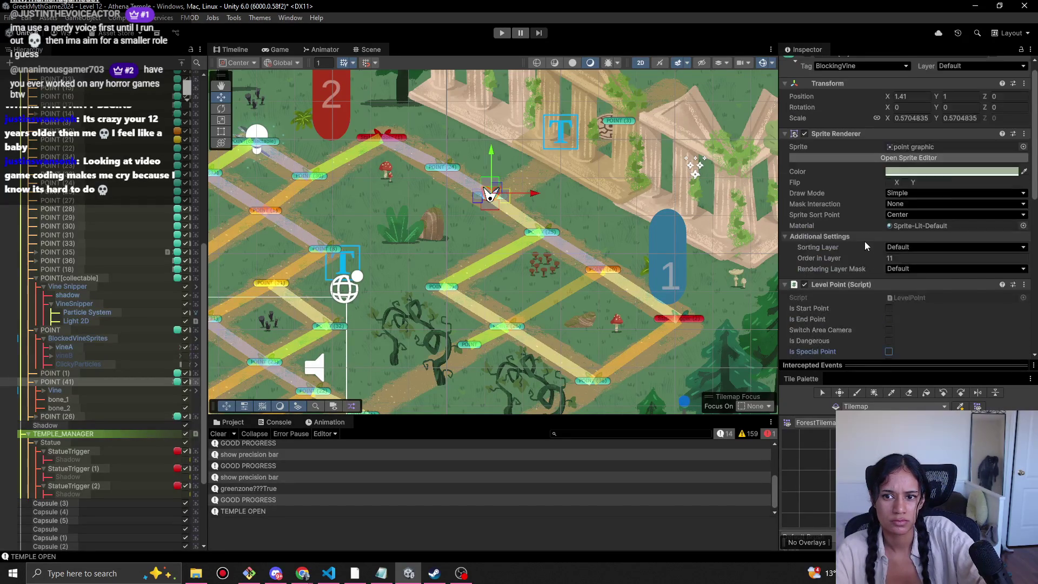
pyautogui.scroll(1, 865, 234)
pyautogui.click(878, 80)
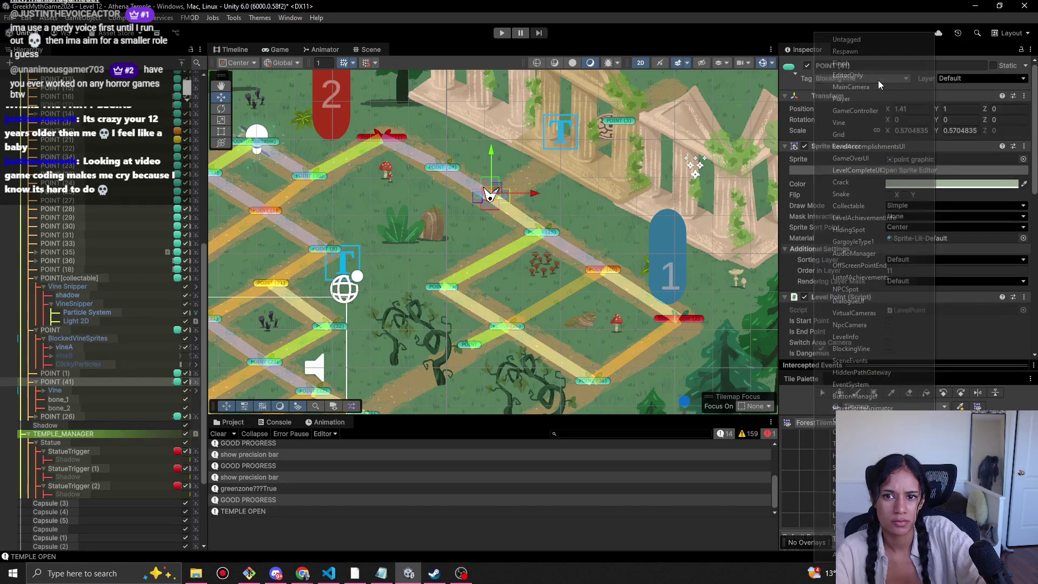
pyautogui.click(860, 42)
pyautogui.click(502, 33)
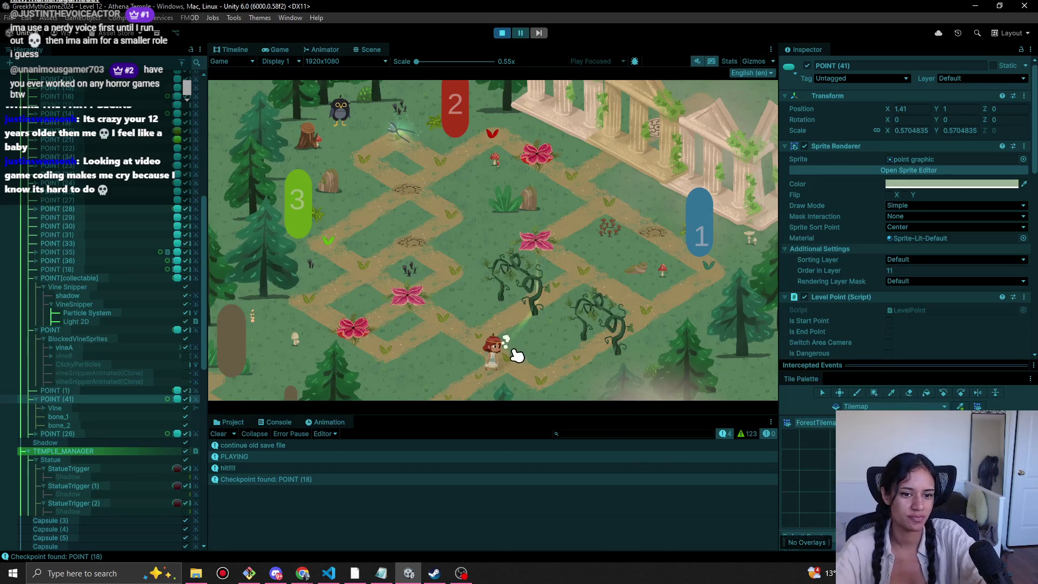
# Walk the girl to three spots along the forest path, then switch to the browser.
pyautogui.click(449, 323)
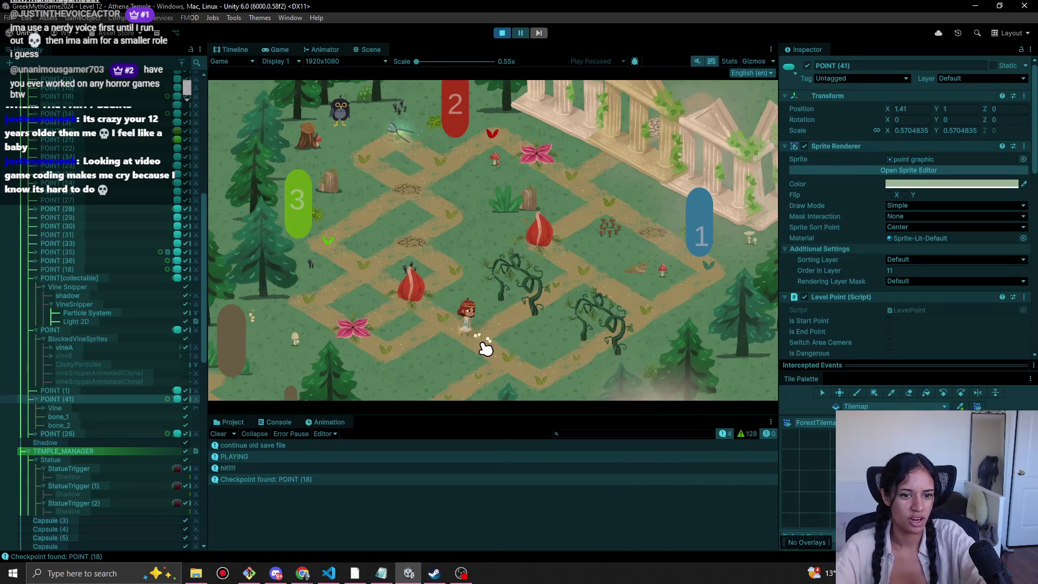
pyautogui.click(393, 357)
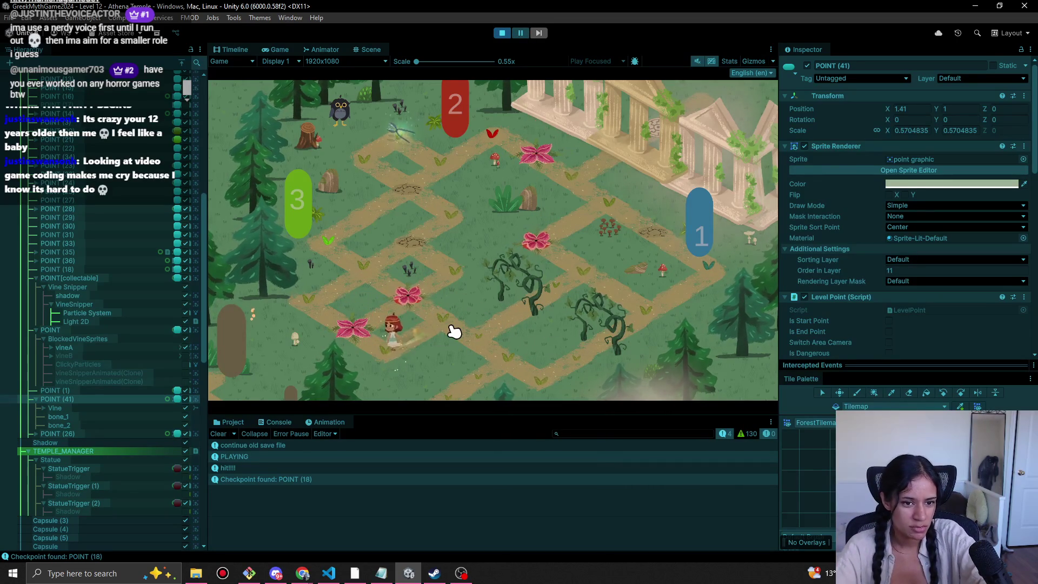
pyautogui.click(480, 330)
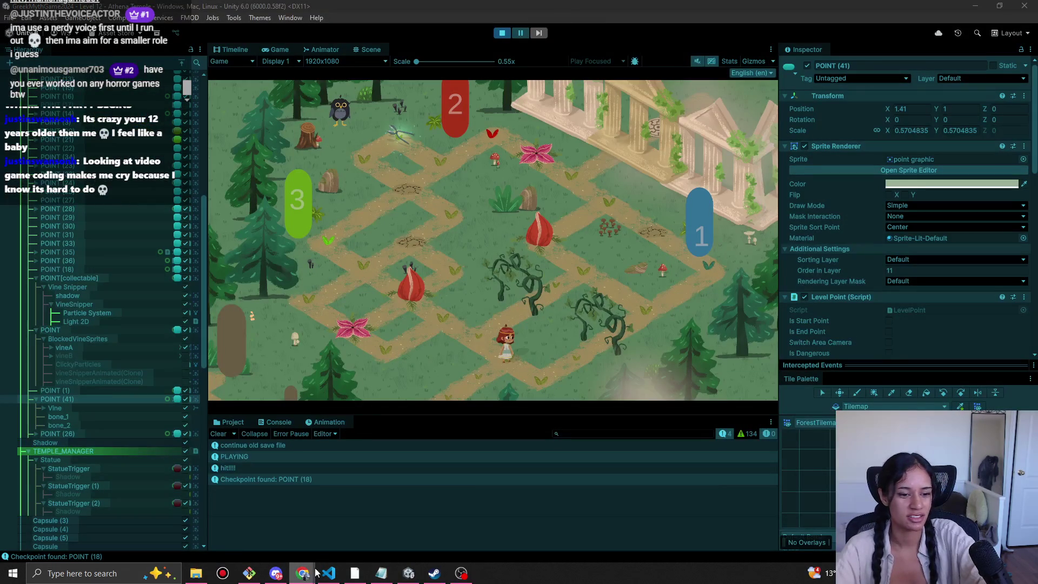
pyautogui.click(272, 533)
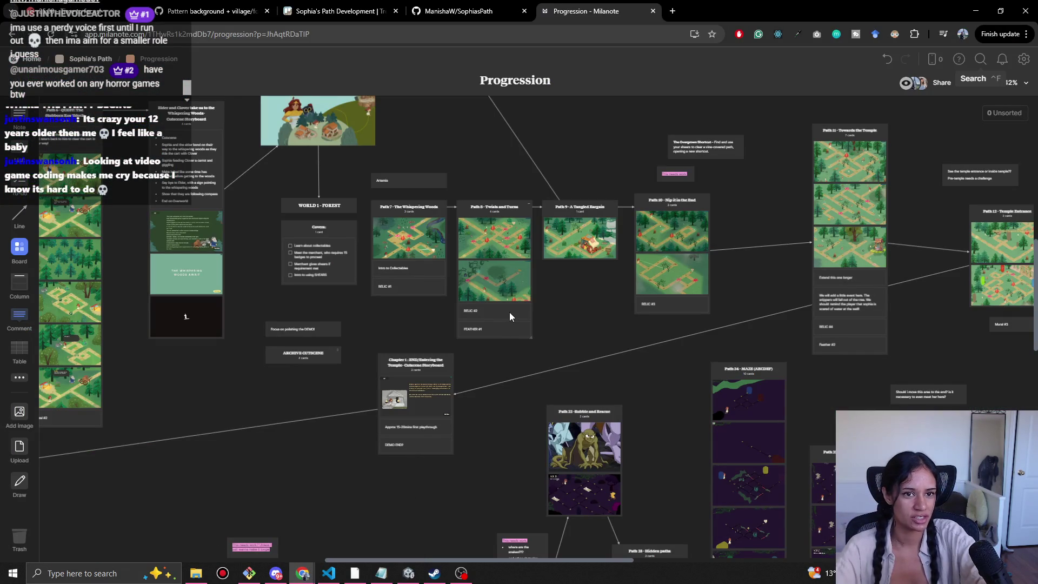
# Load the Greg gathers ghosts itch.io page in a new tab and start level I.
pyautogui.hotkey('ctrl', 't')
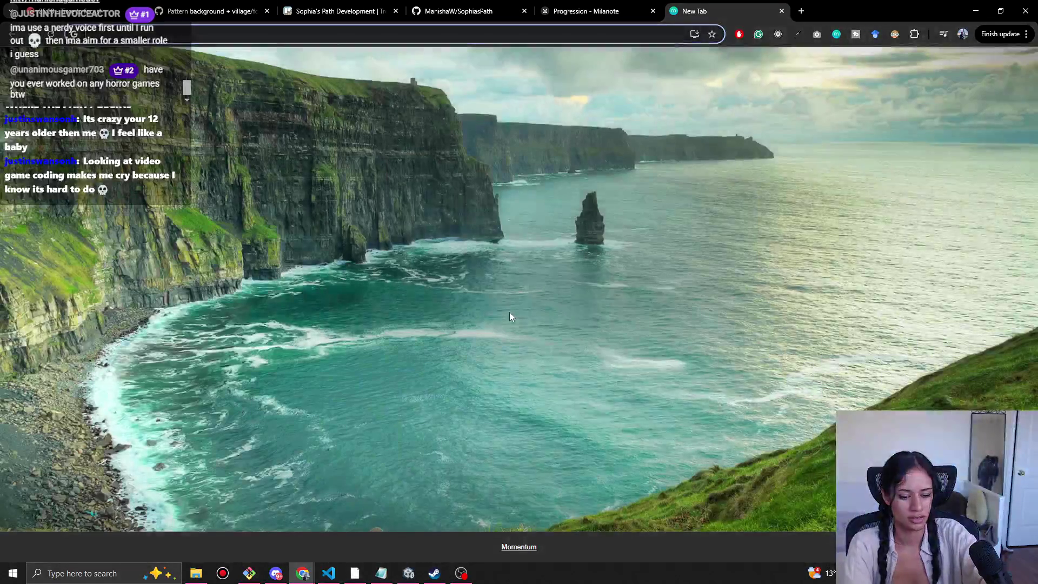
pyautogui.write('gre')
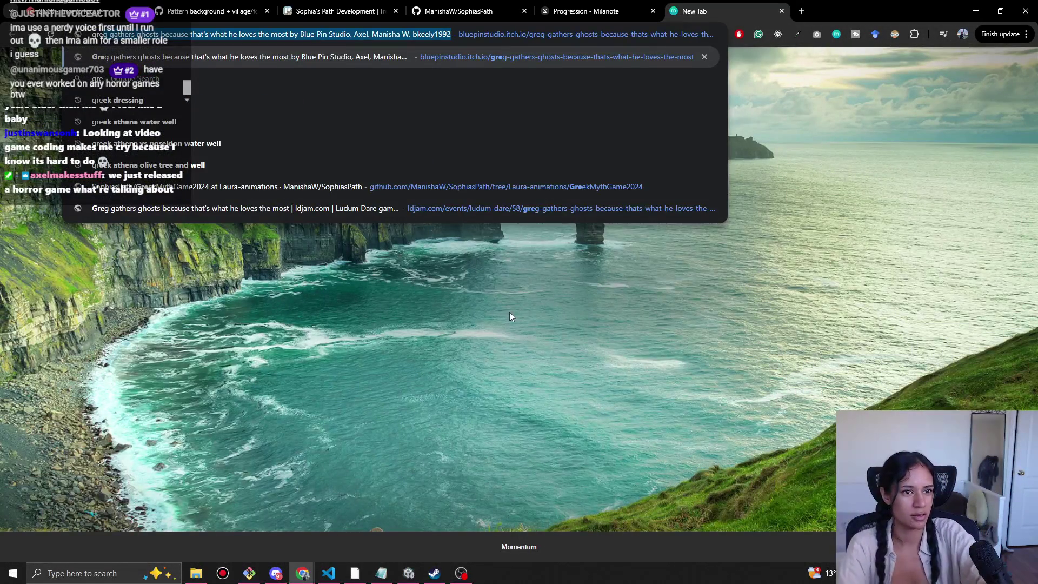
pyautogui.press('Return')
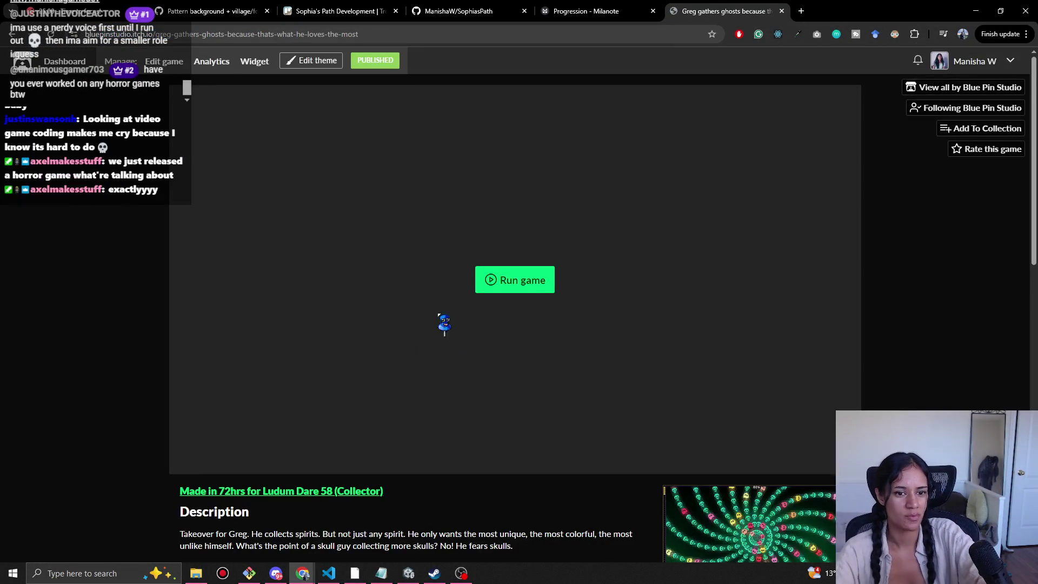
pyautogui.scroll(-7, 651, 387)
pyautogui.scroll(7, 424, 331)
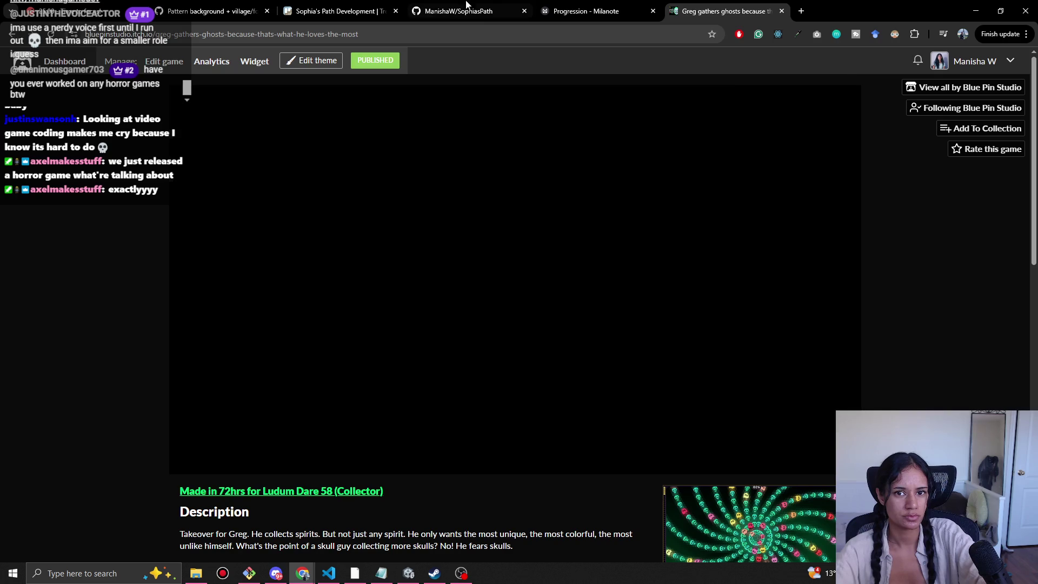
pyautogui.rightClick(697, 9)
pyautogui.click(760, 136)
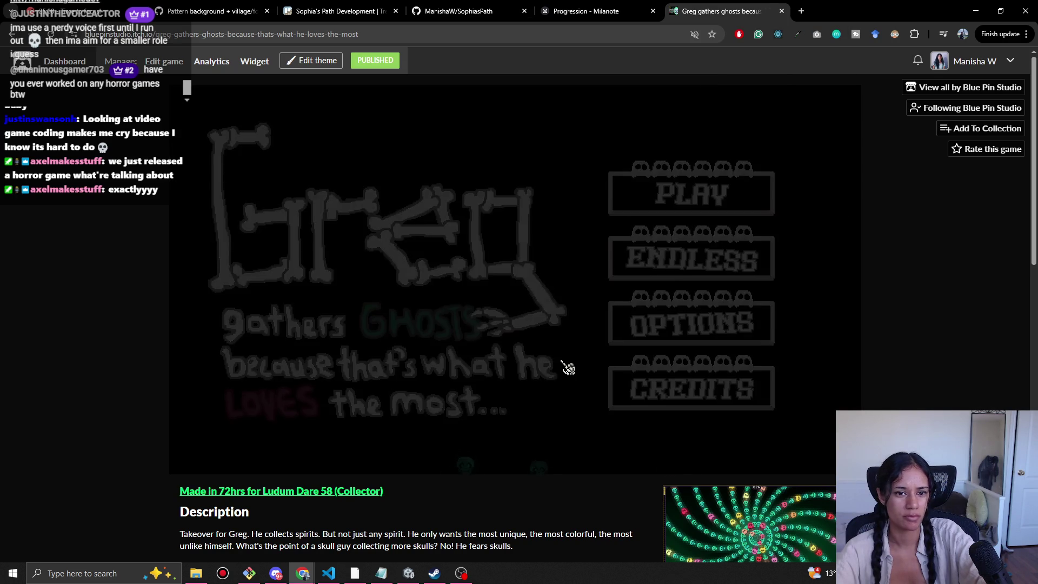
pyautogui.click(643, 191)
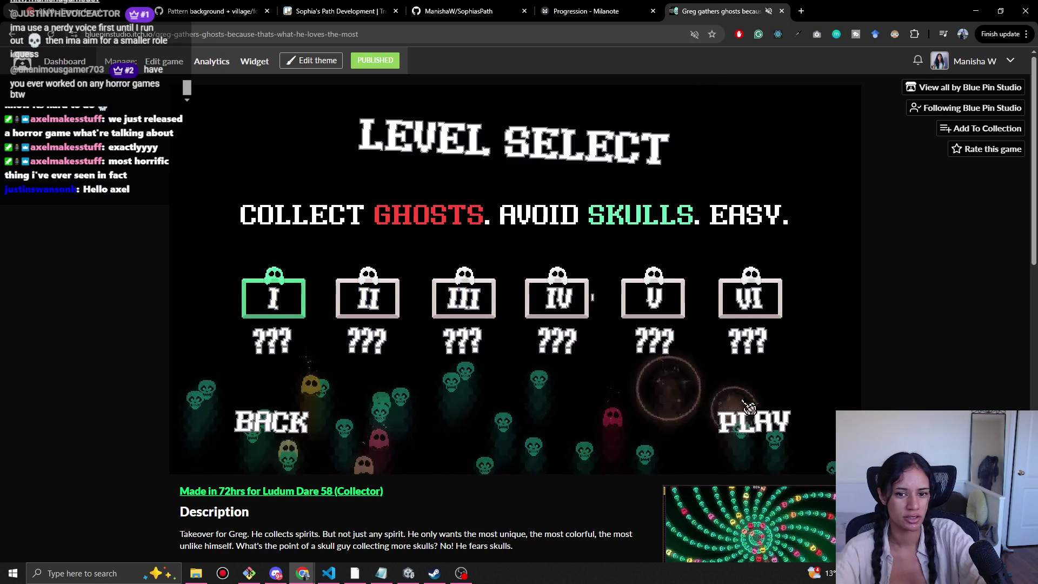
pyautogui.click(754, 427)
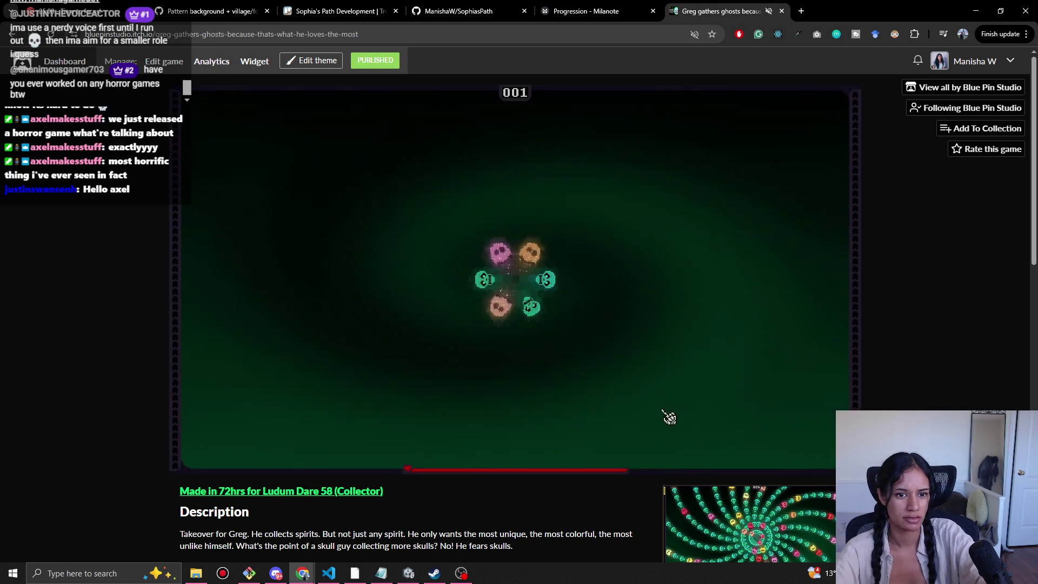
# Collect ghosts while dodging skulls, then close the game tab and return to Unity.
pyautogui.click(567, 184)
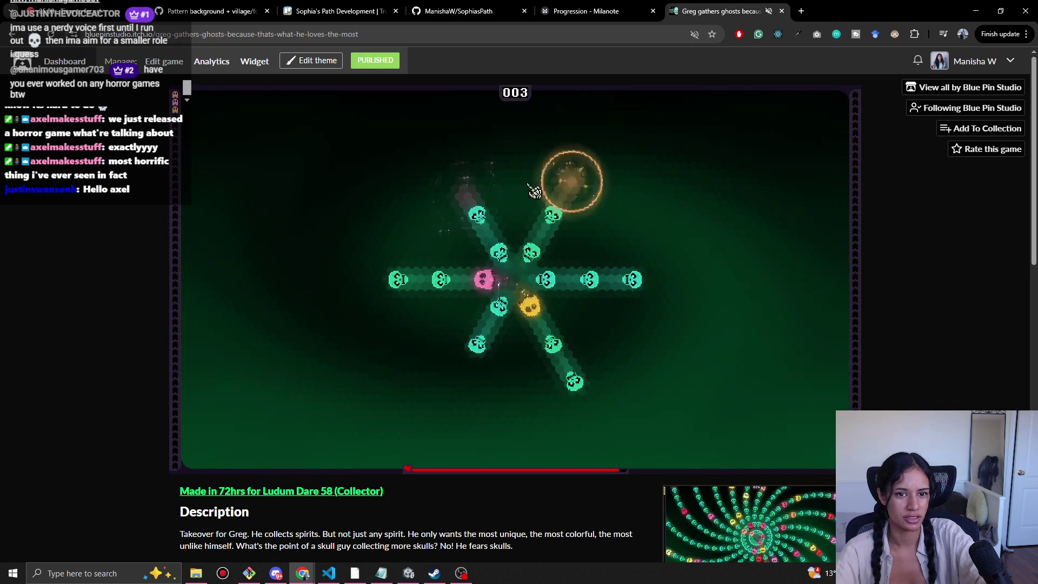
pyautogui.click(440, 278)
pyautogui.click(467, 281)
pyautogui.click(487, 323)
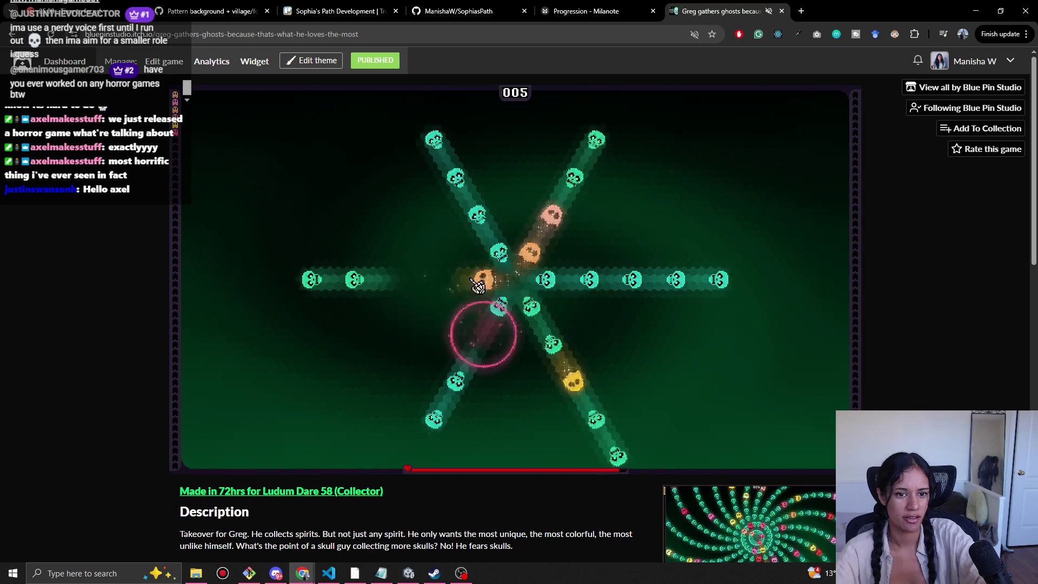
pyautogui.click(563, 190)
pyautogui.click(514, 323)
pyautogui.click(521, 330)
pyautogui.click(498, 303)
pyautogui.click(469, 279)
pyautogui.click(500, 243)
pyautogui.hotkey('ctrl', 'w')
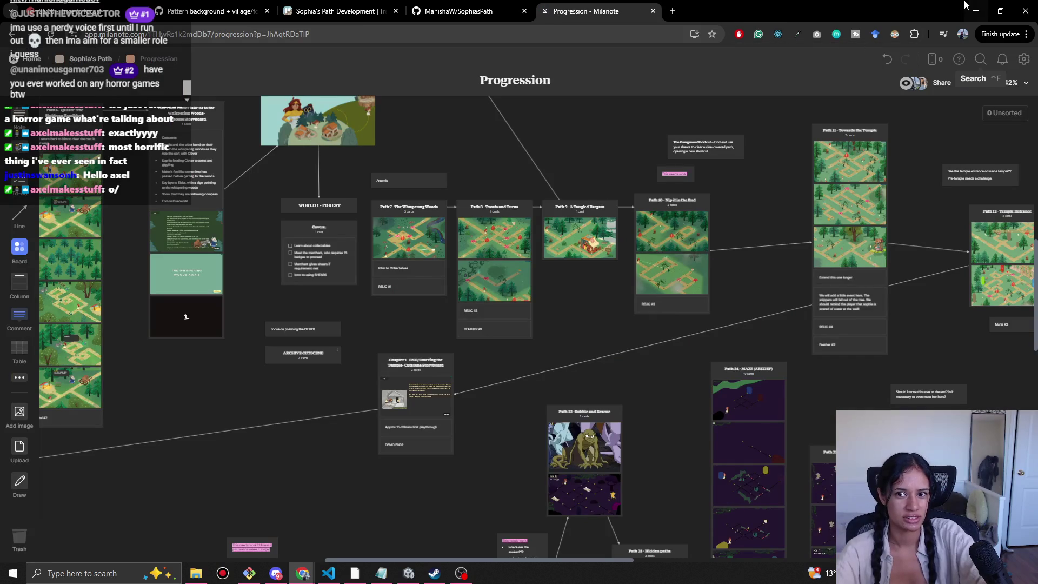
pyautogui.click(976, 10)
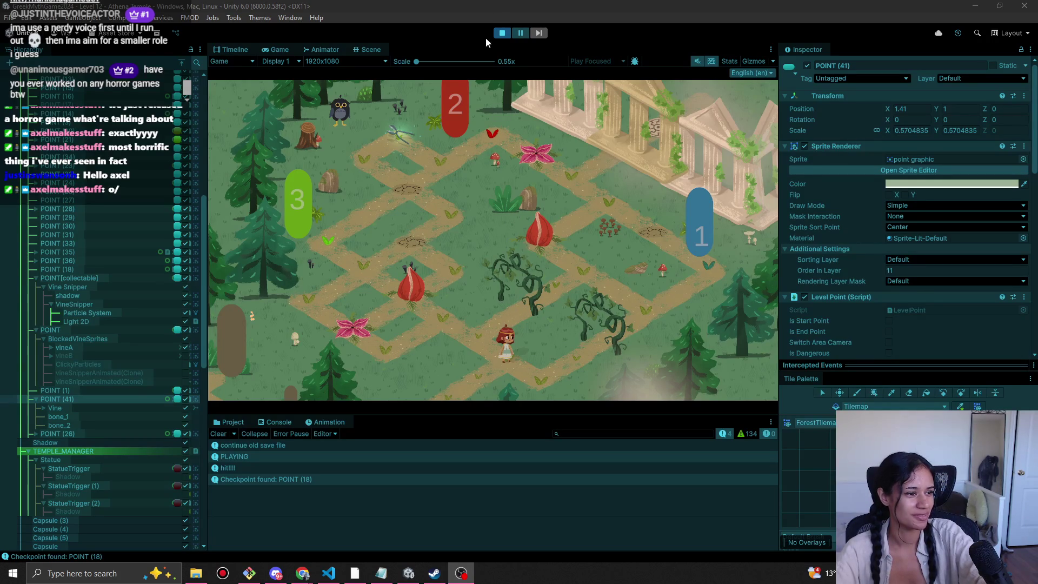
# Stop the playtest, nudge POINT (7) to about X -12.18, Y -6.73, and replay.
pyautogui.click(502, 33)
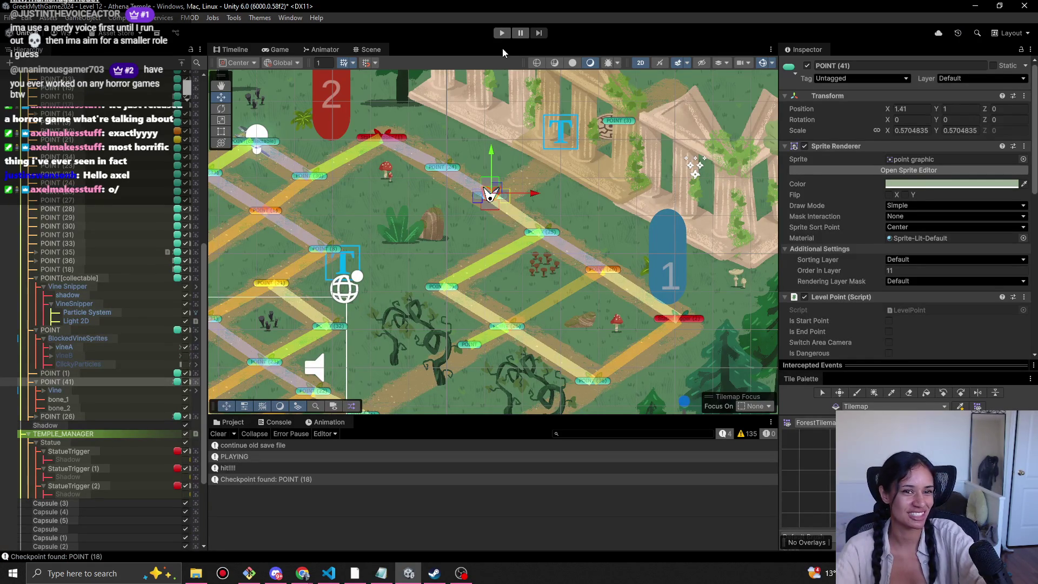
pyautogui.moveTo(370, 235); pyautogui.dragTo(467, 121)
pyautogui.scroll(-5, 480, 161)
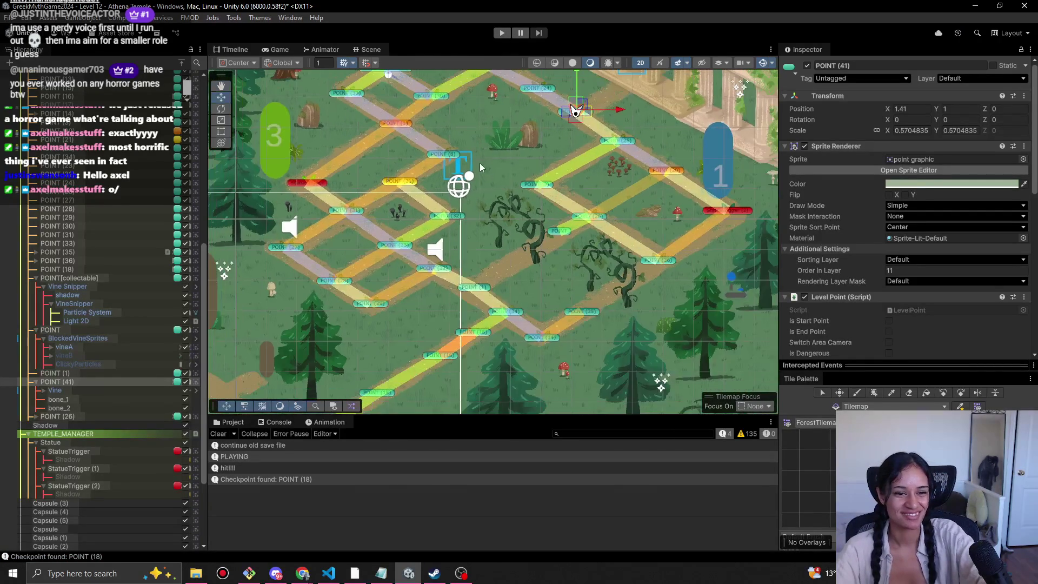
pyautogui.moveTo(371, 394)
pyautogui.mouseDown()
pyautogui.moveTo(410, 316)
pyautogui.moveTo(465, 309)
pyautogui.mouseUp()
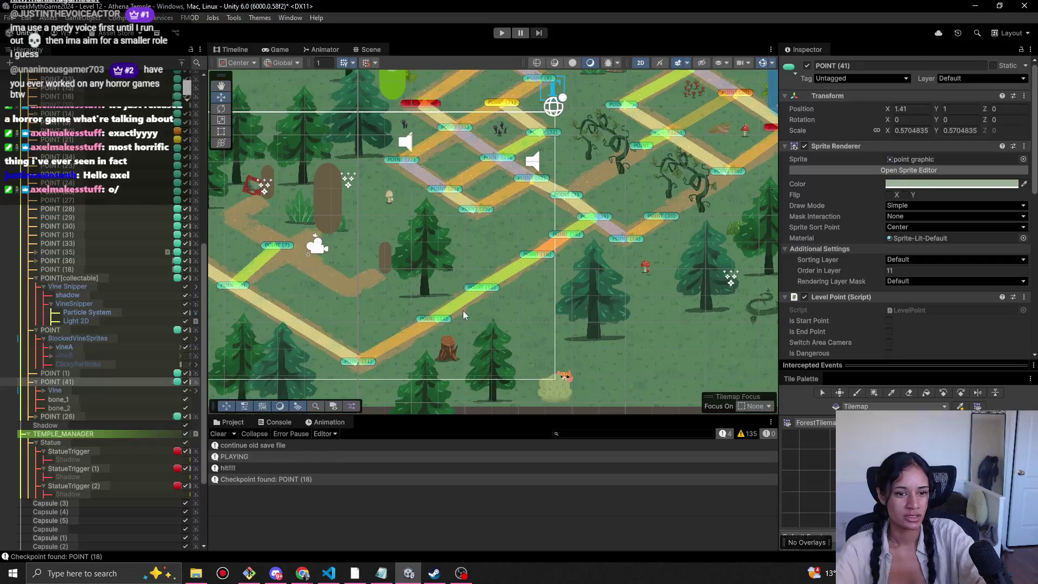
pyautogui.click(293, 272)
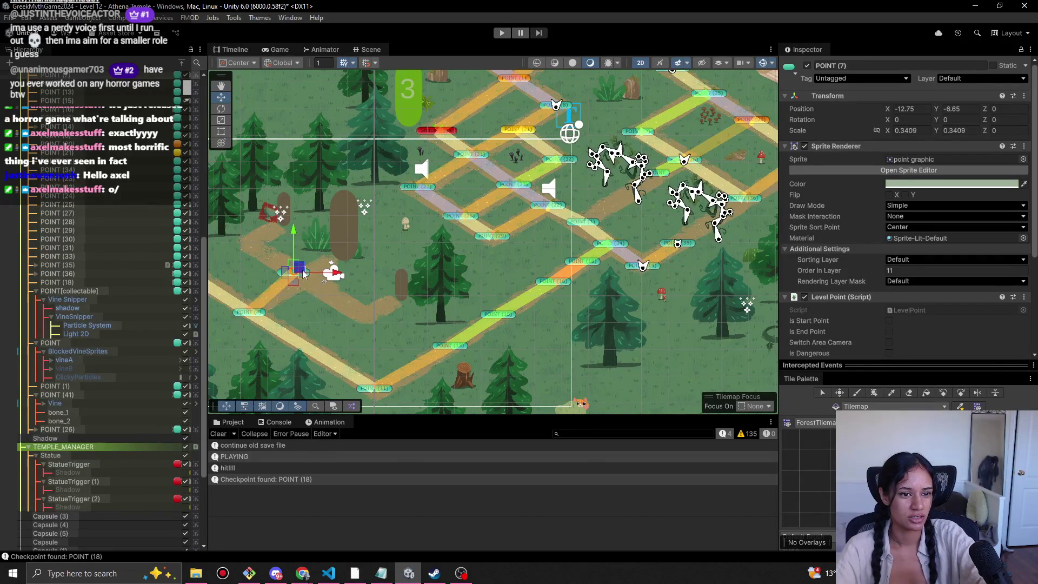
pyautogui.moveTo(329, 277); pyautogui.dragTo(324, 279)
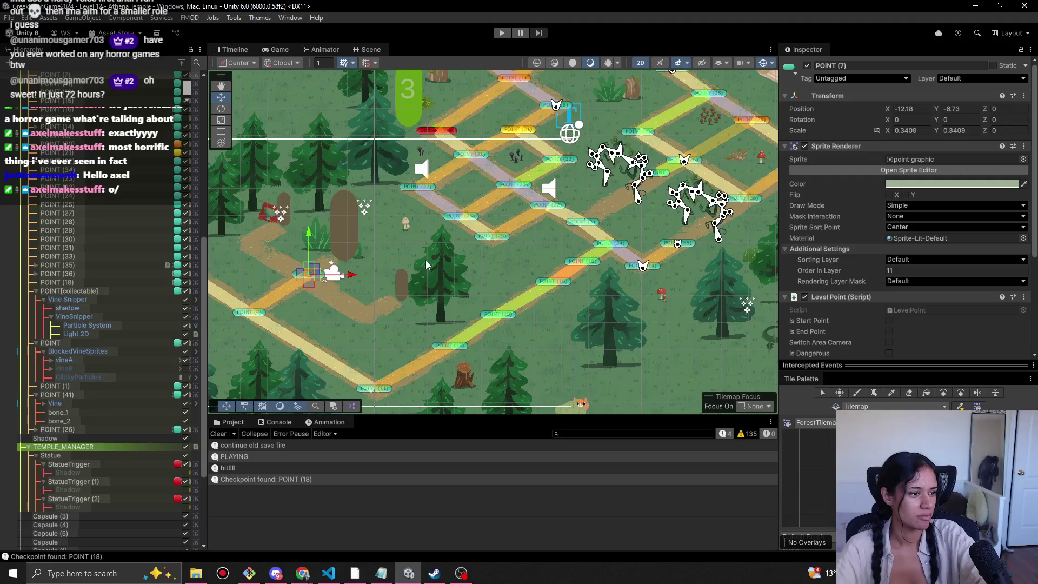
pyautogui.moveTo(581, 135)
pyautogui.mouseDown()
pyautogui.moveTo(541, 181)
pyautogui.moveTo(536, 205)
pyautogui.moveTo(522, 206)
pyautogui.moveTo(516, 244)
pyautogui.mouseUp()
pyautogui.click(501, 34)
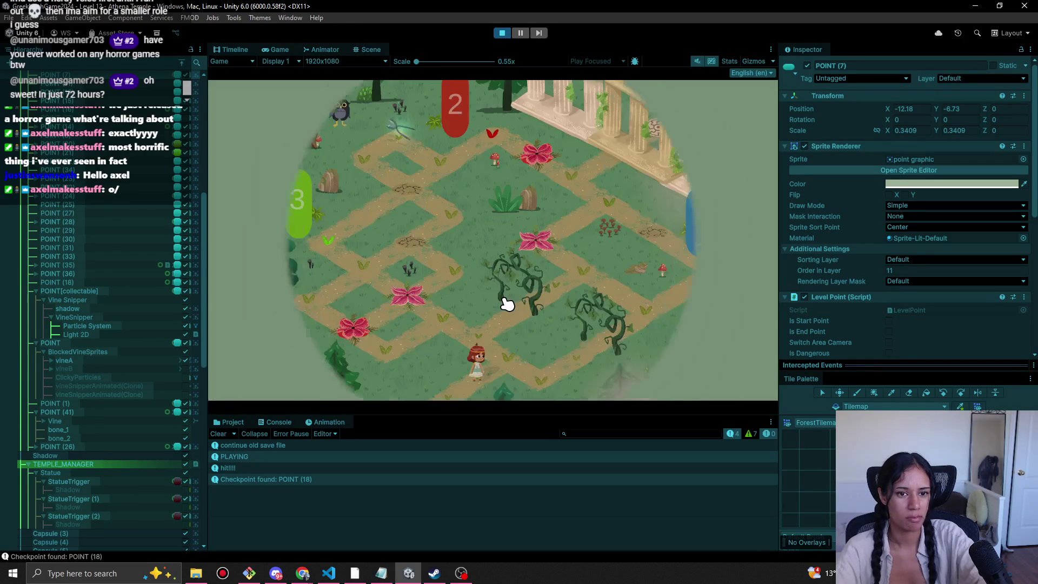
# Walk the character along three stretches of forest path, then stop play mode.
pyautogui.moveTo(483, 344)
pyautogui.mouseDown()
pyautogui.moveTo(448, 329)
pyautogui.moveTo(397, 347)
pyautogui.mouseUp()
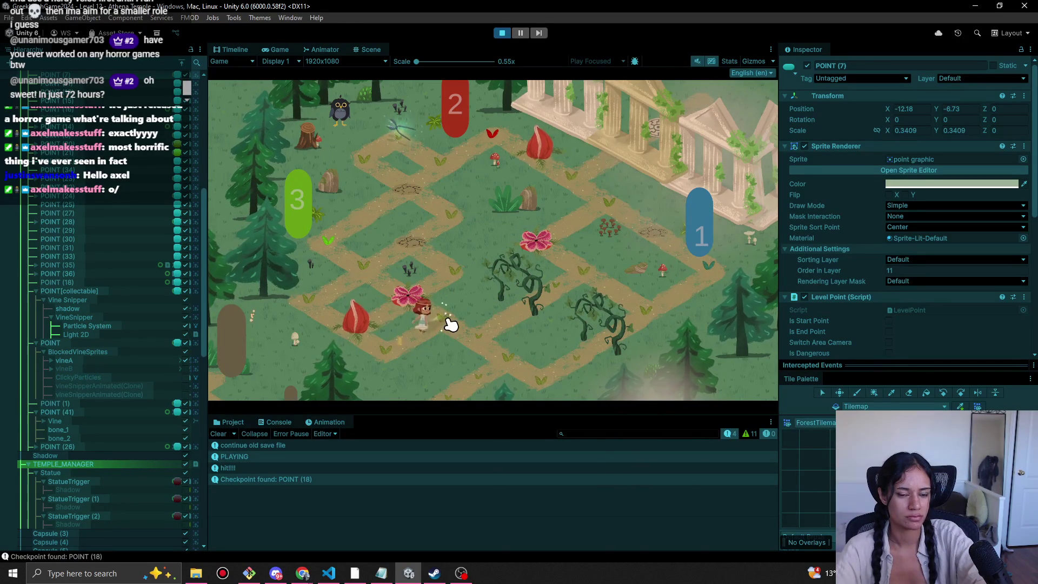
pyautogui.moveTo(408, 351); pyautogui.dragTo(397, 354)
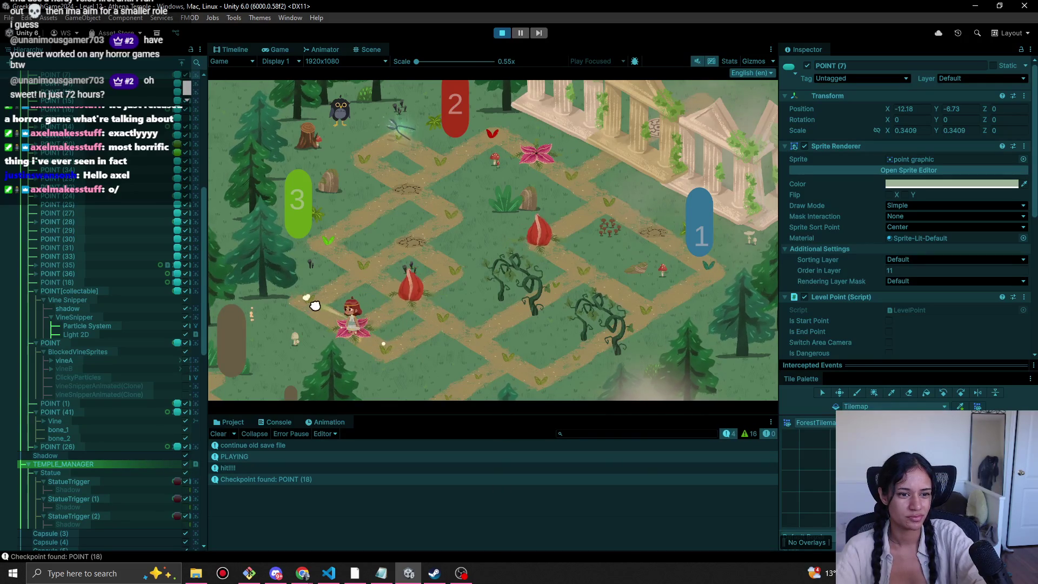
pyautogui.moveTo(359, 285)
pyautogui.mouseDown()
pyautogui.moveTo(364, 260)
pyautogui.moveTo(332, 245)
pyautogui.moveTo(408, 204)
pyautogui.moveTo(364, 276)
pyautogui.moveTo(343, 245)
pyautogui.moveTo(411, 216)
pyautogui.moveTo(451, 157)
pyautogui.moveTo(448, 166)
pyautogui.moveTo(440, 155)
pyautogui.moveTo(471, 153)
pyautogui.moveTo(489, 135)
pyautogui.moveTo(489, 146)
pyautogui.moveTo(449, 170)
pyautogui.moveTo(491, 132)
pyautogui.moveTo(538, 157)
pyautogui.moveTo(555, 197)
pyautogui.mouseUp()
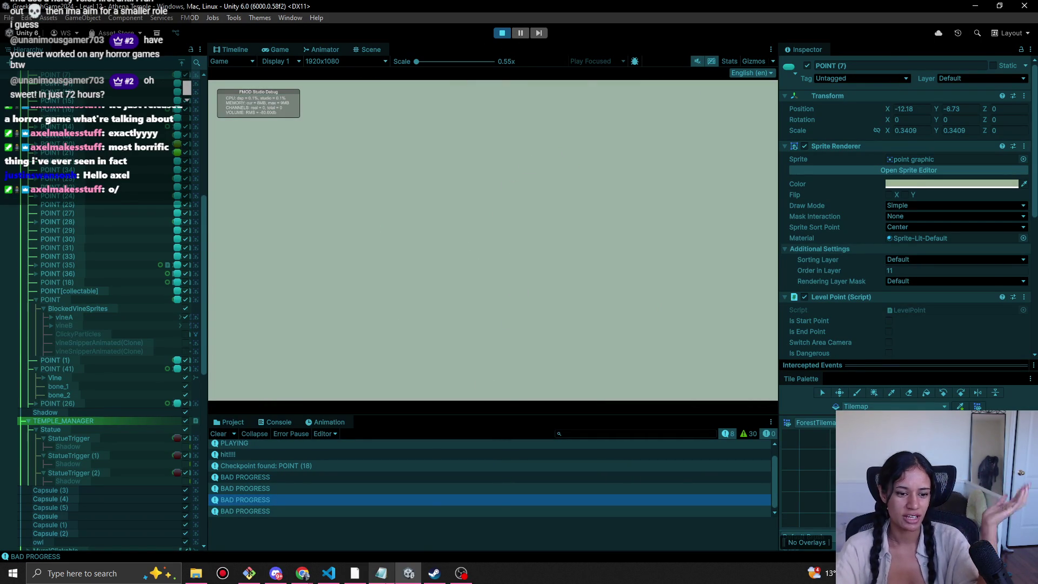
pyautogui.hotkey('ctrl', 'p')
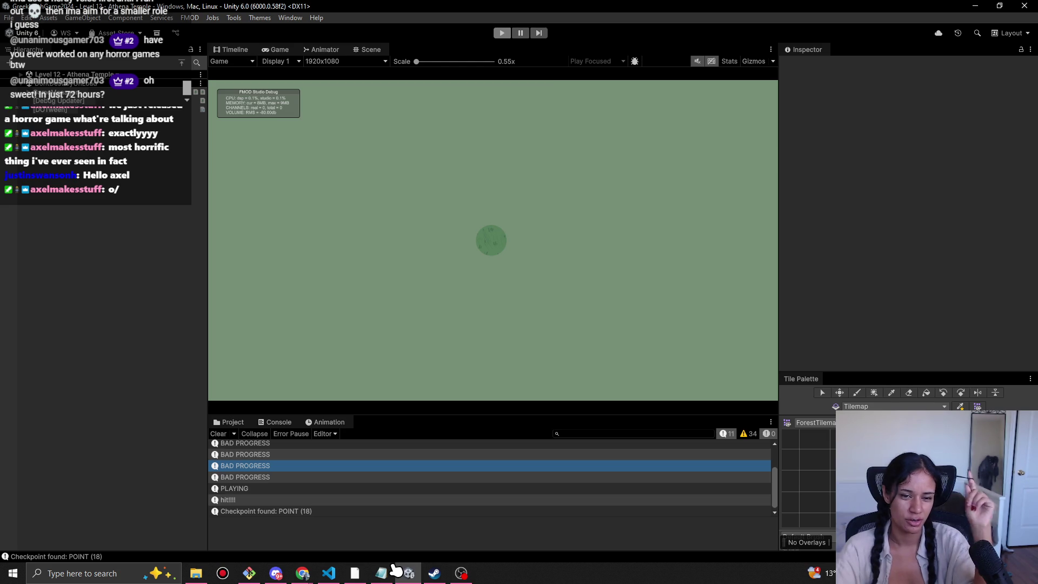
pyautogui.click(501, 33)
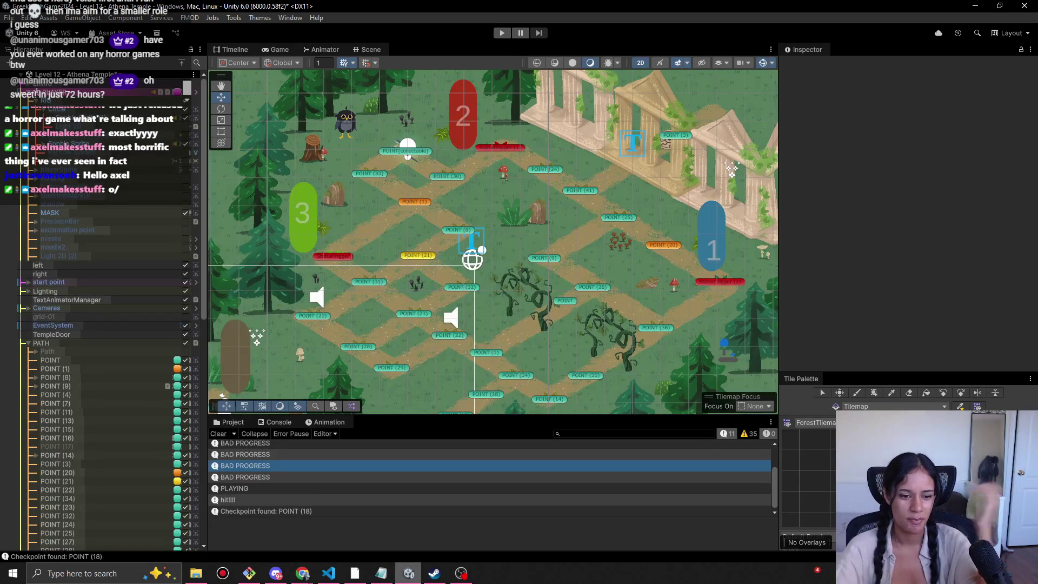
pyautogui.click(383, 573)
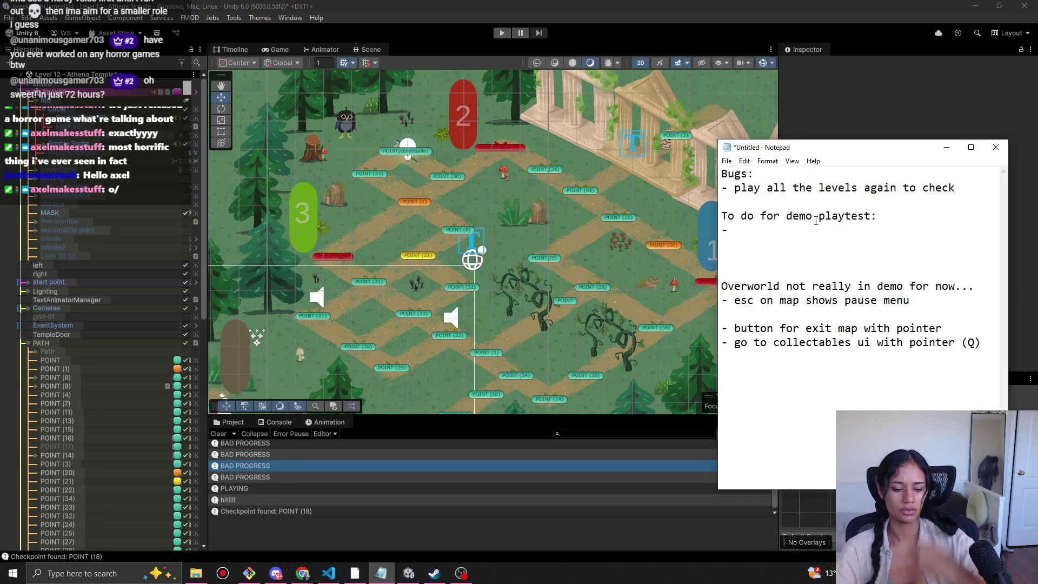
# Add to-do items 'make sure relic/murals have correct descriptions', 'sophia expressions' and 'sound effects and music'.
pyautogui.write('make sure relic/murals have correct descriptions')
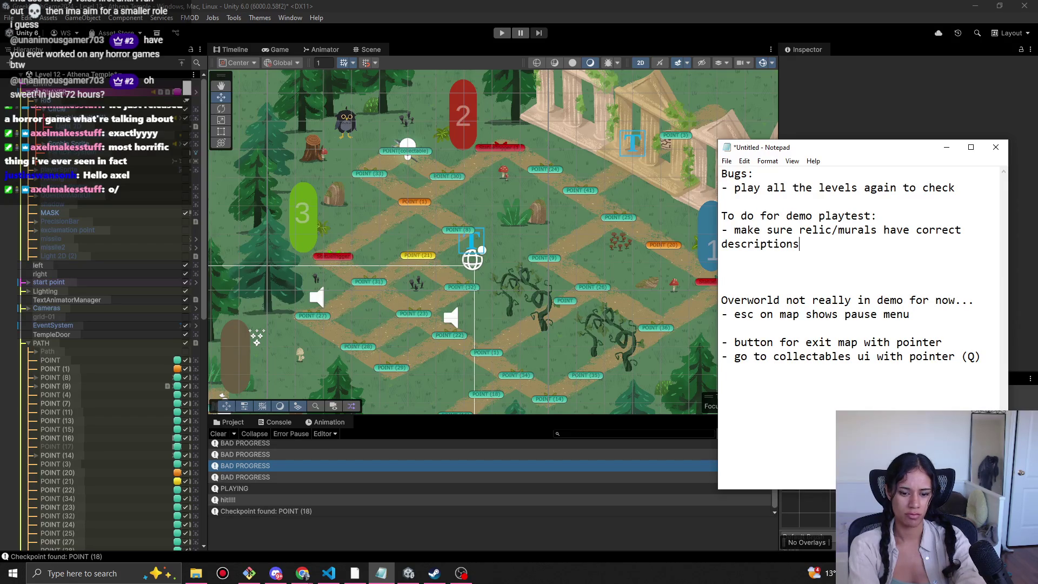
pyautogui.press('Return')
pyautogui.write('-')
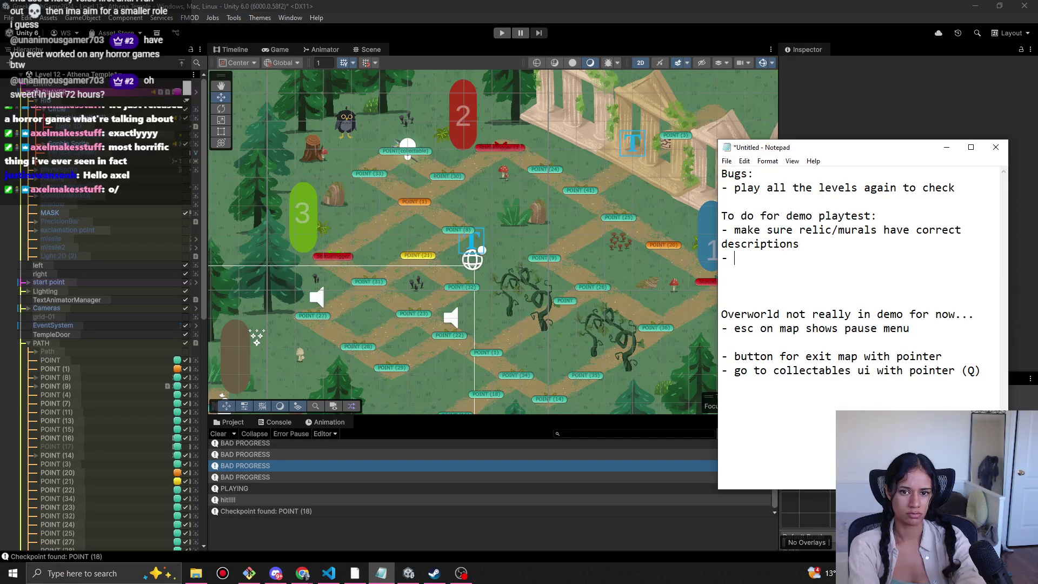
pyautogui.write('merchant')
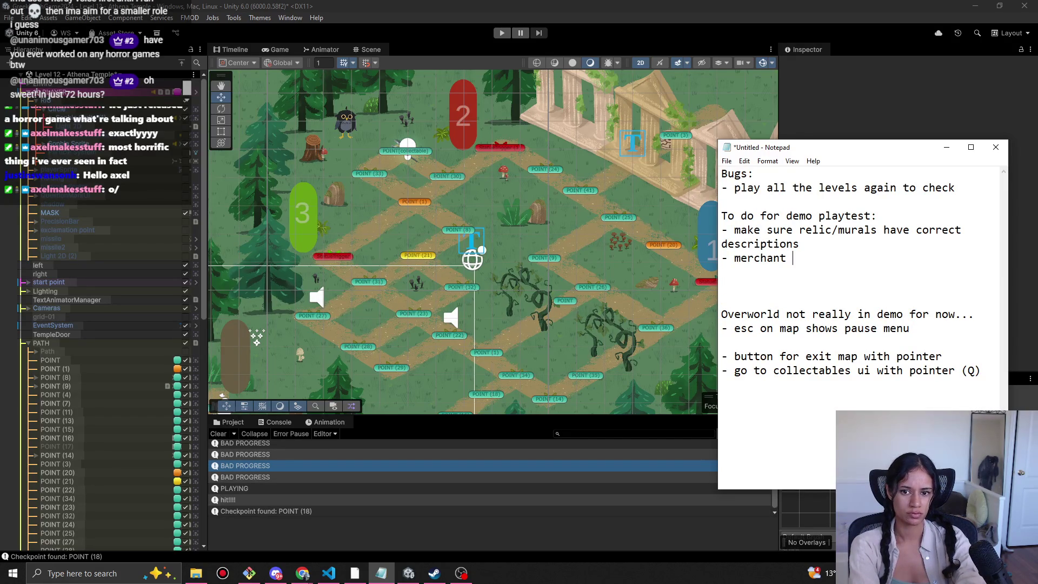
pyautogui.hotkey('ctrl', 'BackSpace')
pyautogui.write('sophia expressions')
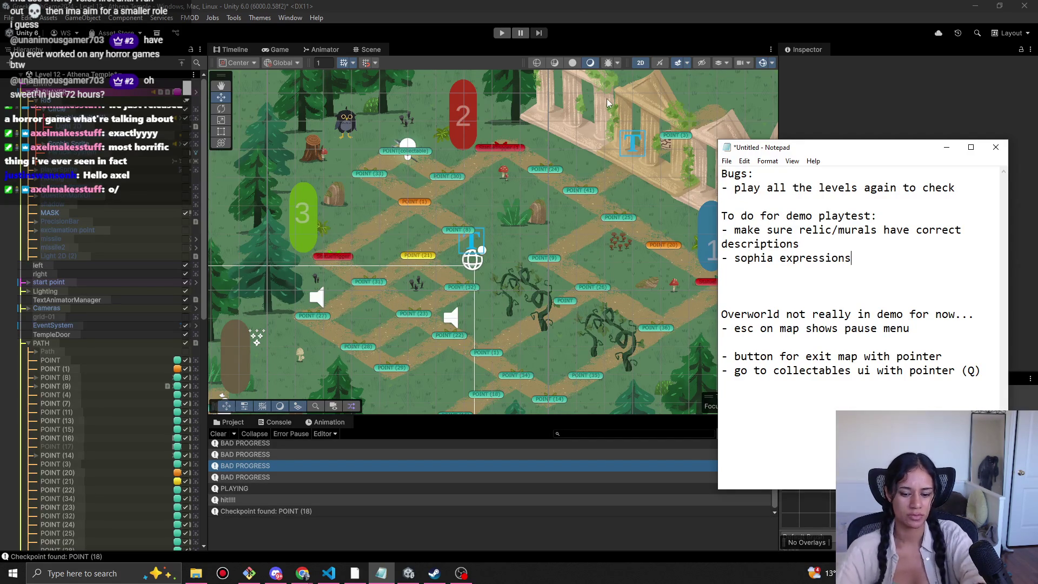
pyautogui.press('Return')
pyautogui.write('- sound ffects and music')
pyautogui.click(553, 5)
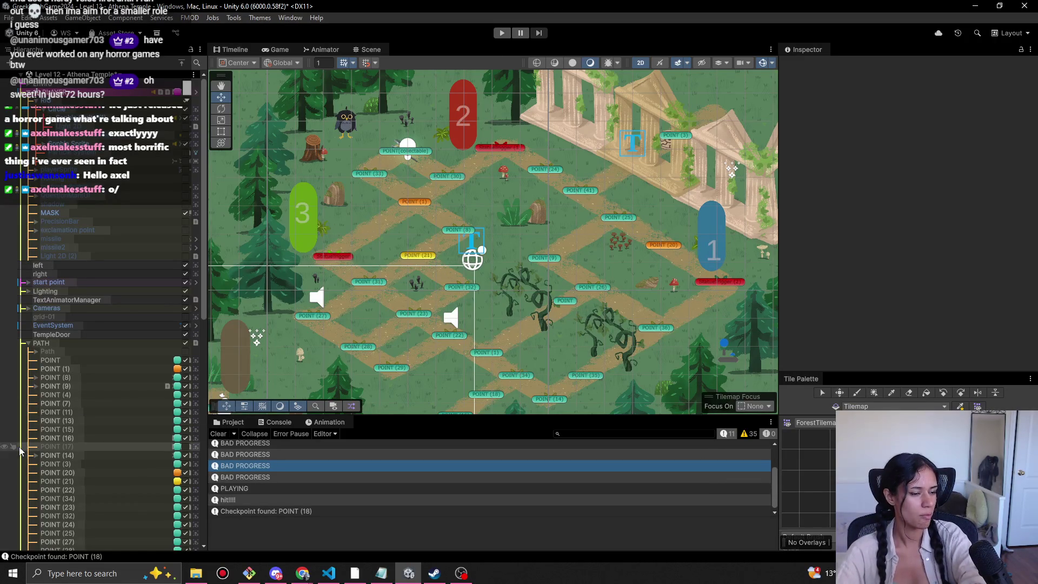
# Pan to the bottom edge of the map and delete the bush there.
pyautogui.moveTo(382, 180)
pyautogui.mouseDown()
pyautogui.moveTo(392, 204)
pyautogui.moveTo(436, 141)
pyautogui.mouseUp()
pyautogui.scroll(-2, 392, 204)
pyautogui.moveTo(428, 212); pyautogui.dragTo(499, 190)
pyautogui.click(79, 81)
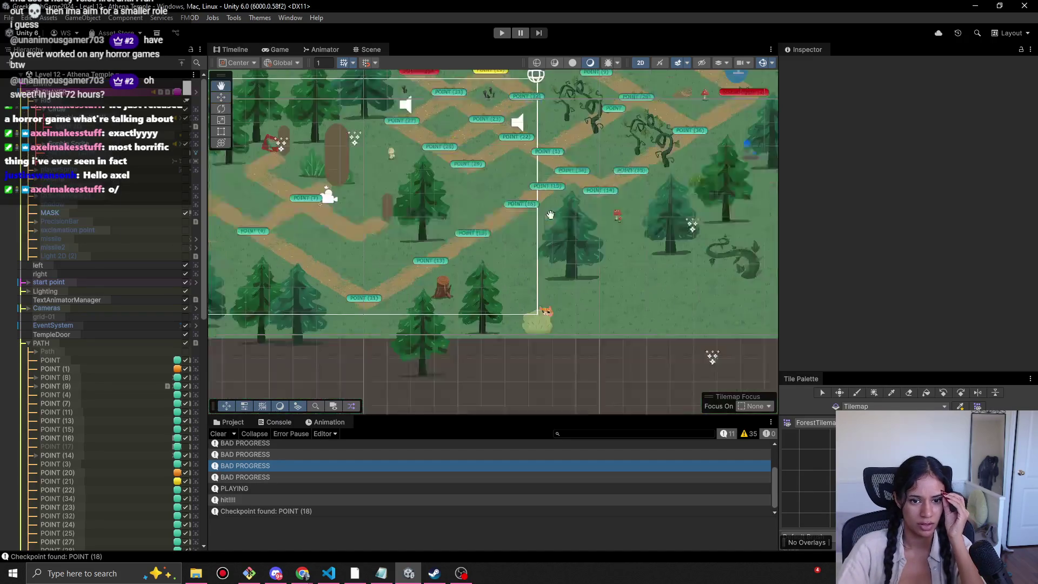
pyautogui.click(526, 269)
pyautogui.click(527, 270)
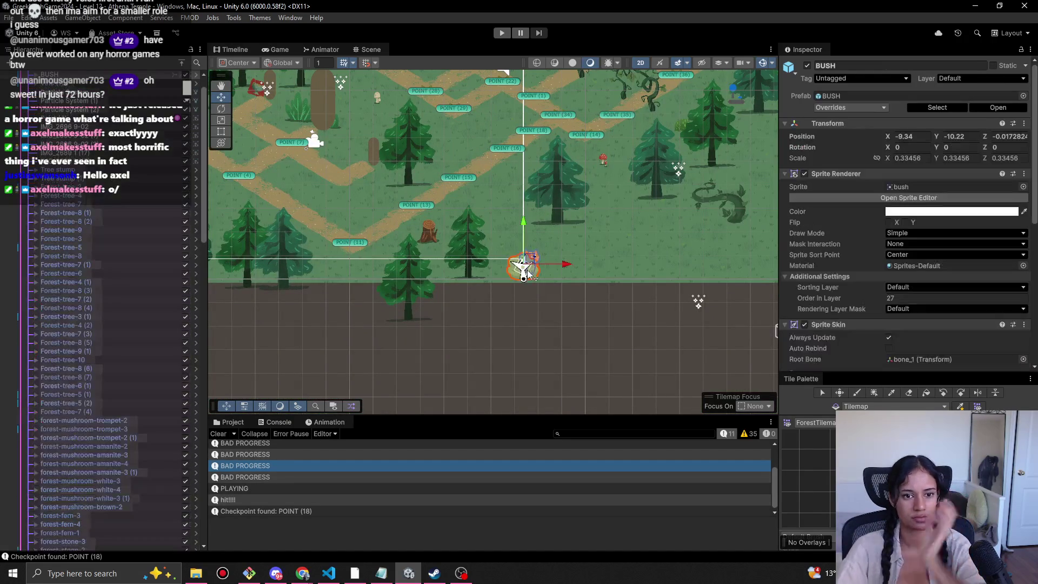
pyautogui.press('Delete')
# Start a new playtest and walk the character up-right along the path.
pyautogui.click(275, 573)
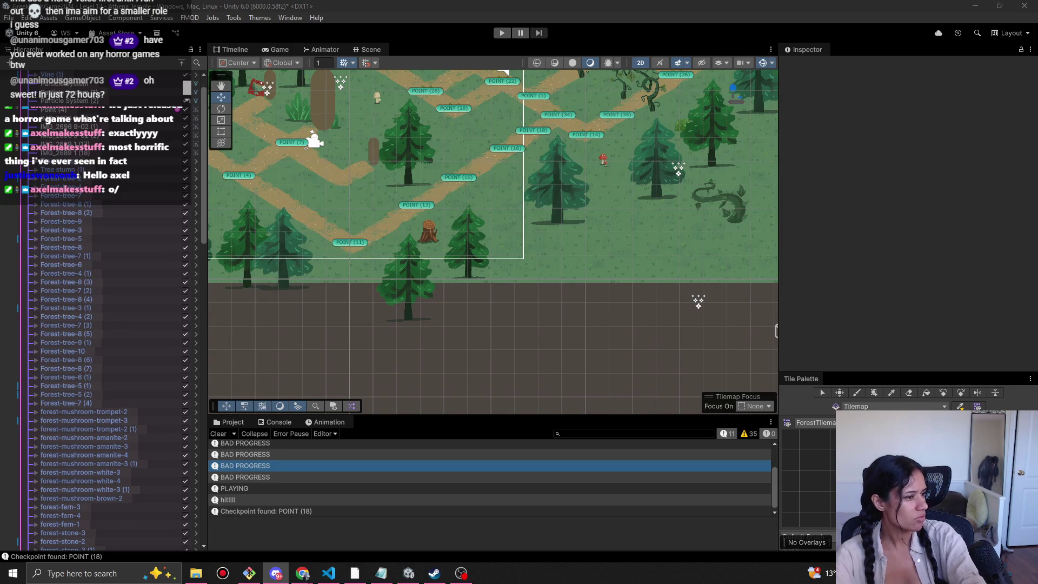
pyautogui.click(502, 33)
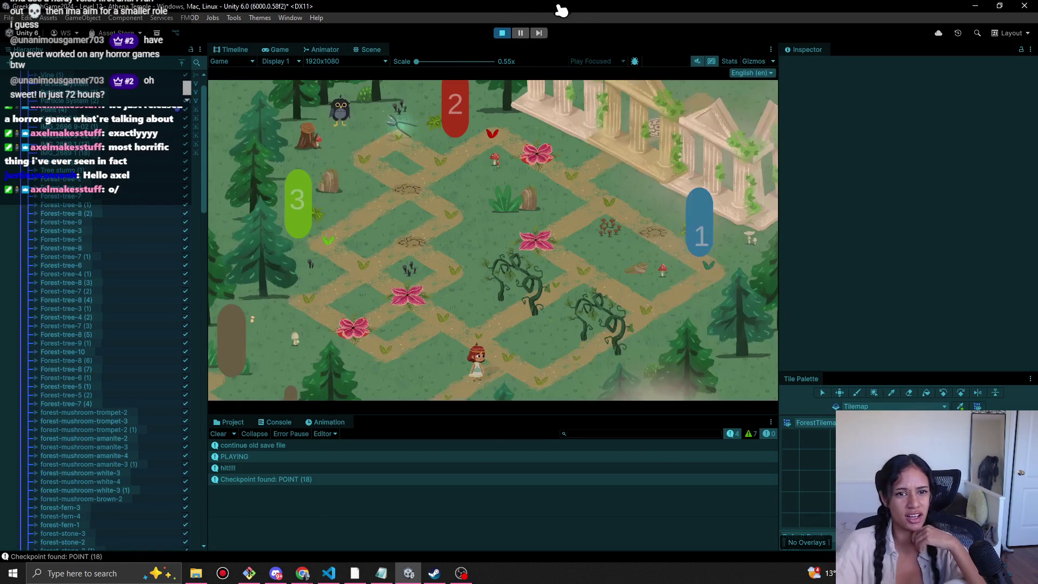
pyautogui.click(505, 364)
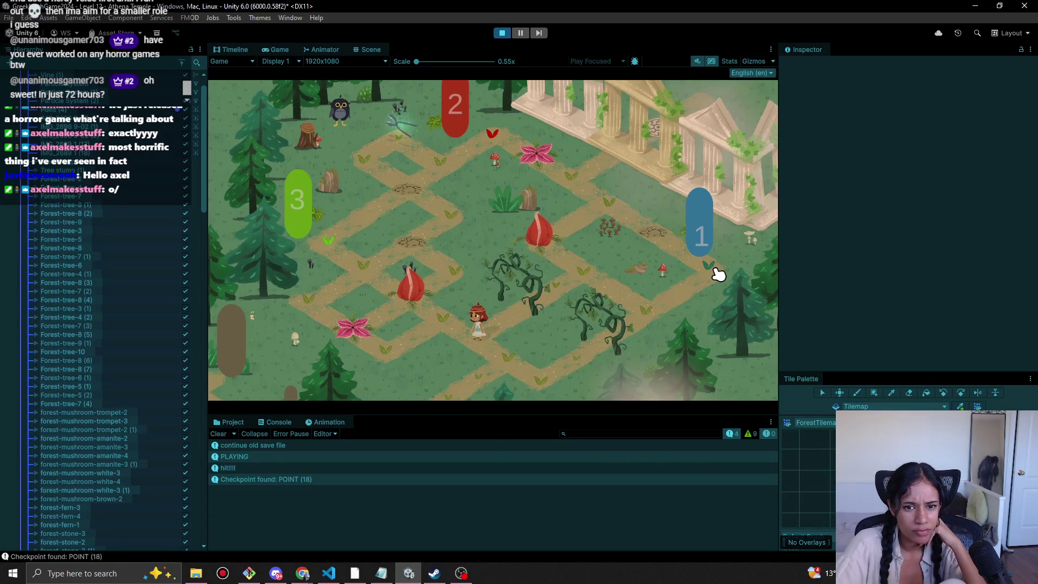
# Stop the playtest, select the Tree stump and collapse the PATH group in the Hierarchy.
pyautogui.moveTo(567, 309); pyautogui.dragTo(502, 355)
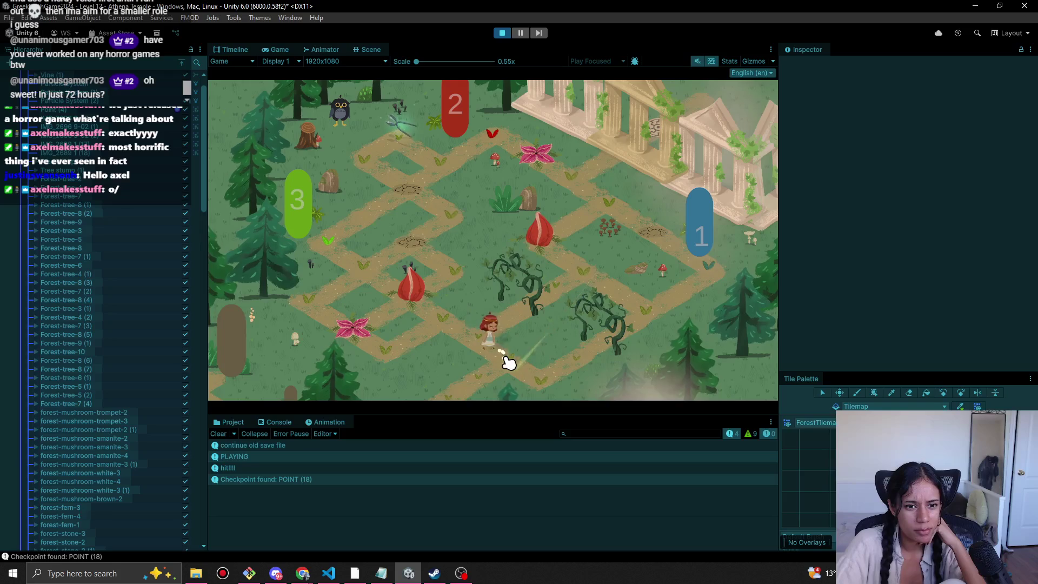
pyautogui.click(504, 33)
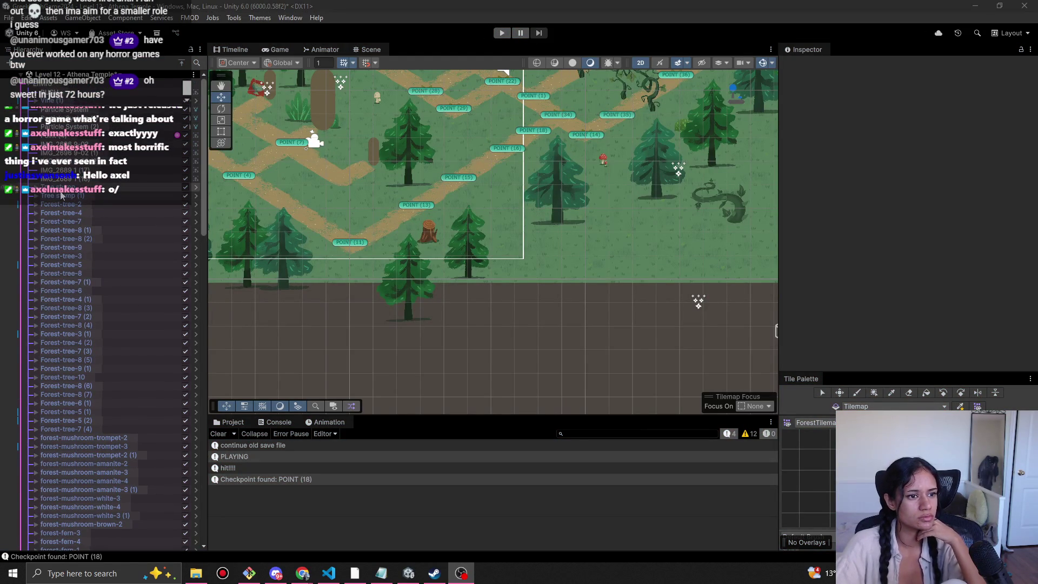
pyautogui.click(61, 190)
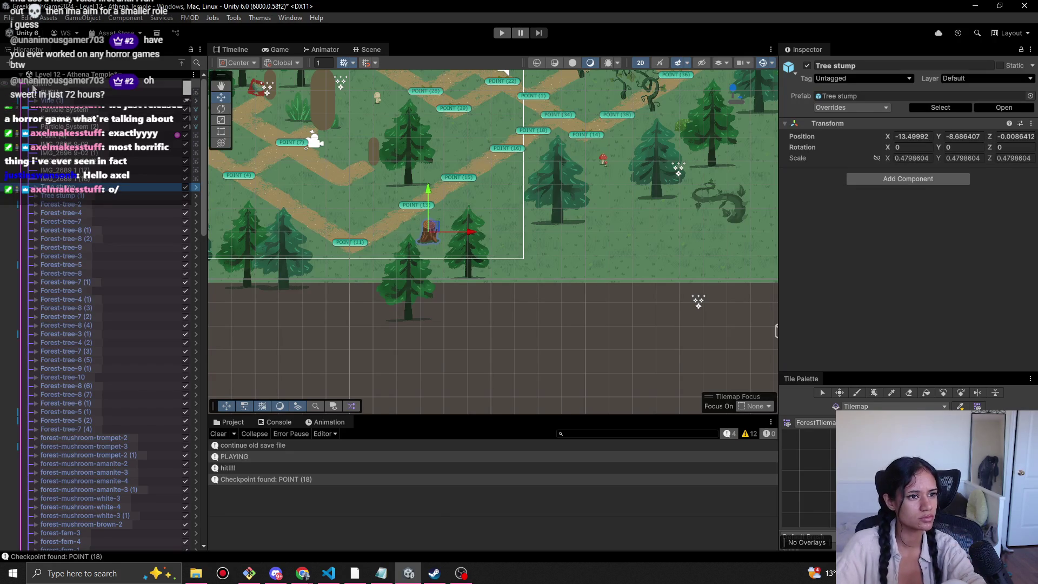
pyautogui.scroll(-10, 108, 163)
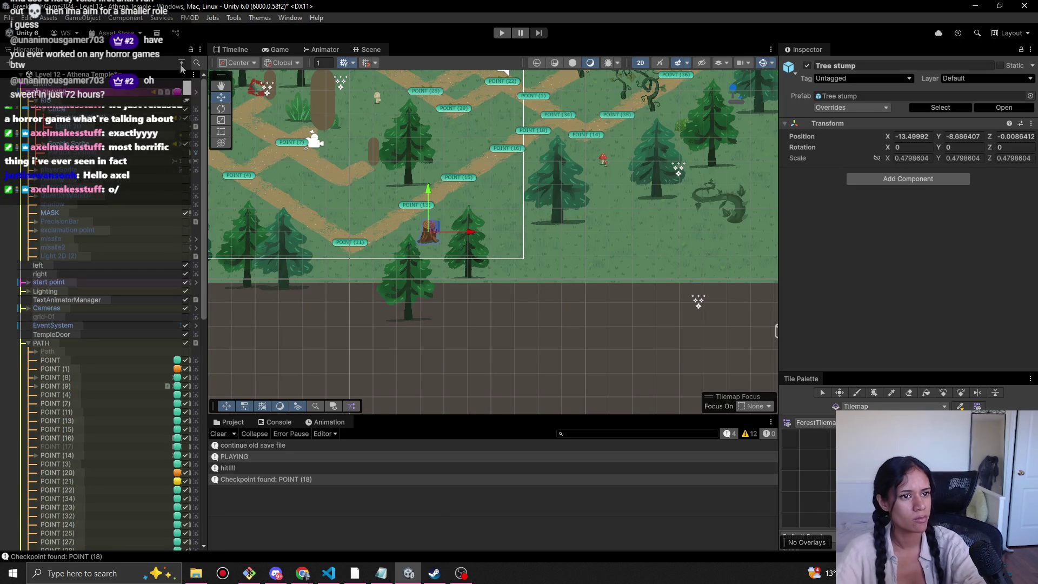
pyautogui.click(22, 342)
pyautogui.scroll(-3, 93, 378)
# Clear the object selection and bring the Notepad to-do list to the front.
pyautogui.click(93, 433)
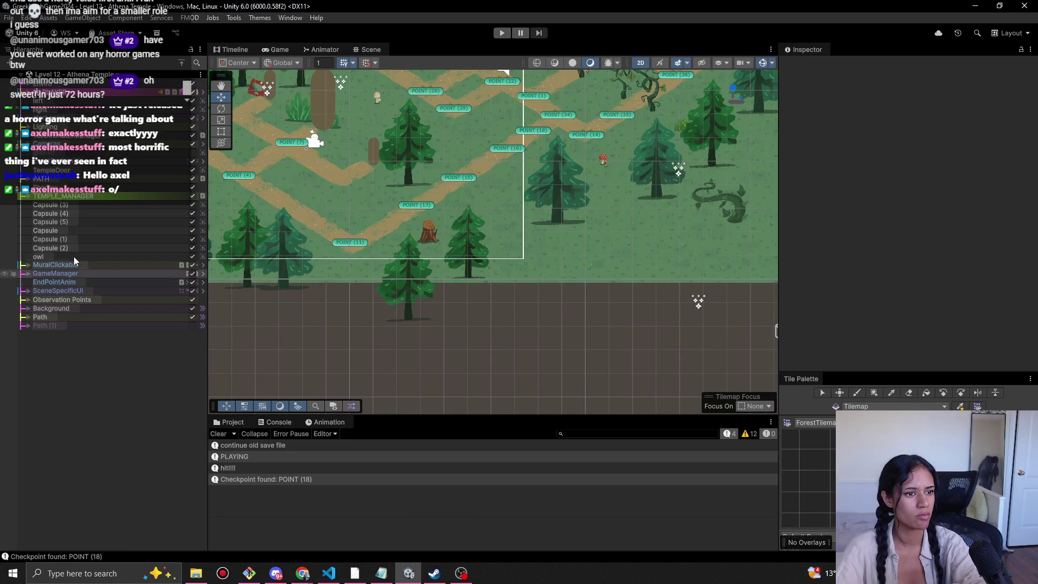
pyautogui.scroll(-3, 442, 263)
pyautogui.scroll(-3, 446, 242)
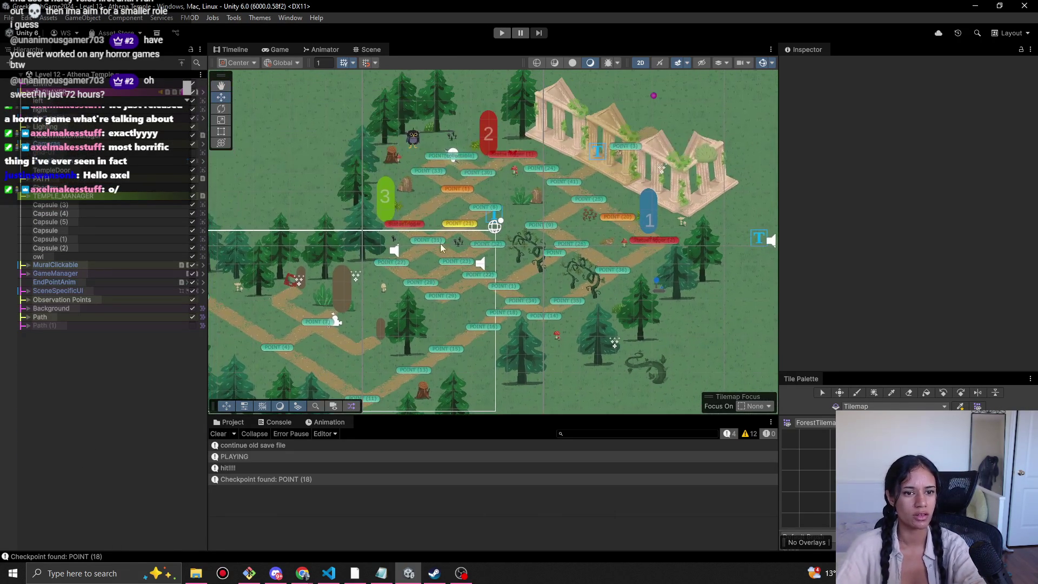
pyautogui.scroll(3, 594, 138)
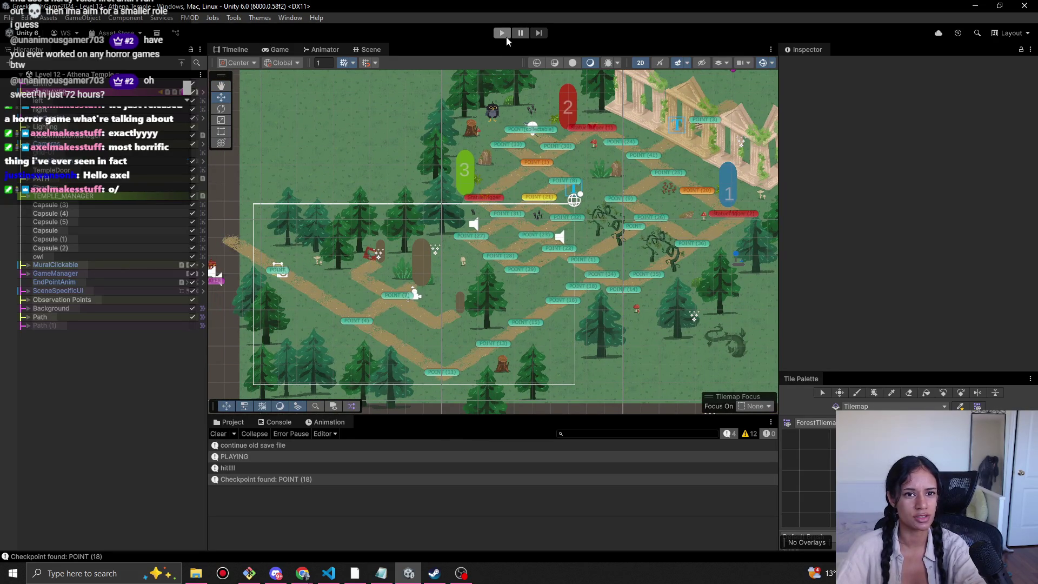
pyautogui.click(381, 573)
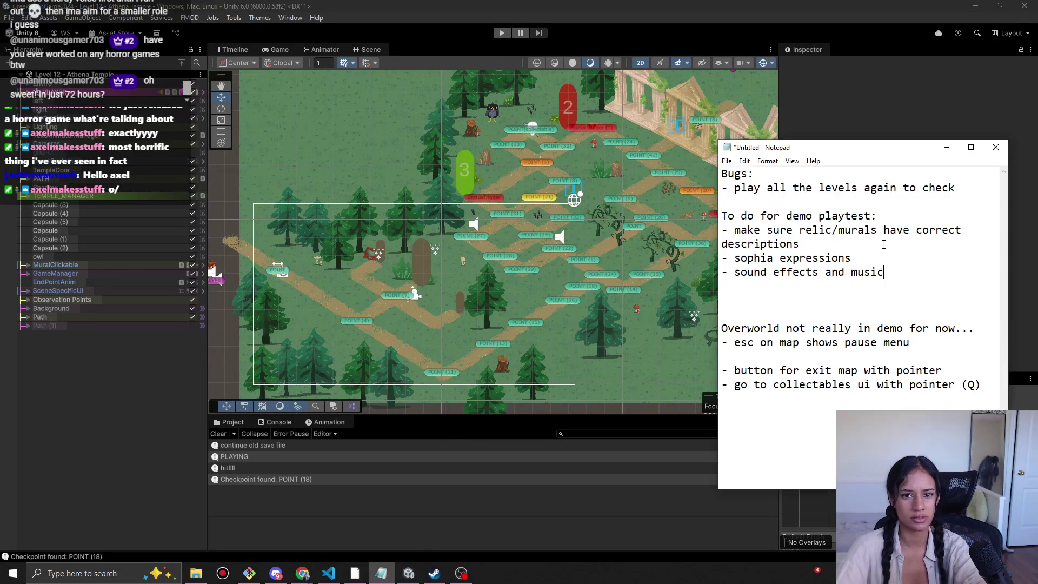
# Append 'make parts more exciting!!' to the sophia expressions line and add 'juicy fx' and 'transitions' items.
pyautogui.press('Return')
pyautogui.write('- make')
pyautogui.press('BackSpace')
pyautogui.press('BackSpace')
pyautogui.press('BackSpace')
pyautogui.press('Up')
pyautogui.press('Up')
pyautogui.hotkey('ctrl', 'Right')
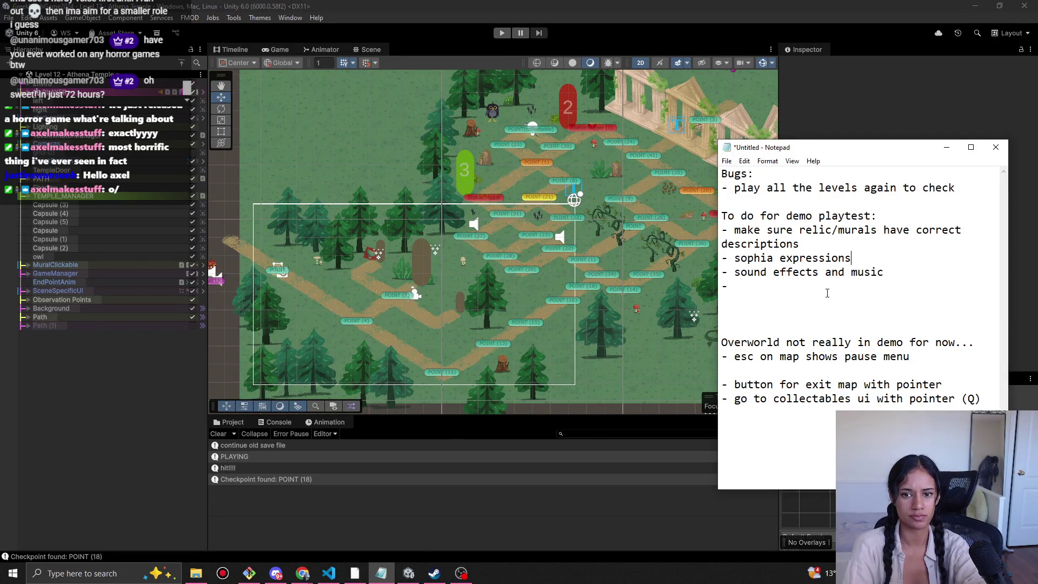
pyautogui.write('makeparts more ex')
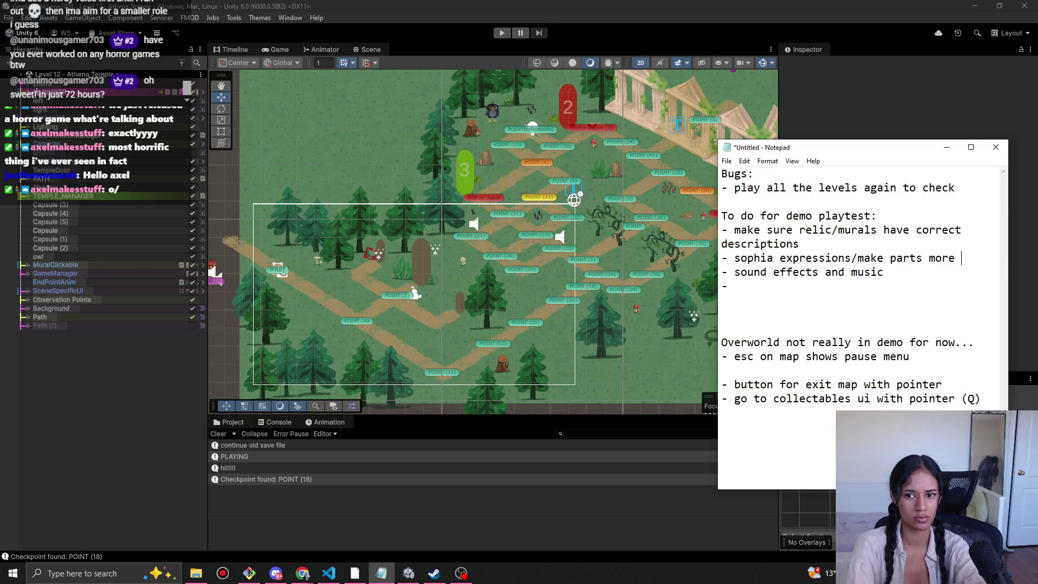
pyautogui.write('iting!')
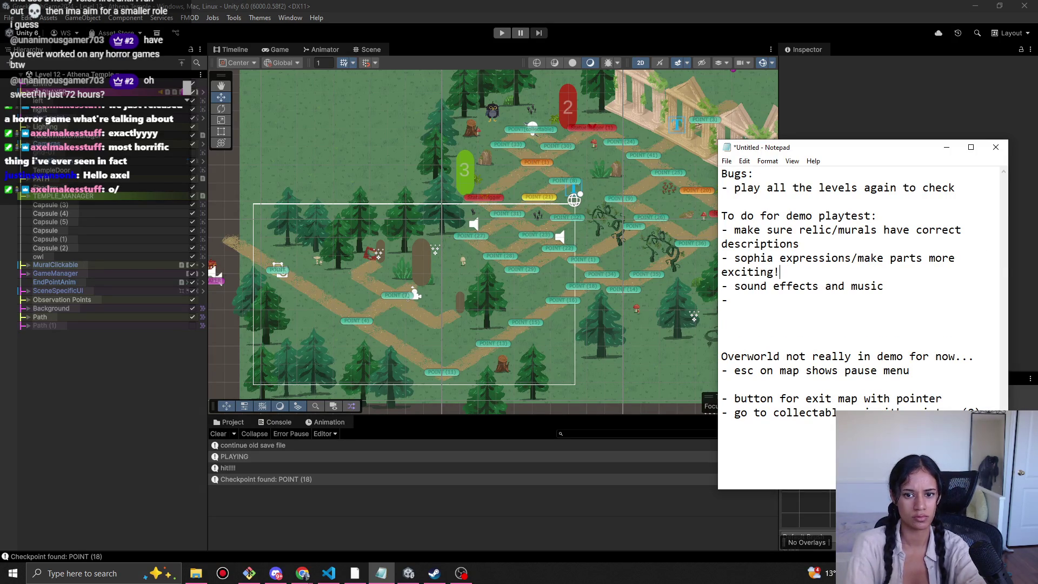
pyautogui.write('juice')
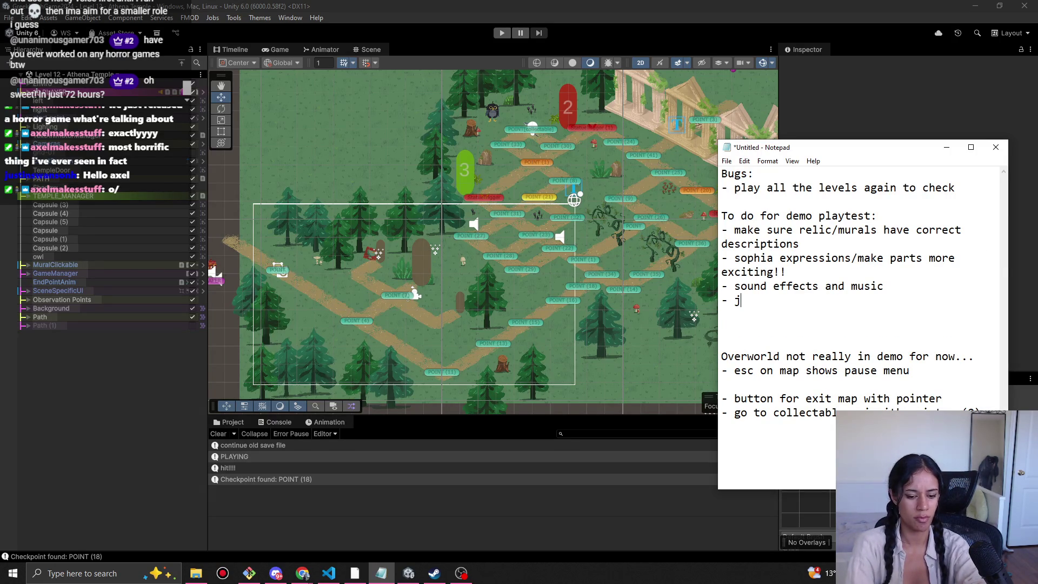
pyautogui.press('Return')
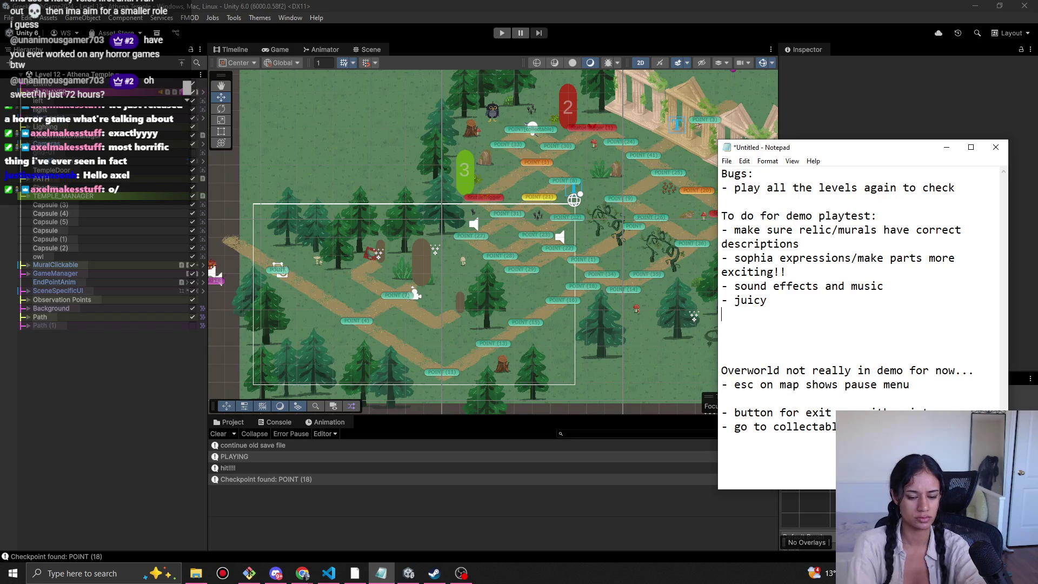
pyautogui.write('- tra')
pyautogui.write('nsitio')
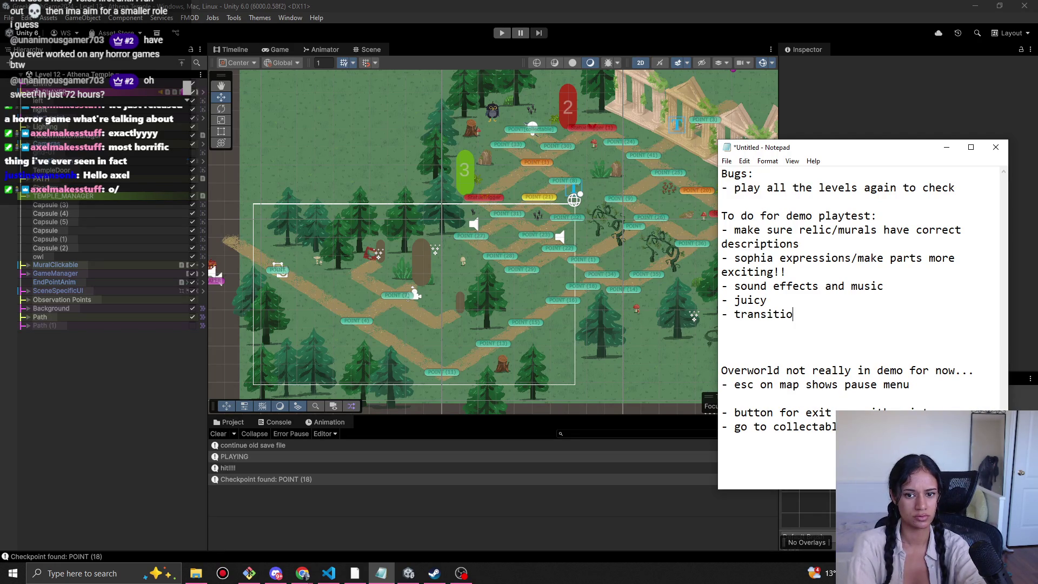
pyautogui.write('ns x')
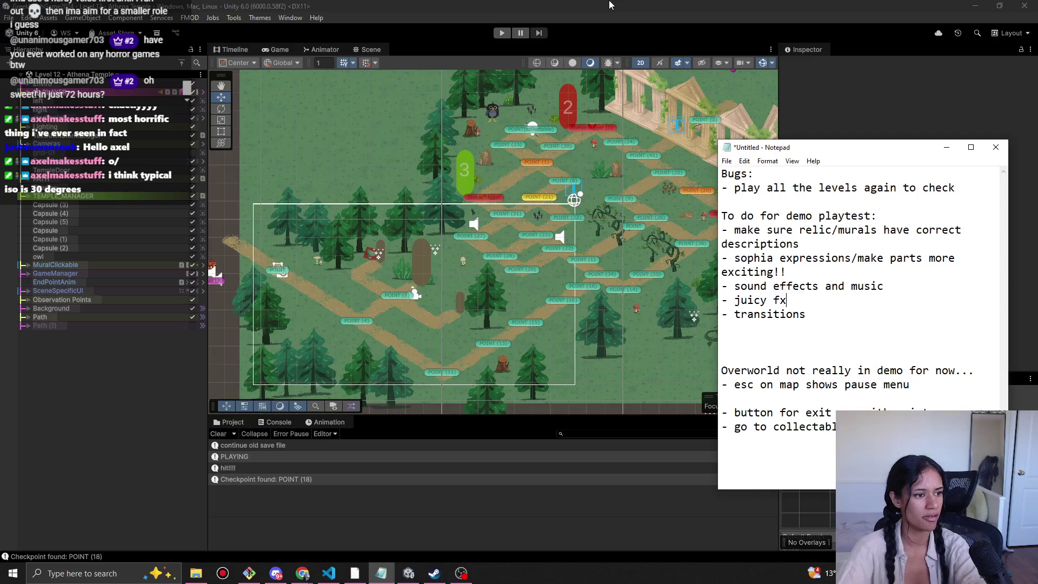
pyautogui.click(609, 5)
# Show the Assets folders in the Project panel, searching 'square' then clearing the search.
pyautogui.scroll(2, 456, 270)
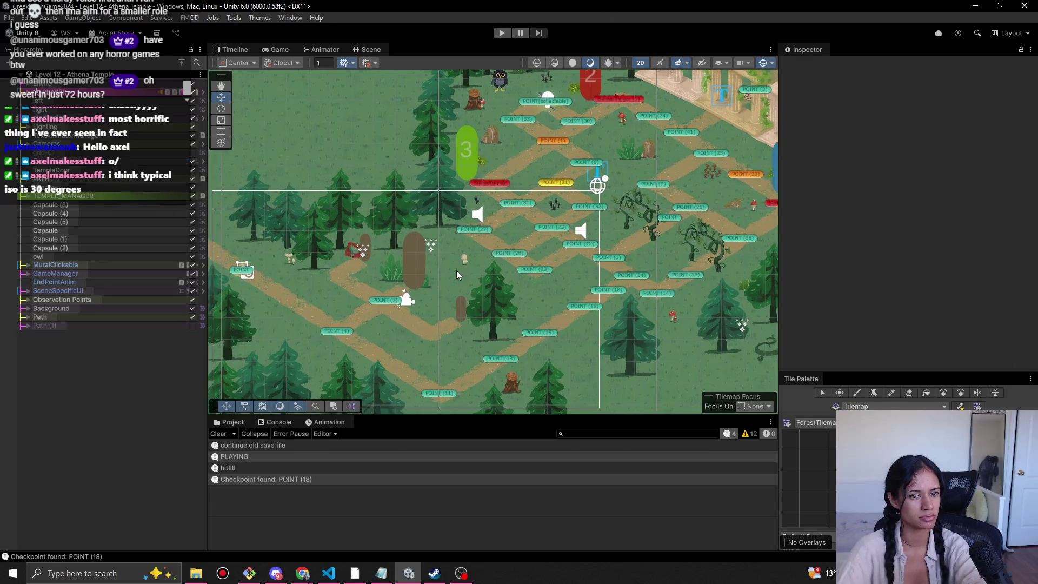
pyautogui.moveTo(466, 271); pyautogui.dragTo(420, 240)
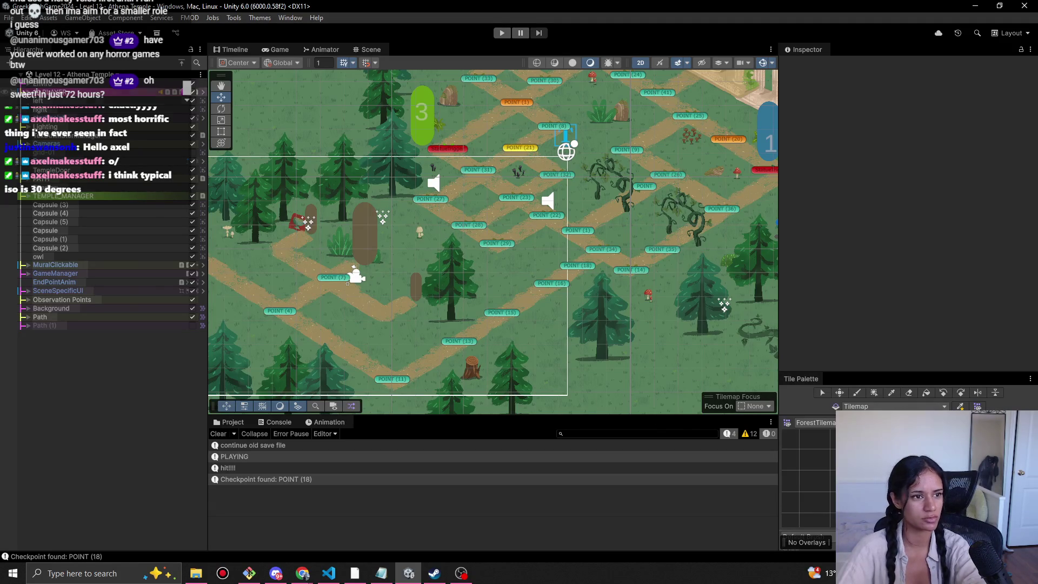
pyautogui.click(233, 422)
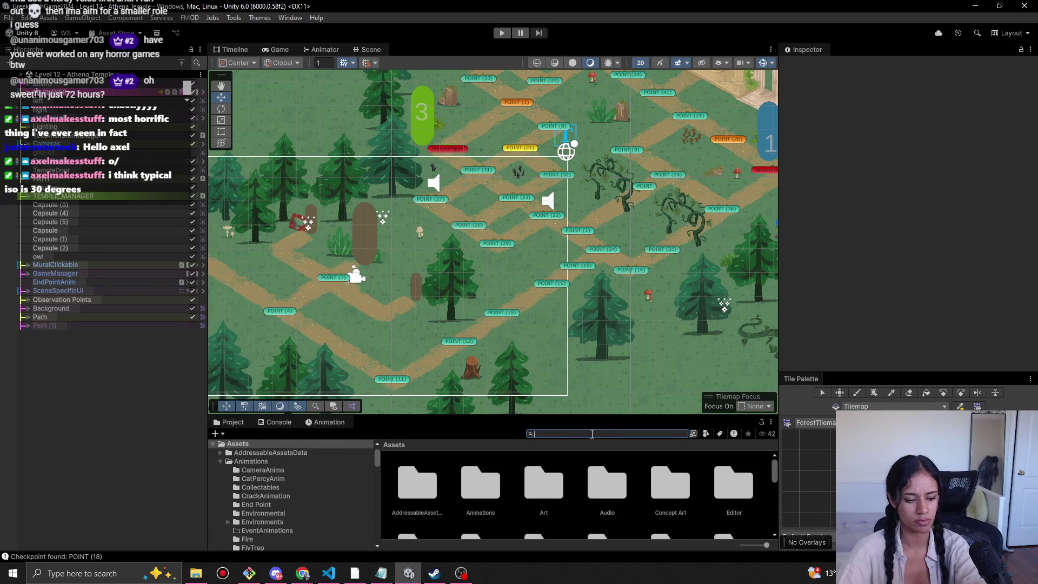
pyautogui.write('square')
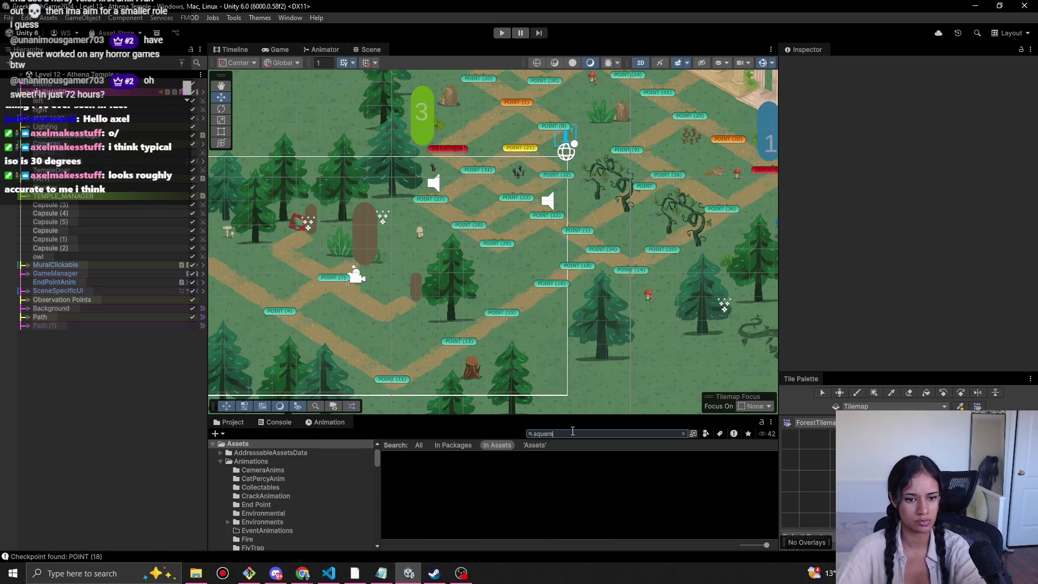
pyautogui.hotkey('ctrl', 'a')
pyautogui.press('BackSpace')
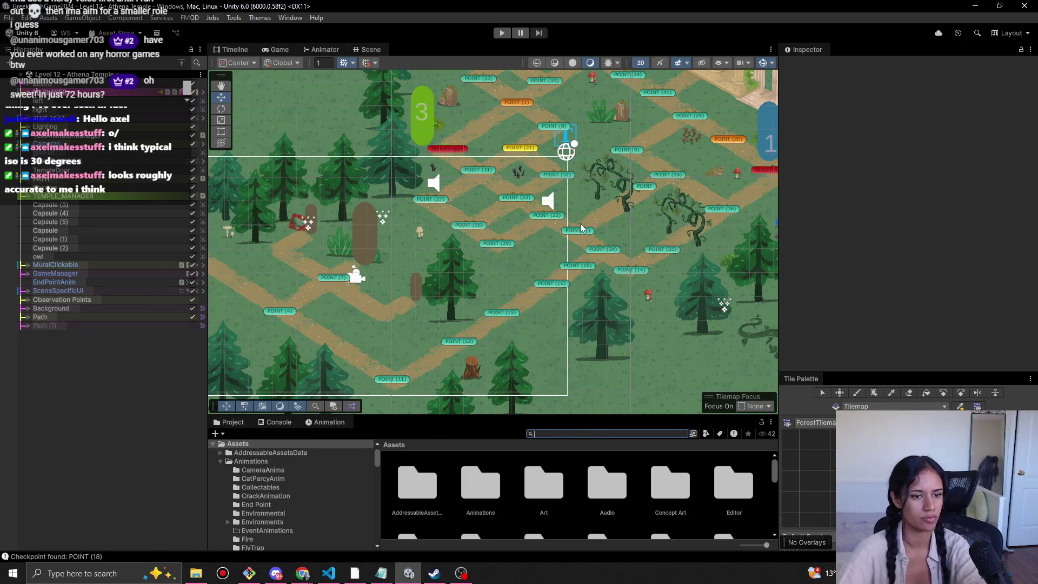
pyautogui.rightClick(58, 385)
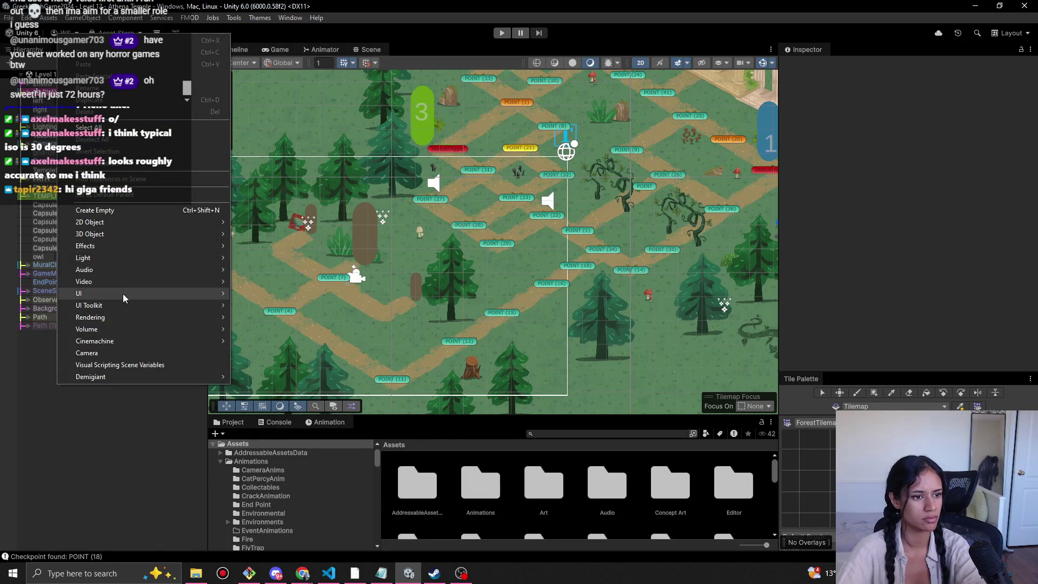
# Add a Square sprite object to the level from 2D Object > Sprites.
pyautogui.moveTo(122, 293)
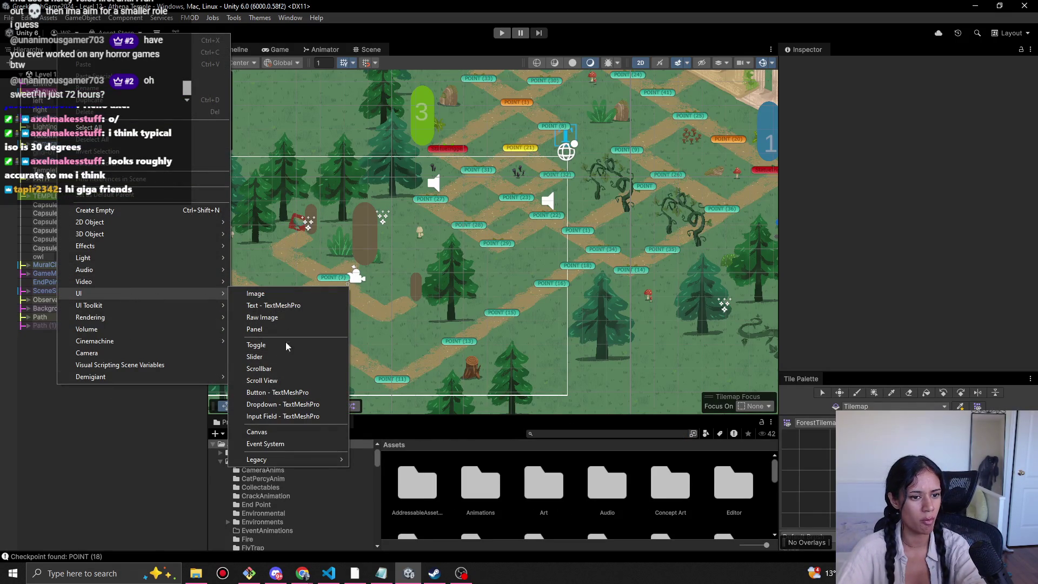
pyautogui.moveTo(146, 227)
pyautogui.moveTo(260, 222)
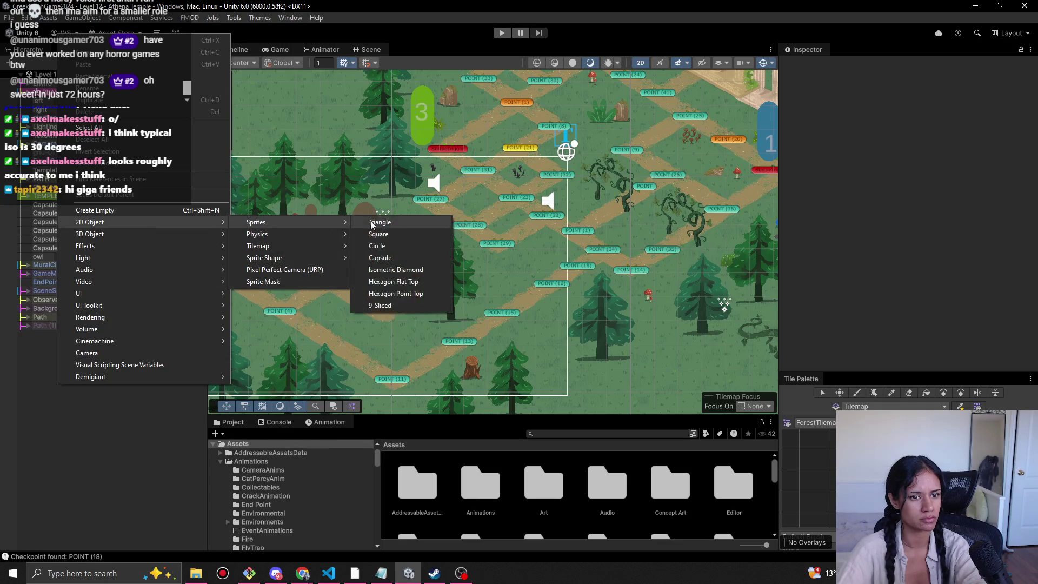
pyautogui.click(394, 233)
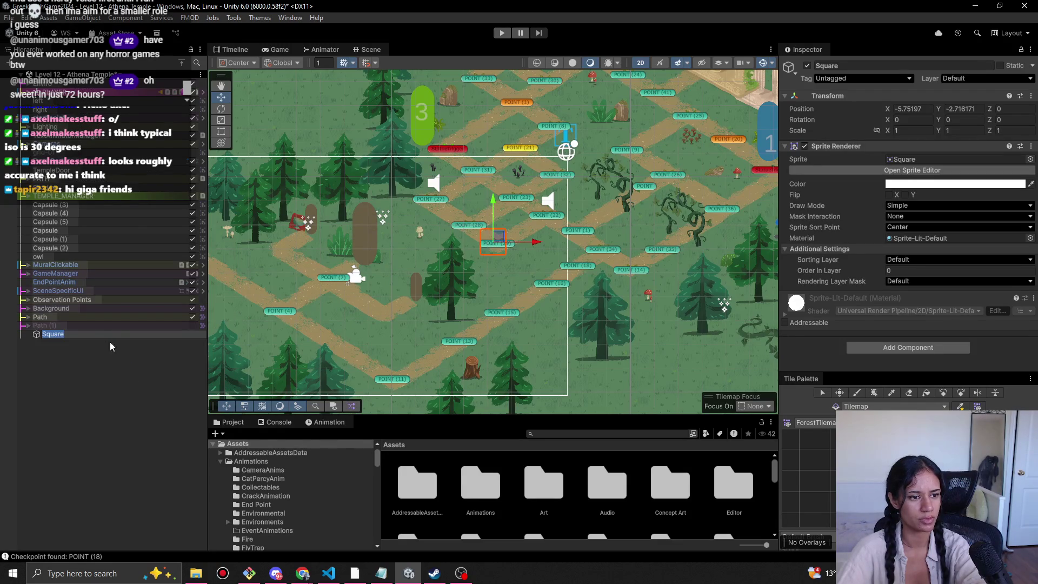
# Add an Isometric Diamond sprite, drag it up-right along the path, then delete it.
pyautogui.rightClick(94, 344)
pyautogui.rightClick(71, 325)
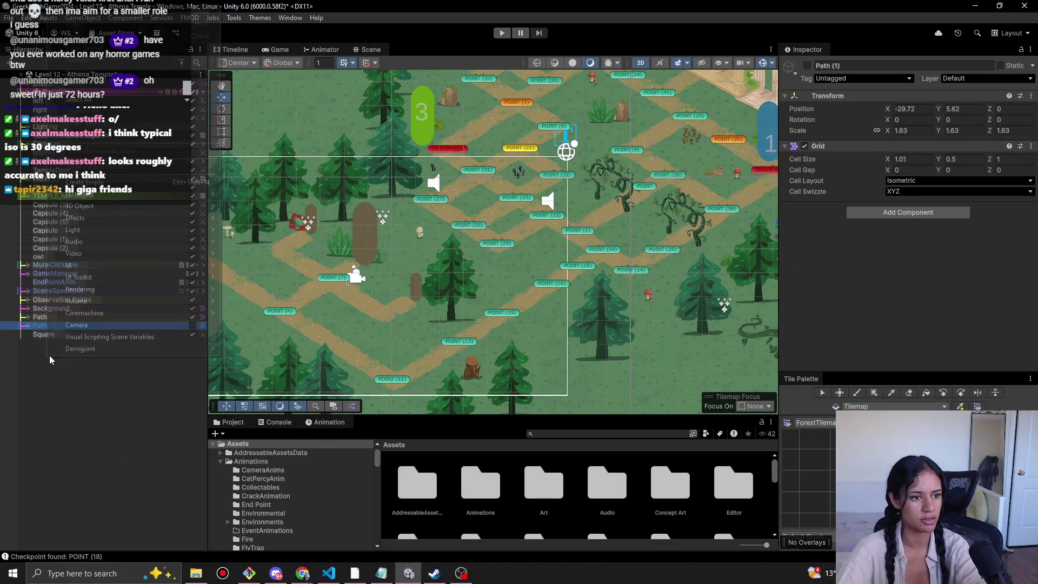
pyautogui.moveTo(162, 193)
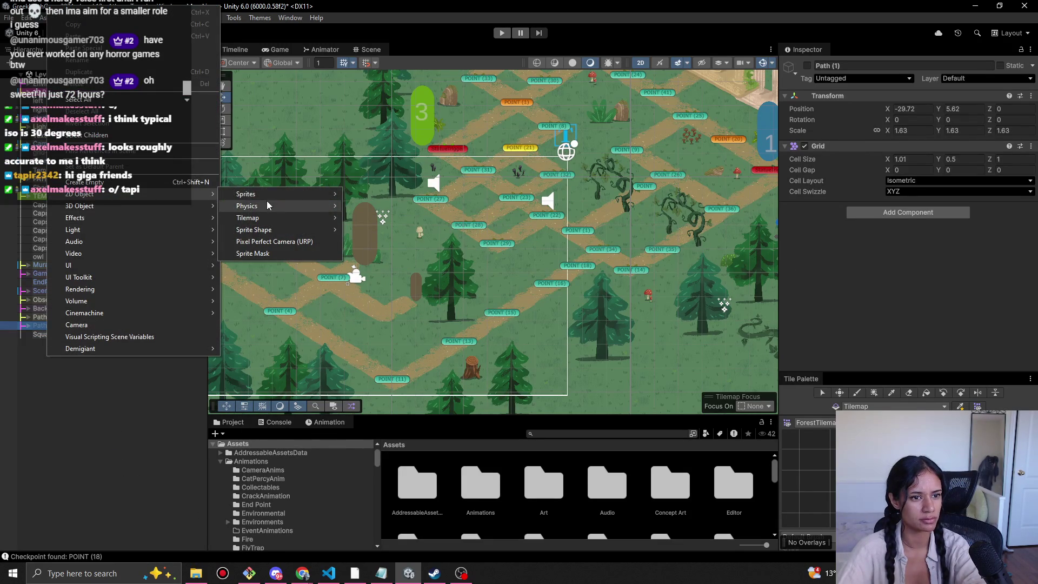
pyautogui.moveTo(264, 195)
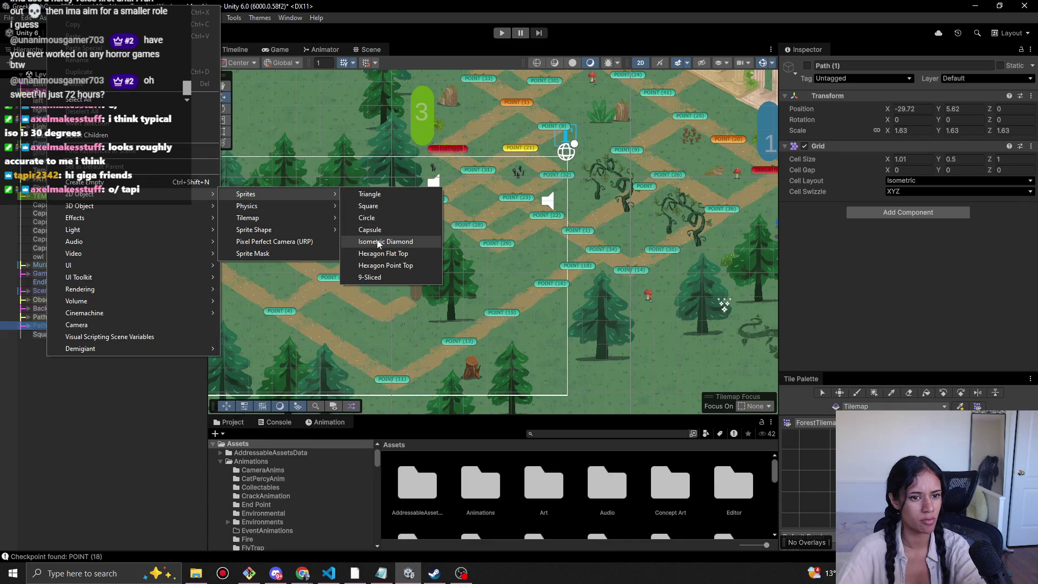
pyautogui.click(377, 239)
pyautogui.scroll(1, 524, 282)
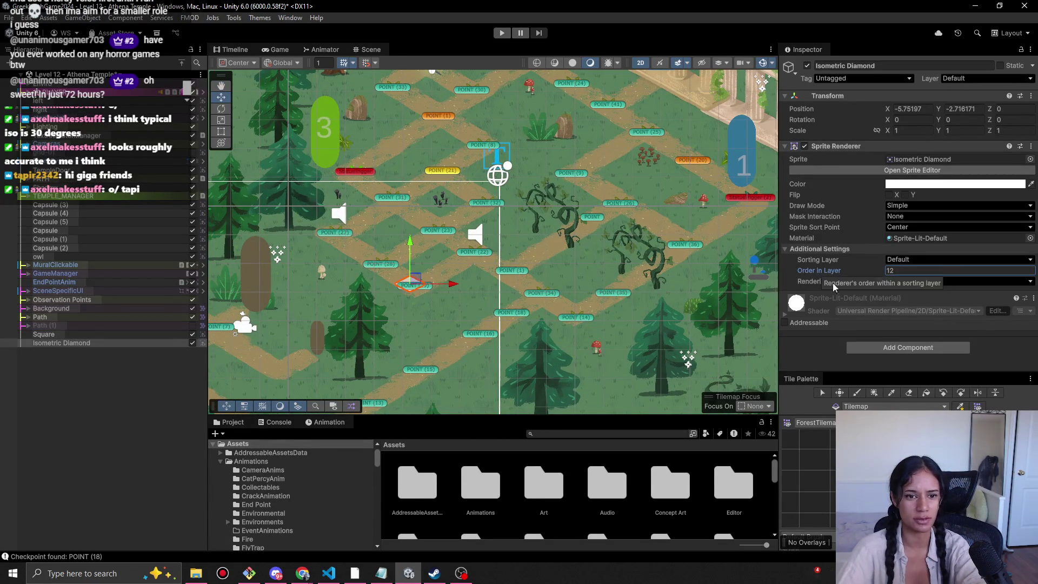
pyautogui.moveTo(416, 281)
pyautogui.mouseDown()
pyautogui.moveTo(470, 243)
pyautogui.moveTo(570, 308)
pyautogui.moveTo(649, 276)
pyautogui.moveTo(688, 242)
pyautogui.moveTo(593, 176)
pyautogui.moveTo(633, 139)
pyautogui.moveTo(692, 147)
pyautogui.moveTo(755, 196)
pyautogui.moveTo(339, 290)
pyautogui.mouseUp()
pyautogui.press('Delete')
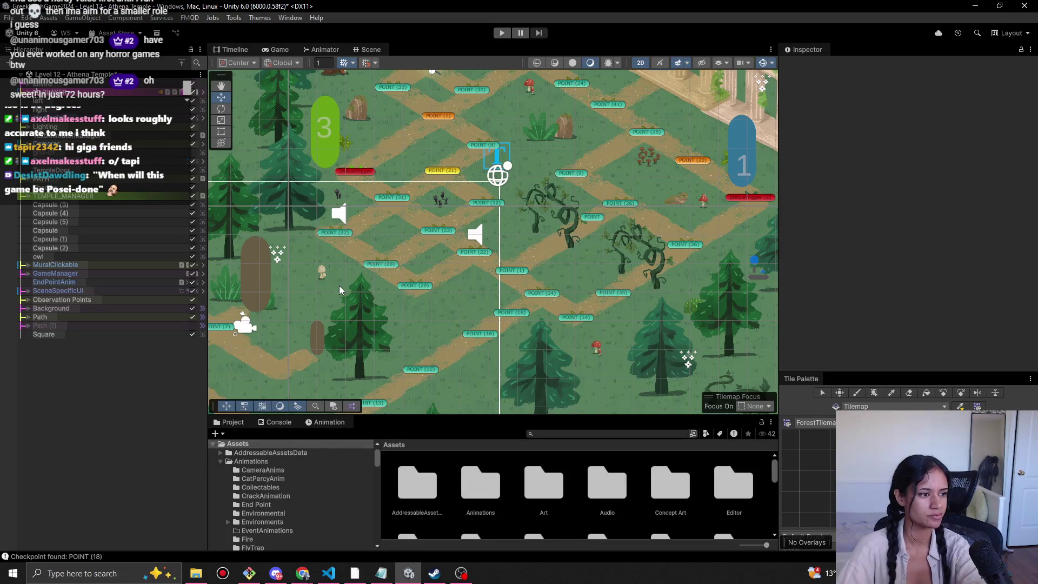
# Start a playtest, walk the character back and forth along the path, then show the Scene view.
pyautogui.click(503, 35)
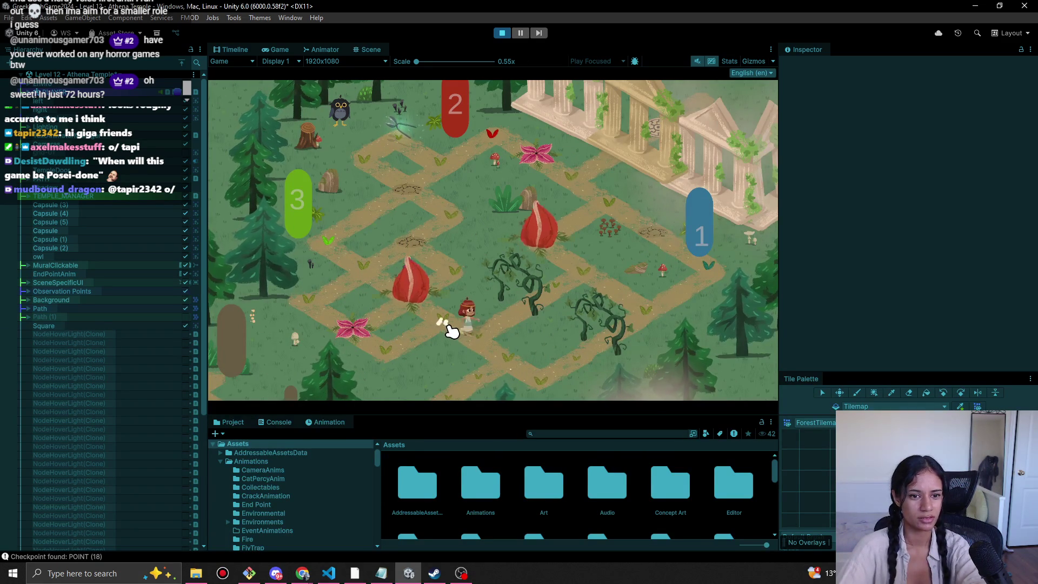
pyautogui.click(486, 339)
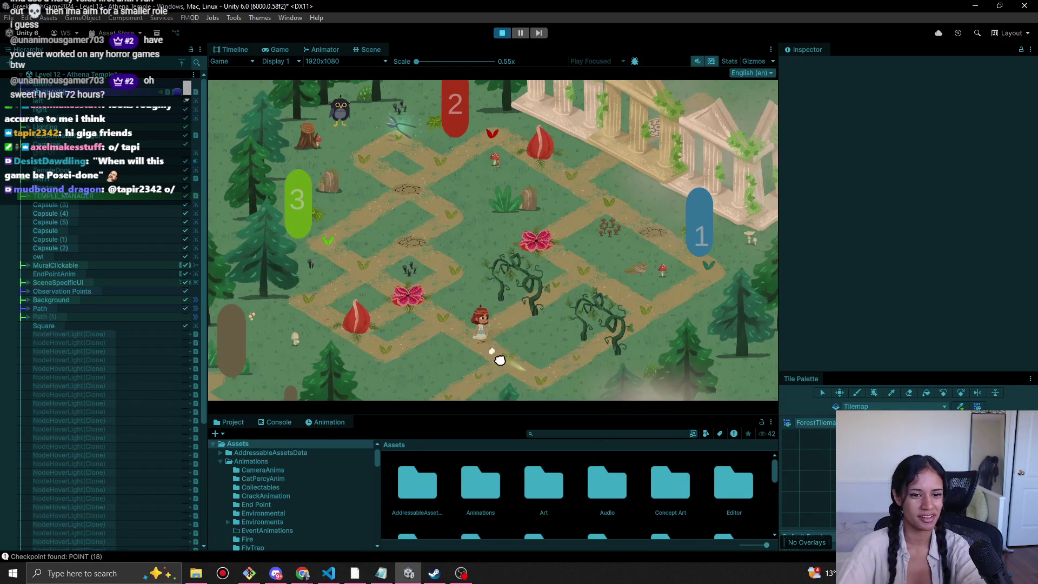
pyautogui.click(534, 379)
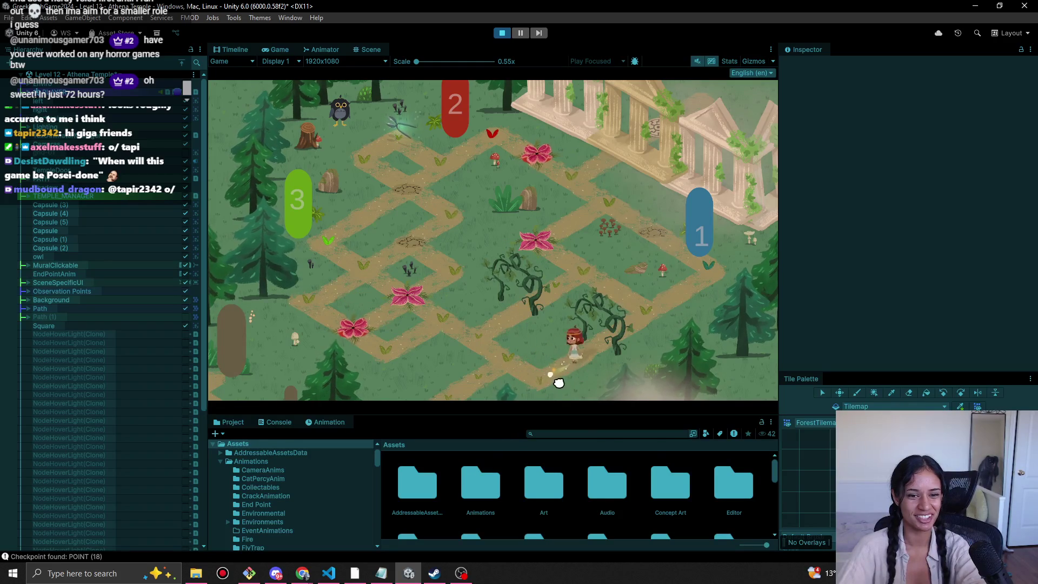
pyautogui.click(494, 348)
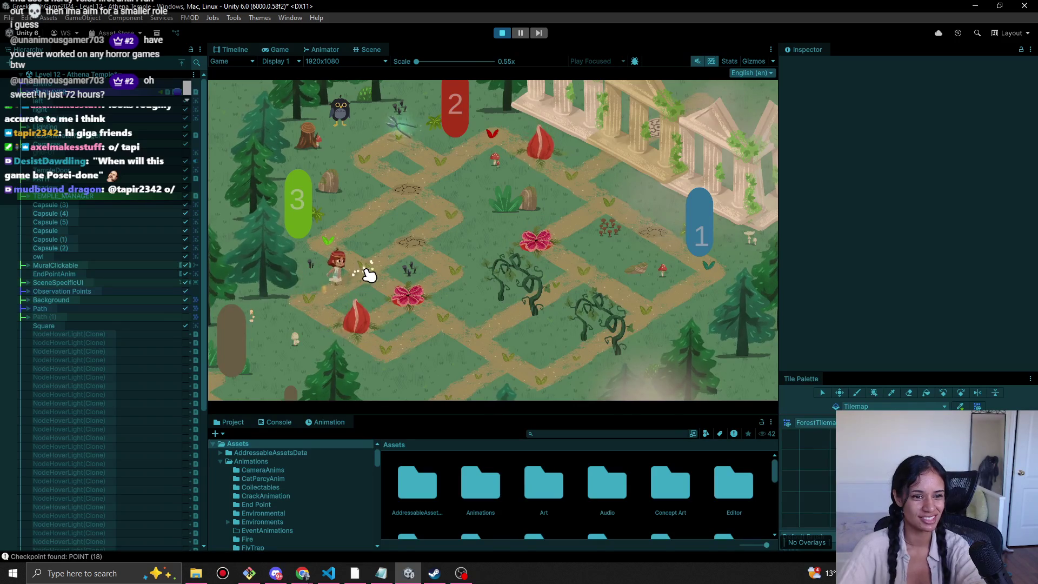
pyautogui.click(328, 244)
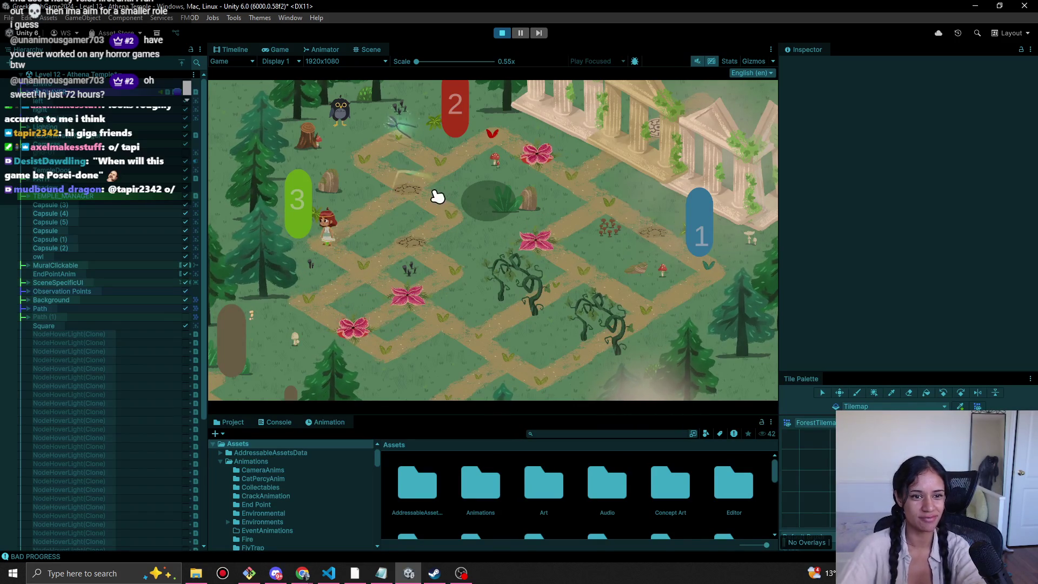
pyautogui.click(345, 268)
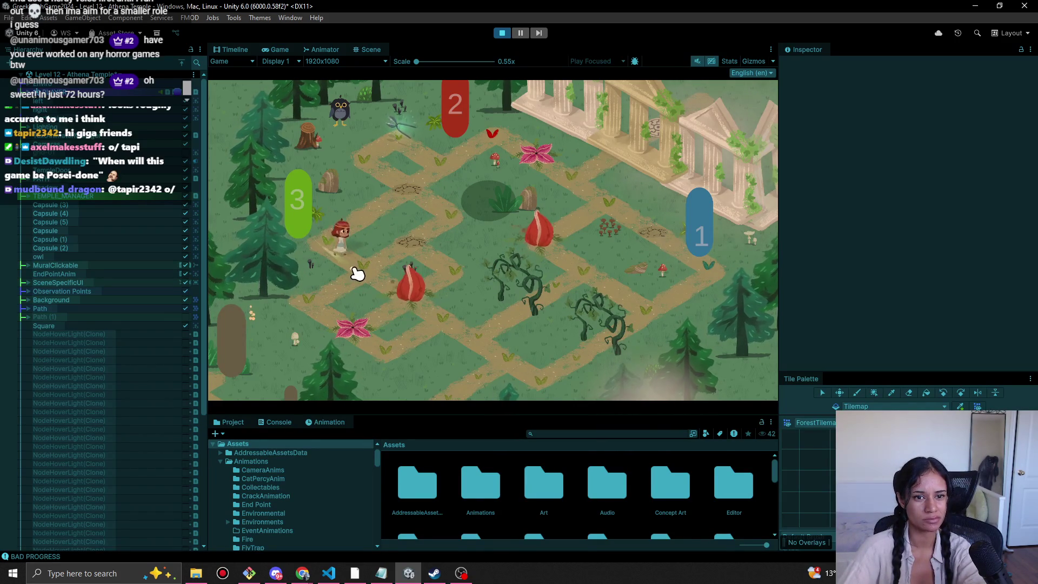
pyautogui.click(317, 243)
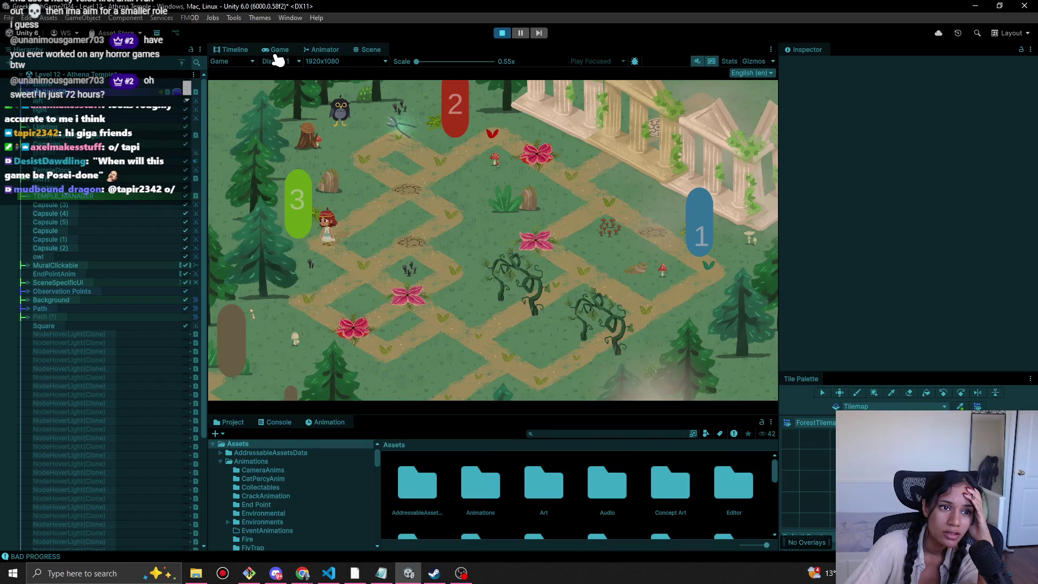
pyautogui.click(367, 49)
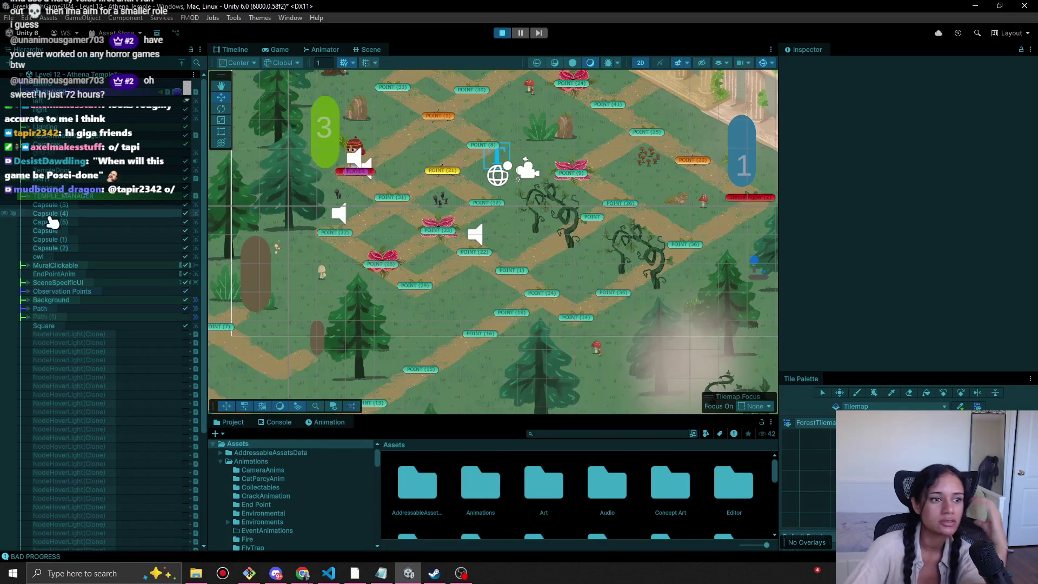
# Select Grid 0 Camera (2) at the temple and lower it to Y 15.03.
pyautogui.click(61, 192)
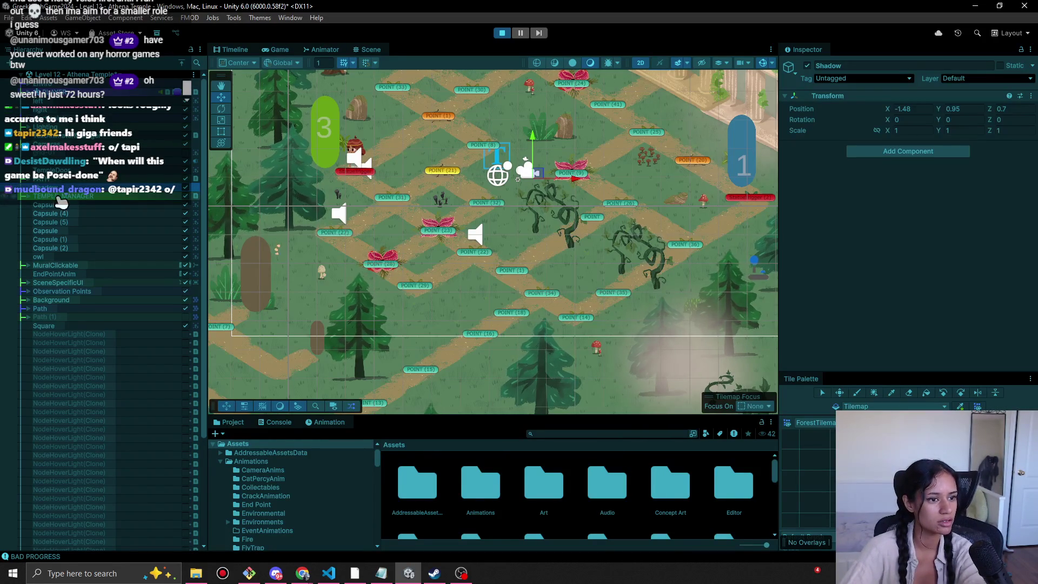
pyautogui.click(32, 147)
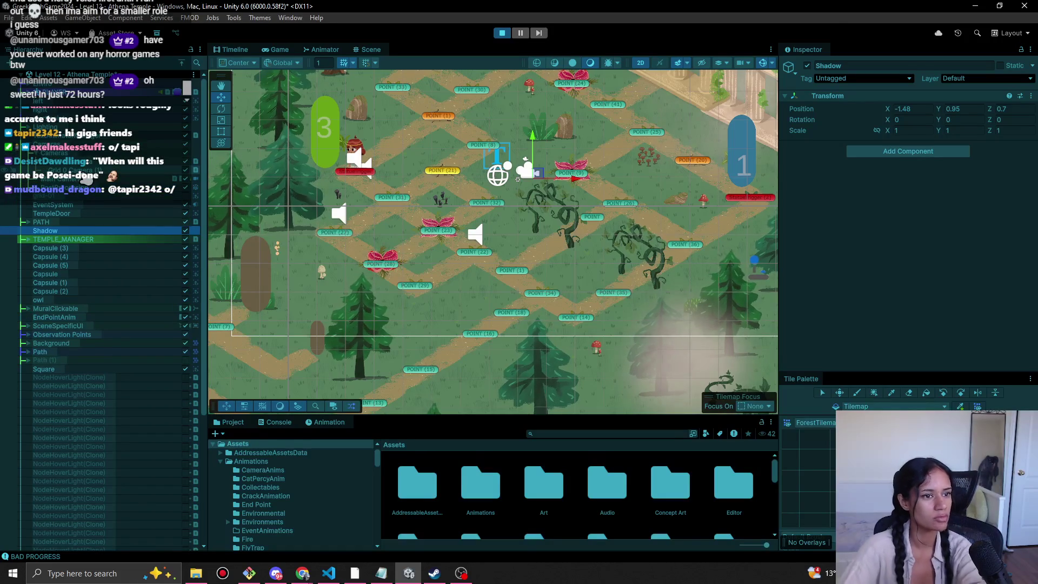
pyautogui.click(83, 170)
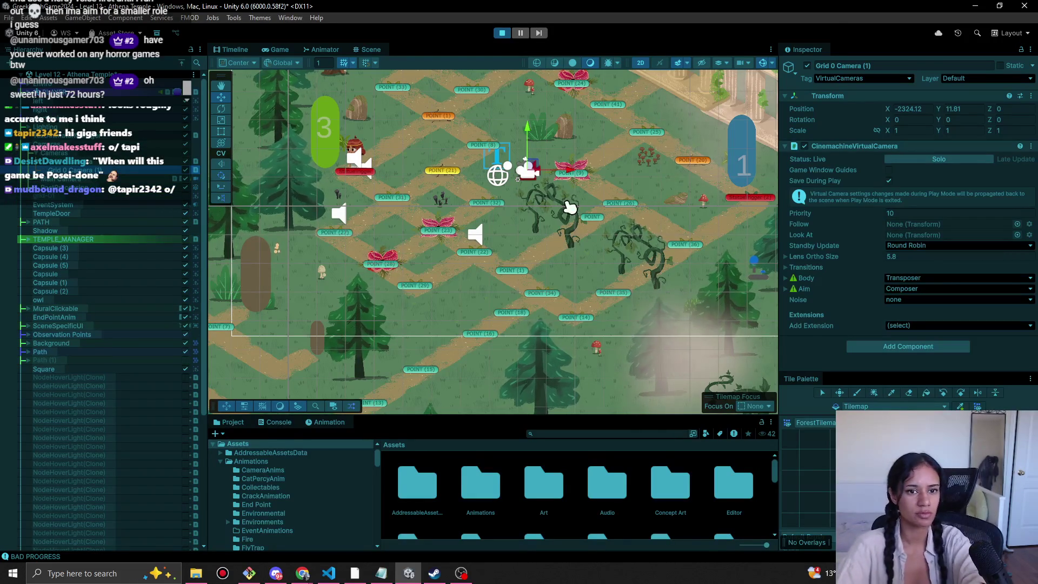
pyautogui.moveTo(571, 207); pyautogui.dragTo(412, 338)
pyautogui.click(444, 224)
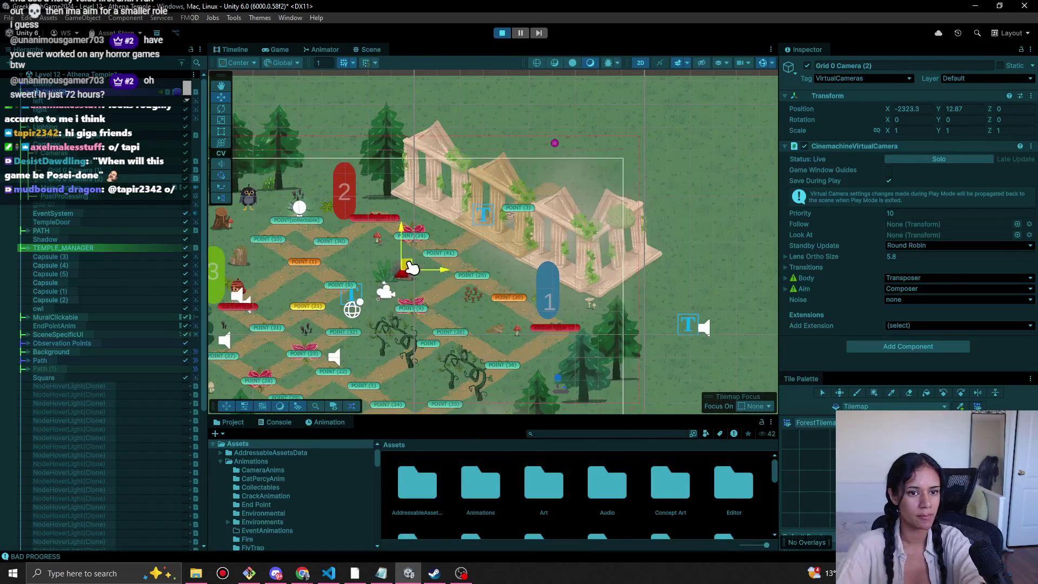
pyautogui.moveTo(448, 226); pyautogui.dragTo(451, 231)
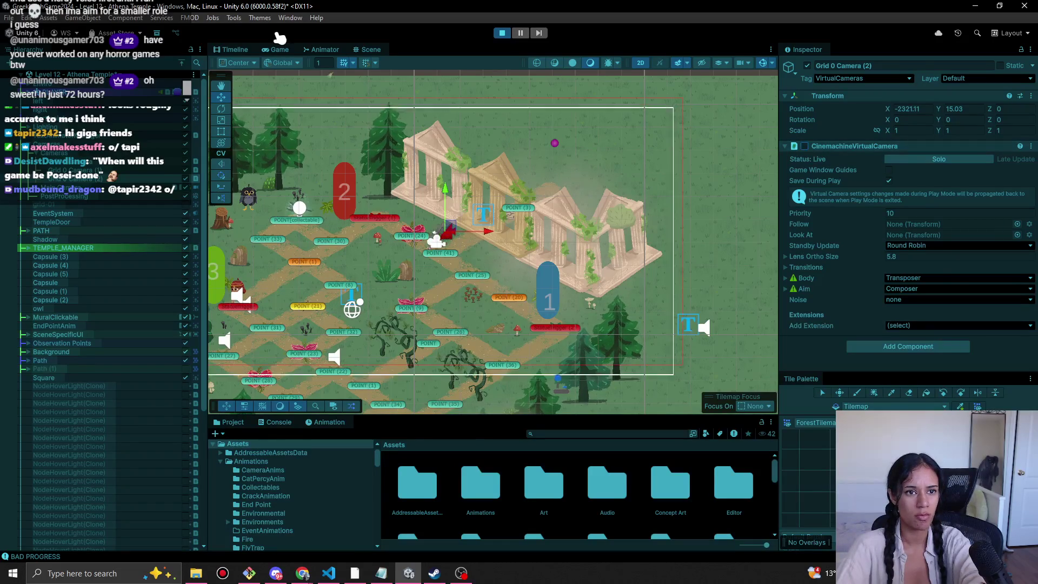
# In the Game view, toggle the temple CinemachineVirtualCamera on and off to watch the blend, then stop.
pyautogui.hotkey('ctrl', '2')
pyautogui.click(804, 147)
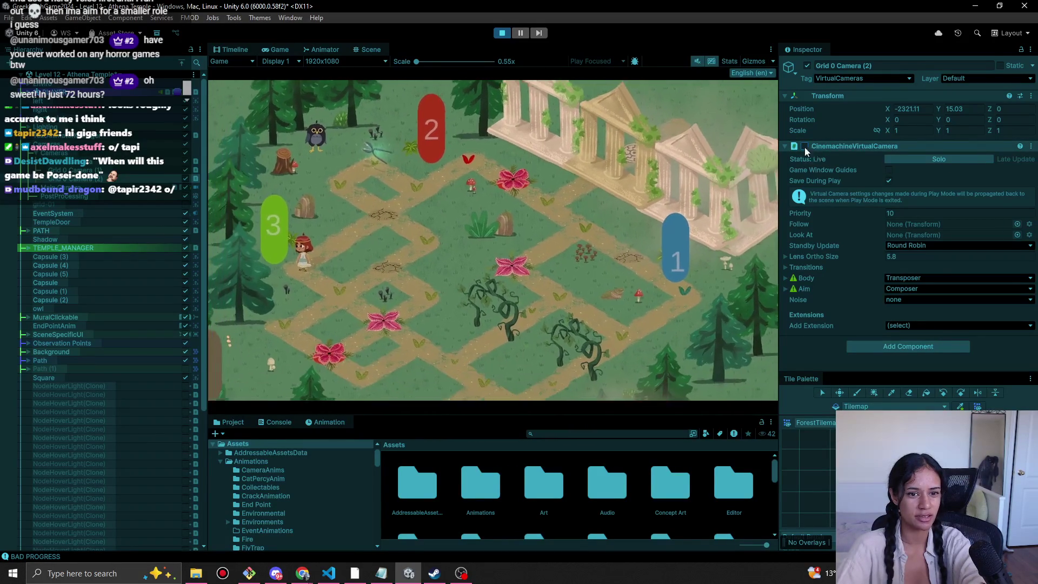
pyautogui.click(804, 147)
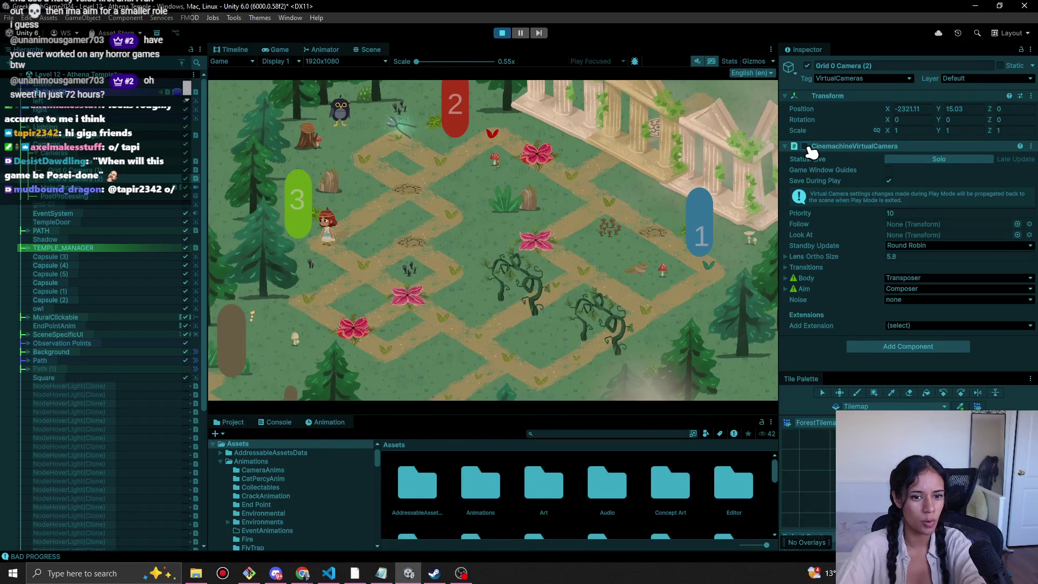
pyautogui.click(804, 146)
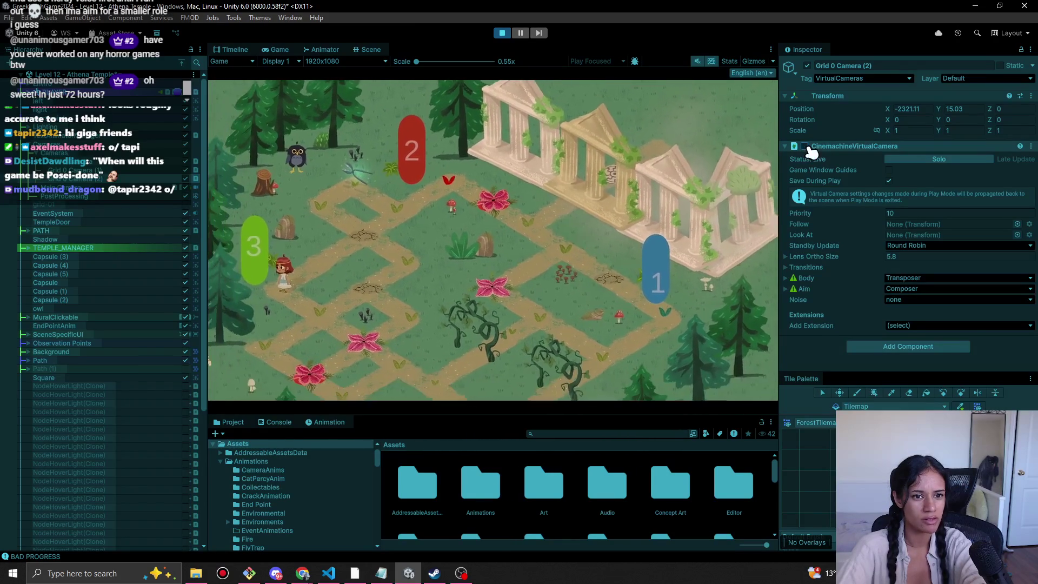
pyautogui.click(805, 146)
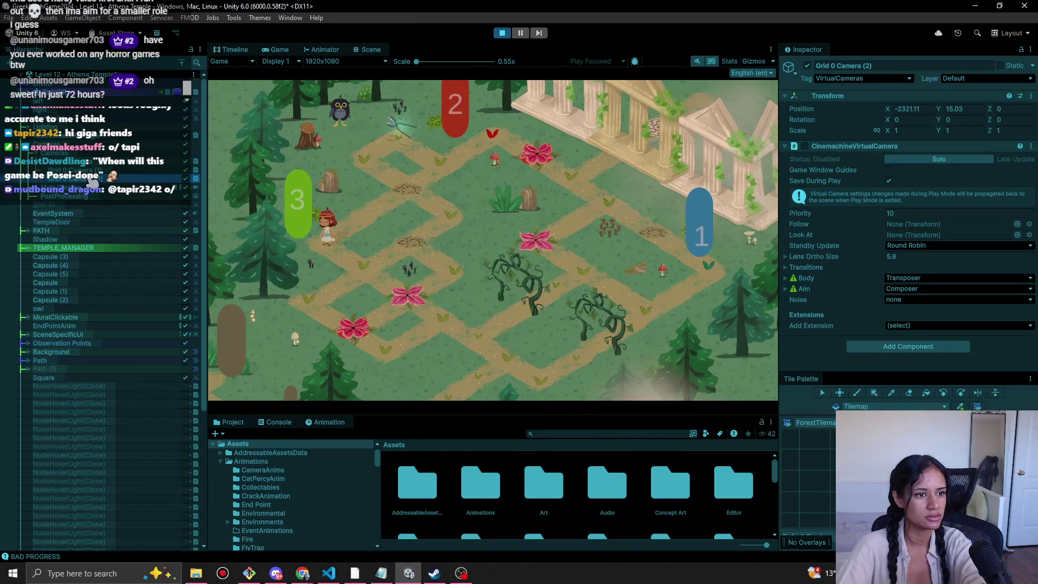
pyautogui.click(501, 33)
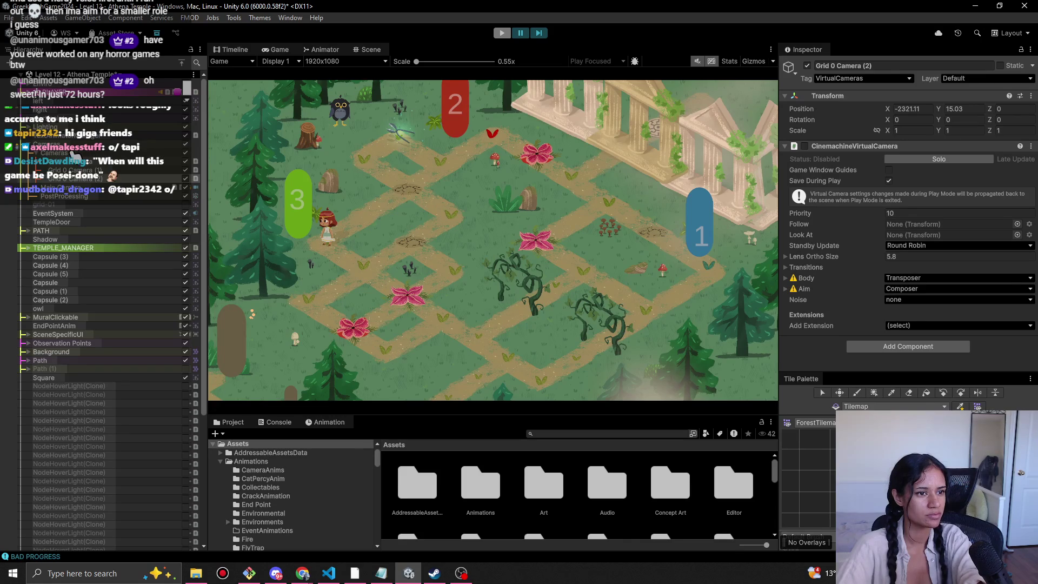
# Reselect Grid 0 Camera (2), retest its blend to the temple, then stop with it disabled.
pyautogui.click(65, 154)
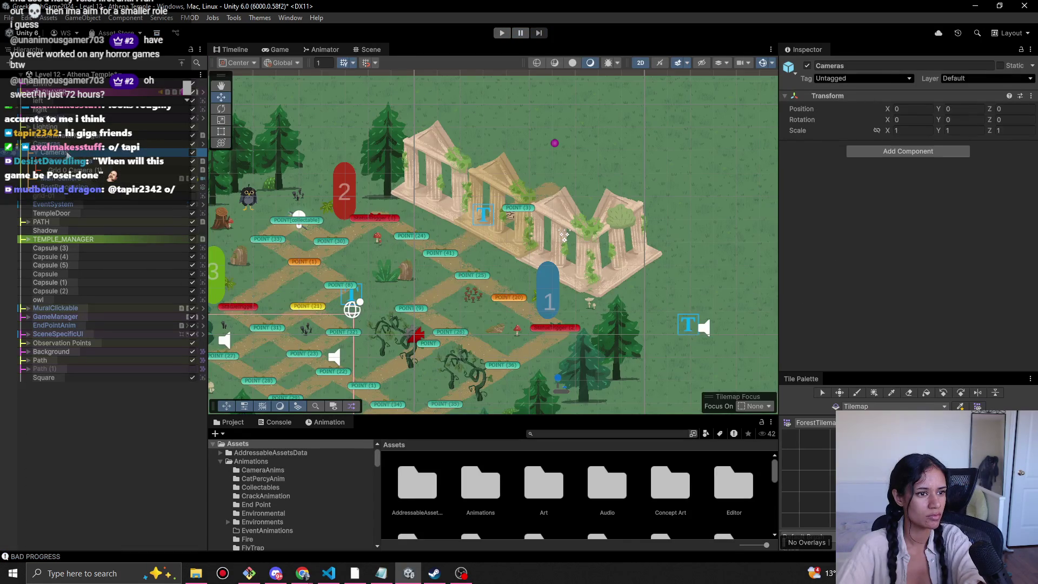
pyautogui.click(127, 180)
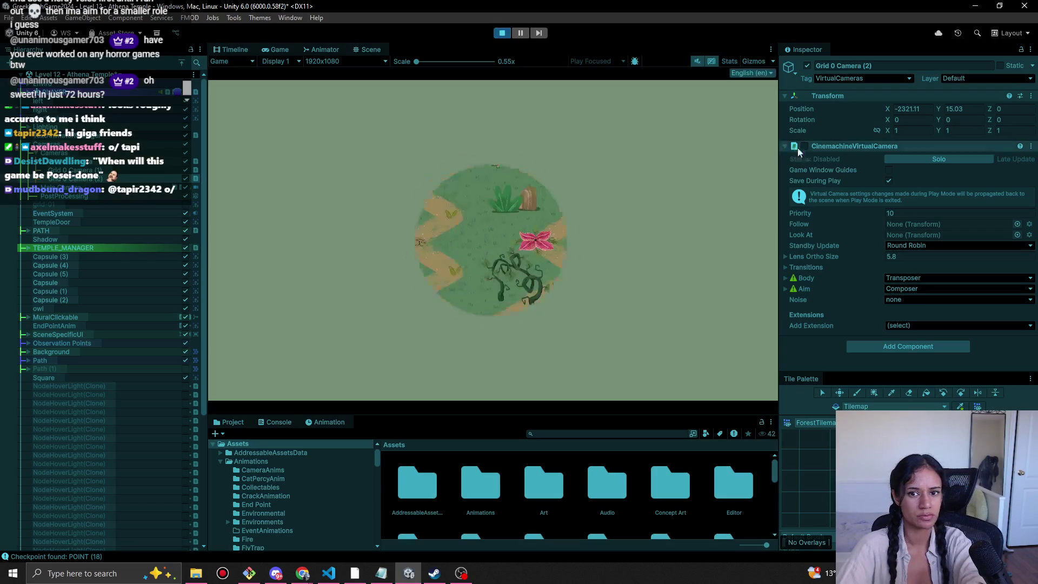
pyautogui.click(805, 147)
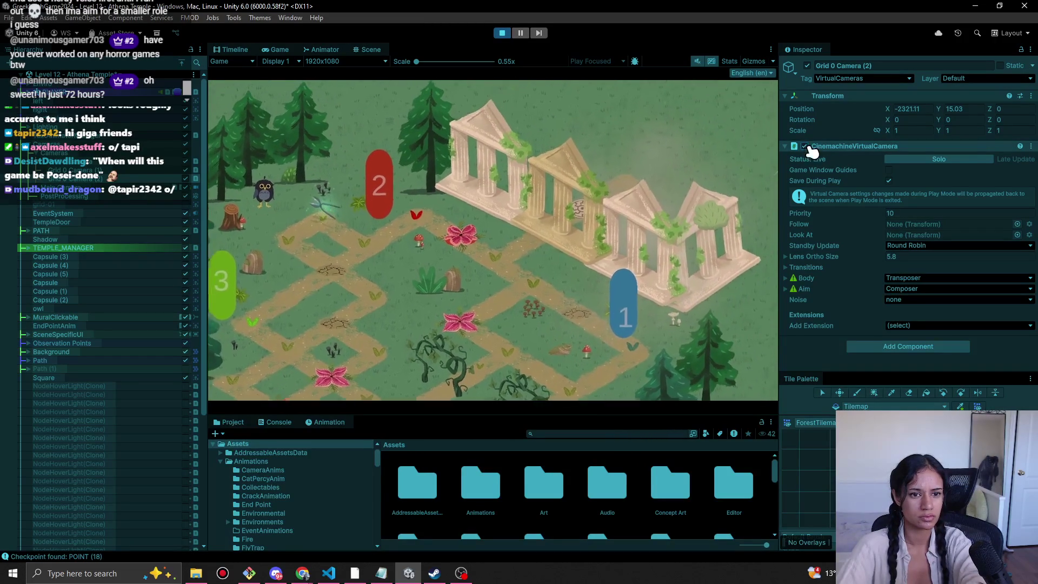
pyautogui.click(806, 147)
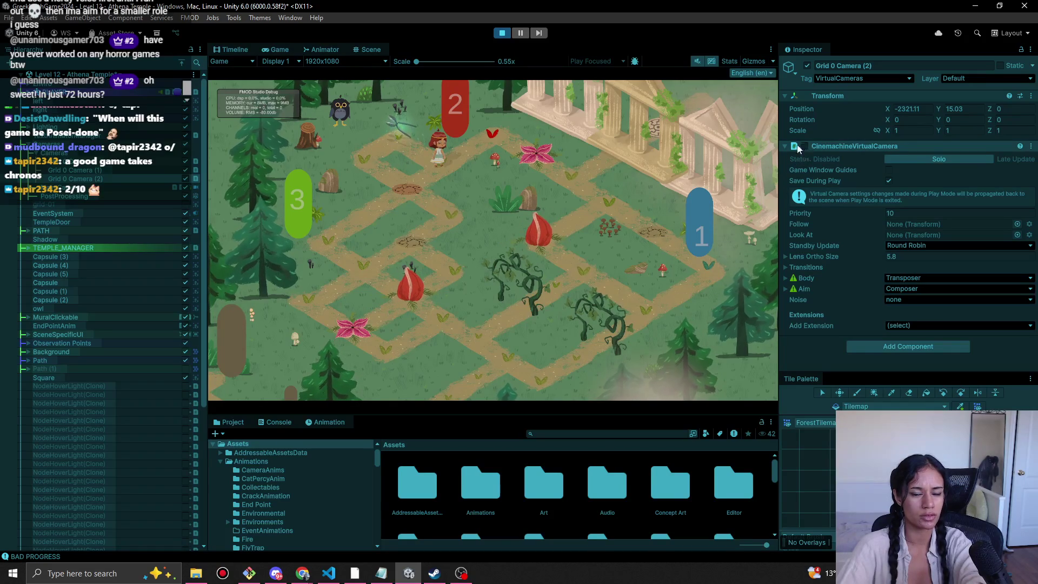
pyautogui.click(804, 147)
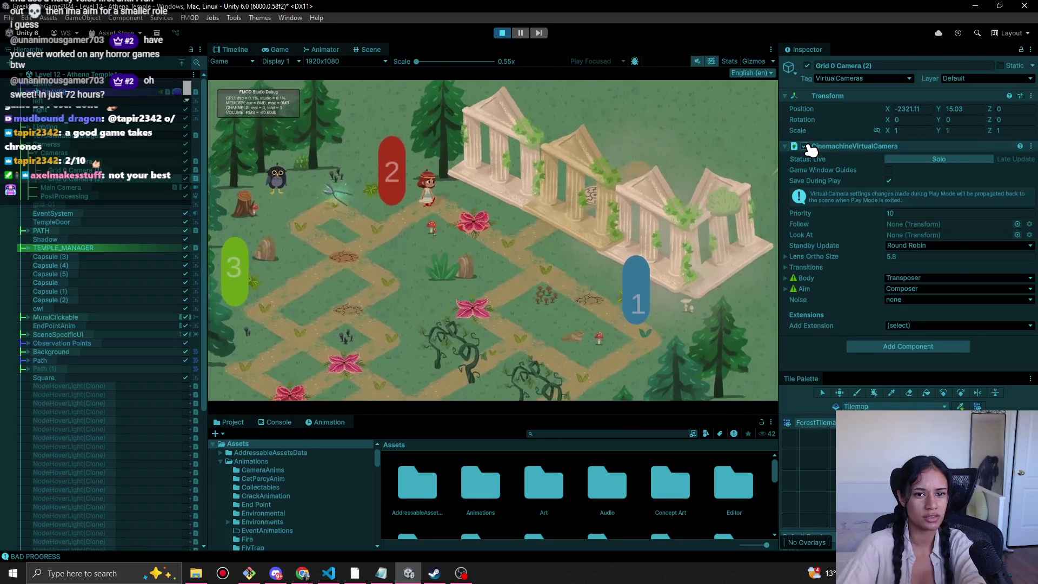
pyautogui.click(804, 146)
pyautogui.click(502, 33)
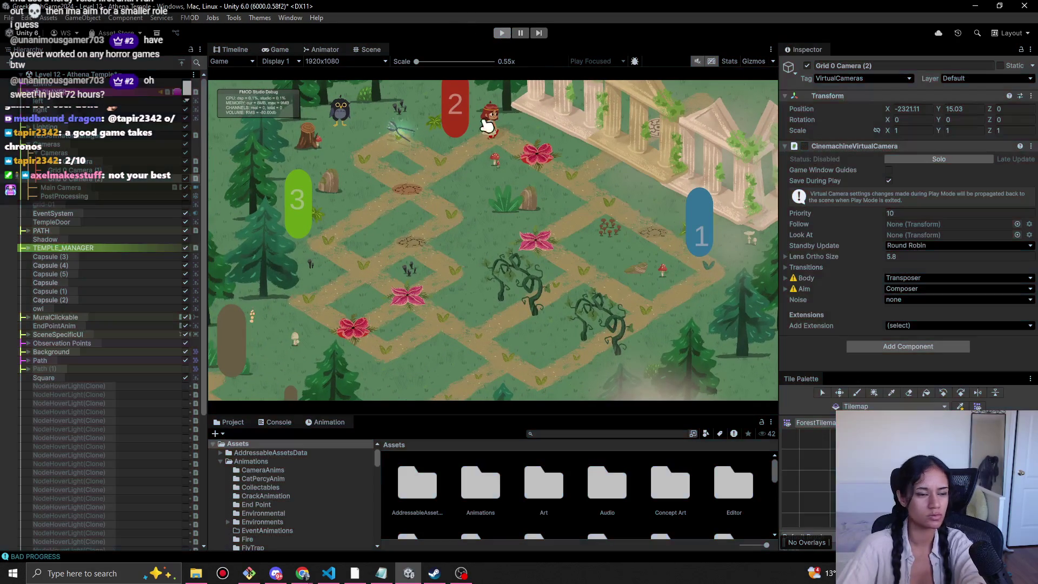
# Rename the temple virtual camera to TempleCam, then start a playtest and walk the character up-right.
pyautogui.click(864, 65)
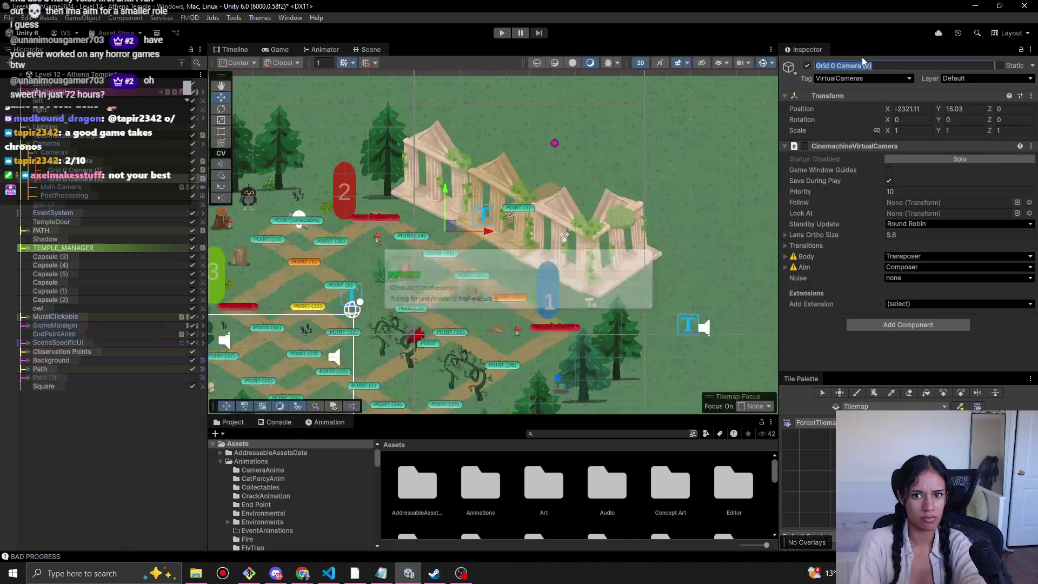
pyautogui.write('TempleCam')
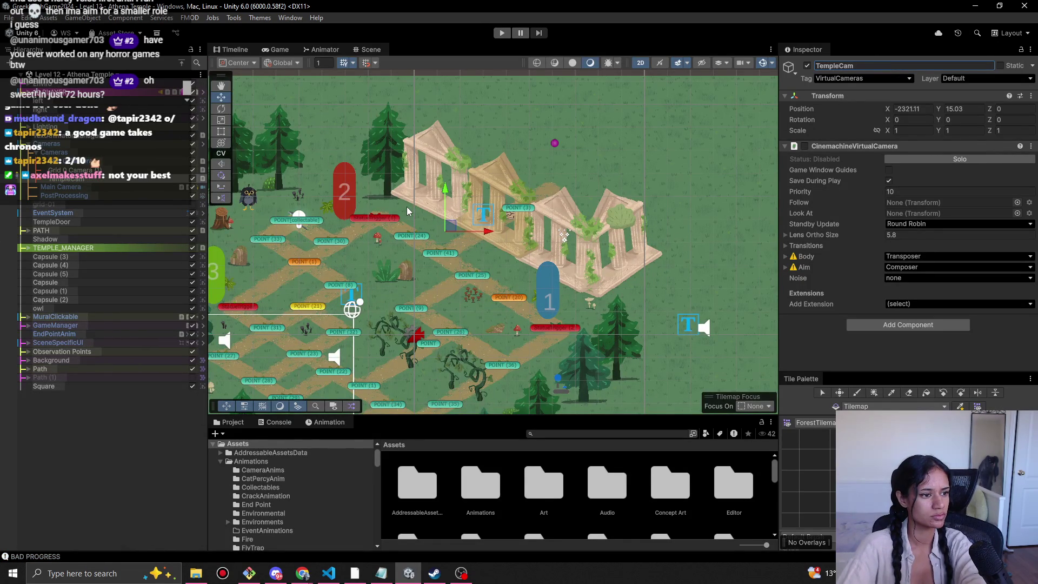
pyautogui.click(496, 35)
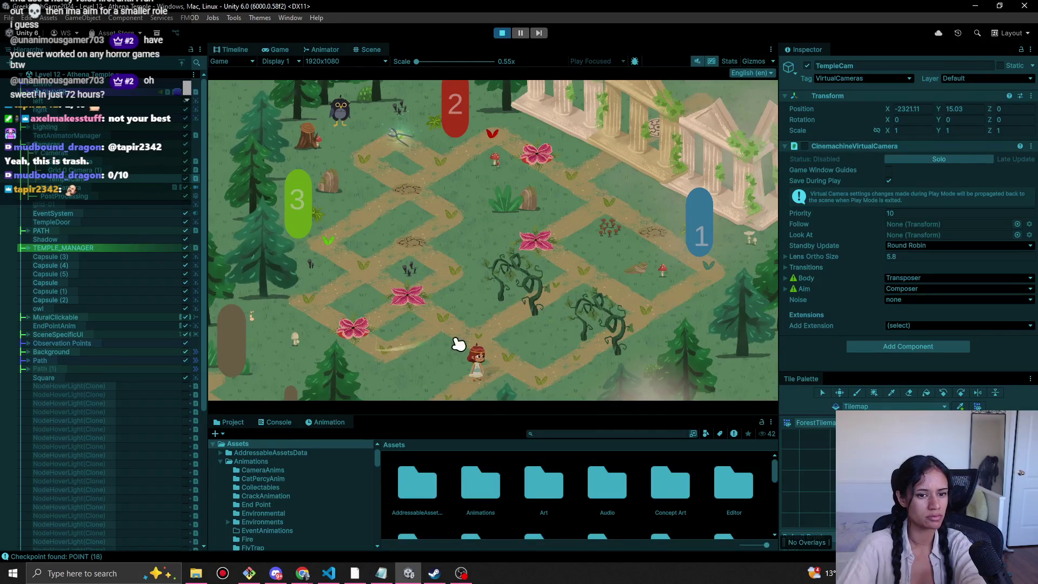
pyautogui.click(521, 359)
# Walk the character left and right along the path, then up toward the 3 marker.
pyautogui.click(480, 344)
pyautogui.click(457, 326)
pyautogui.click(388, 346)
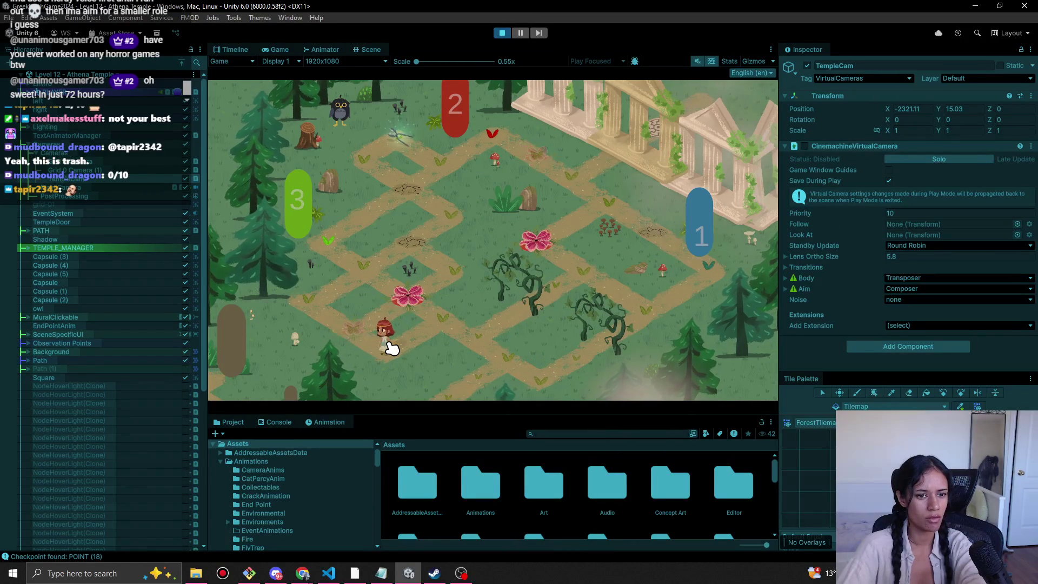
pyautogui.click(443, 319)
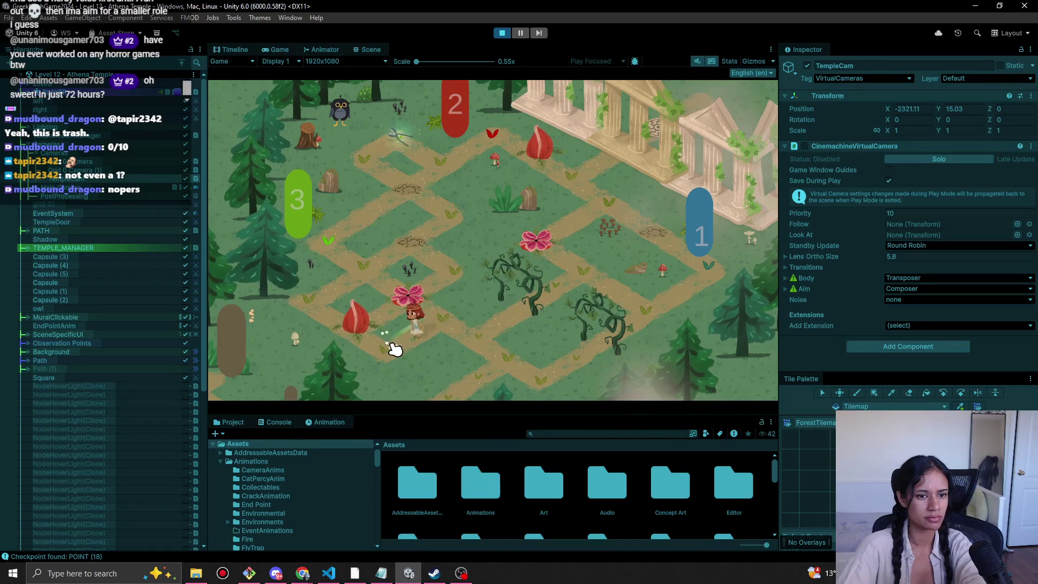
pyautogui.click(359, 273)
pyautogui.click(411, 248)
pyautogui.moveTo(453, 213)
pyautogui.mouseDown()
pyautogui.moveTo(423, 141)
pyautogui.moveTo(423, 162)
pyautogui.moveTo(456, 160)
pyautogui.moveTo(485, 135)
pyautogui.mouseUp()
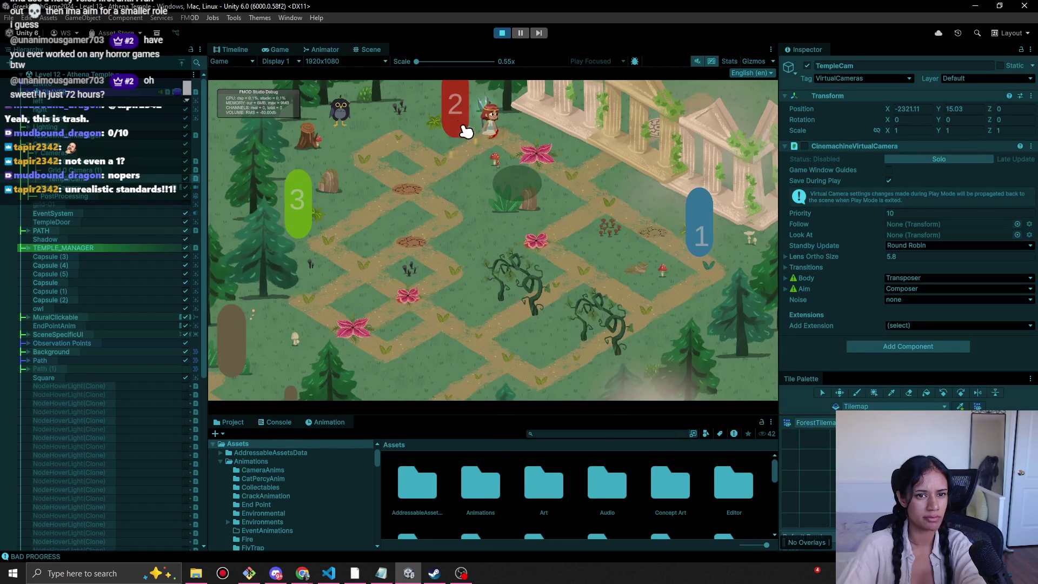
# Hit the two pink flowers, walk toward the 1 marker, cut the vines, and stop playing.
pyautogui.click(543, 164)
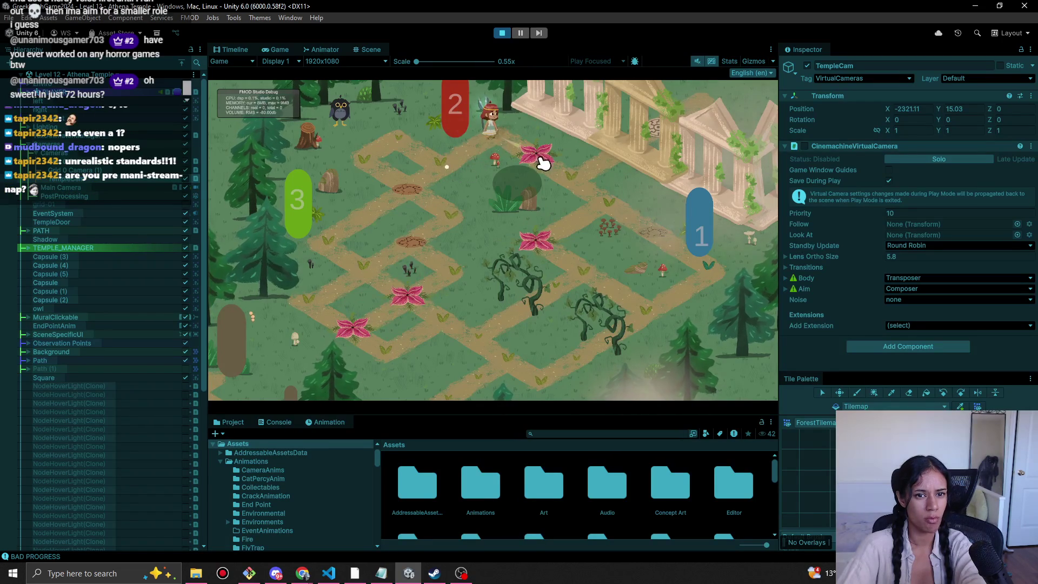
pyautogui.click(555, 173)
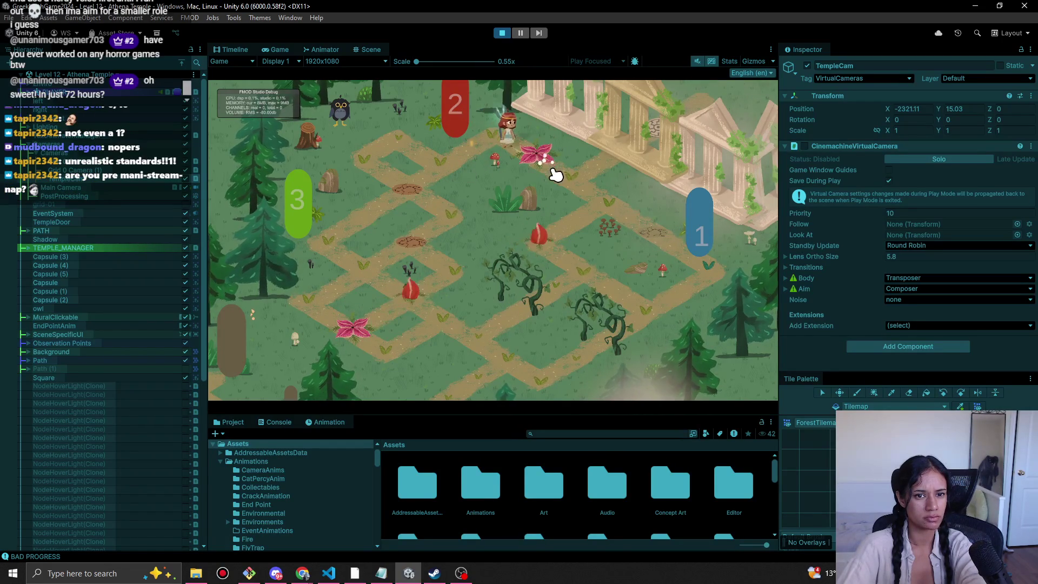
pyautogui.click(609, 214)
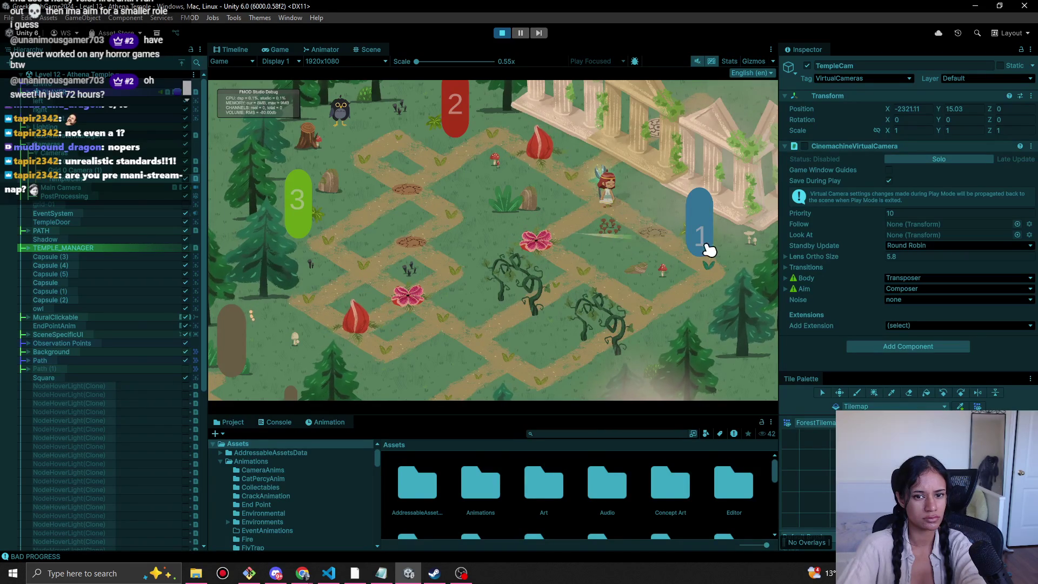
pyautogui.click(660, 235)
pyautogui.click(683, 294)
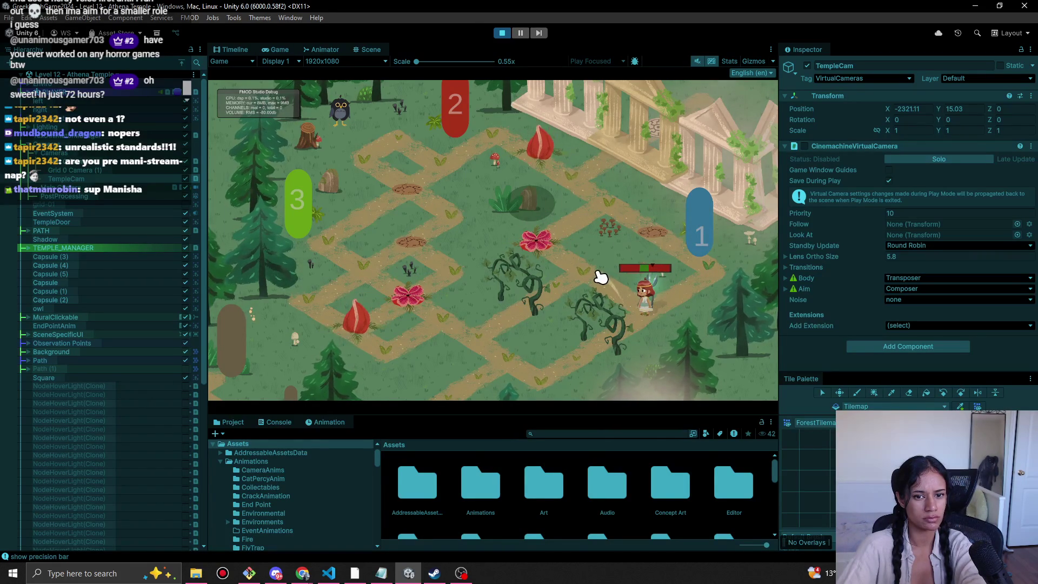
pyautogui.click(628, 326)
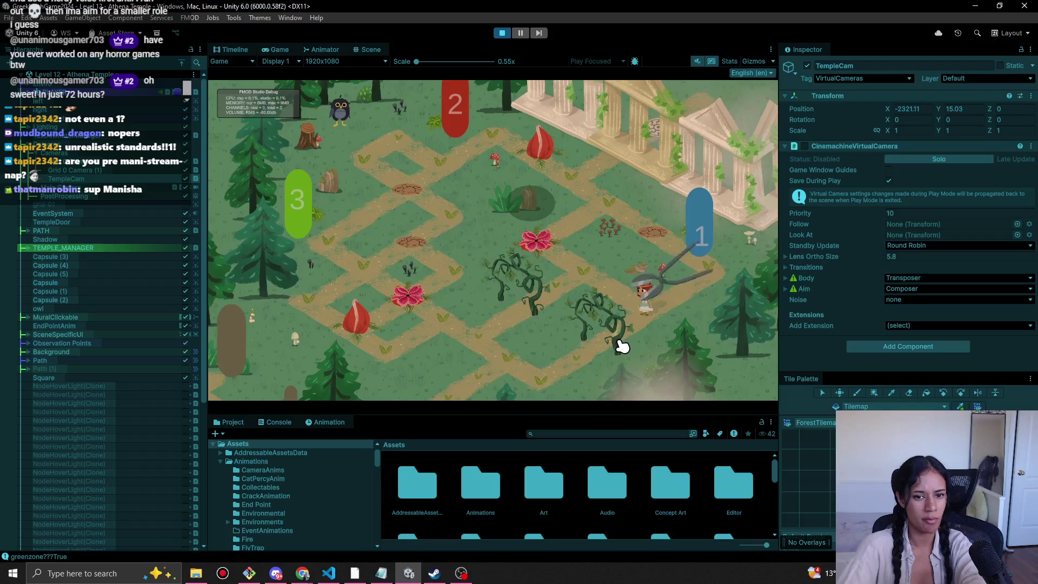
pyautogui.click(501, 35)
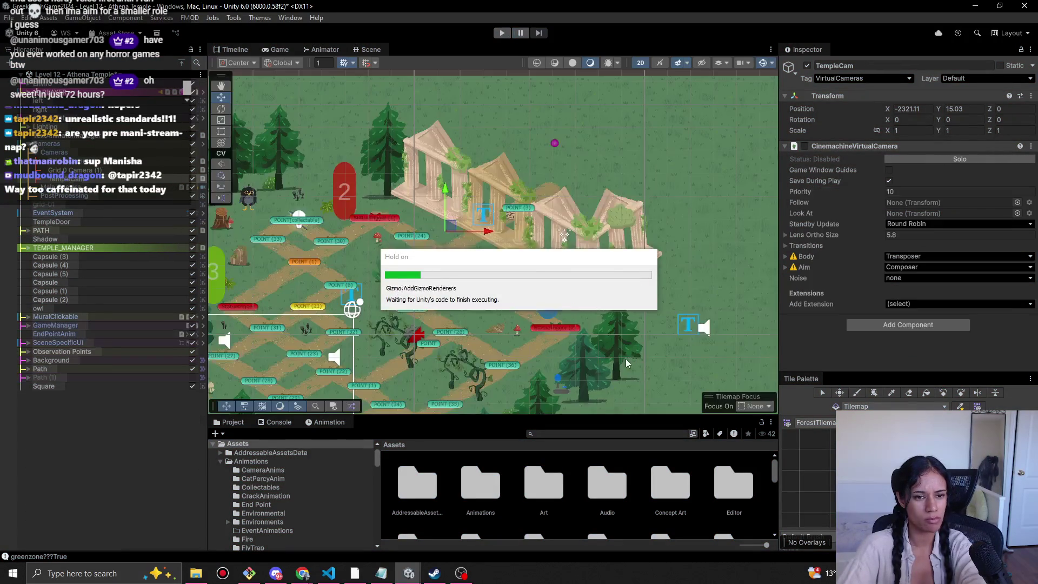
# Move vineA up-right to about X 3.16, Y 4.78, toggling vineB on and back off.
pyautogui.click(499, 267)
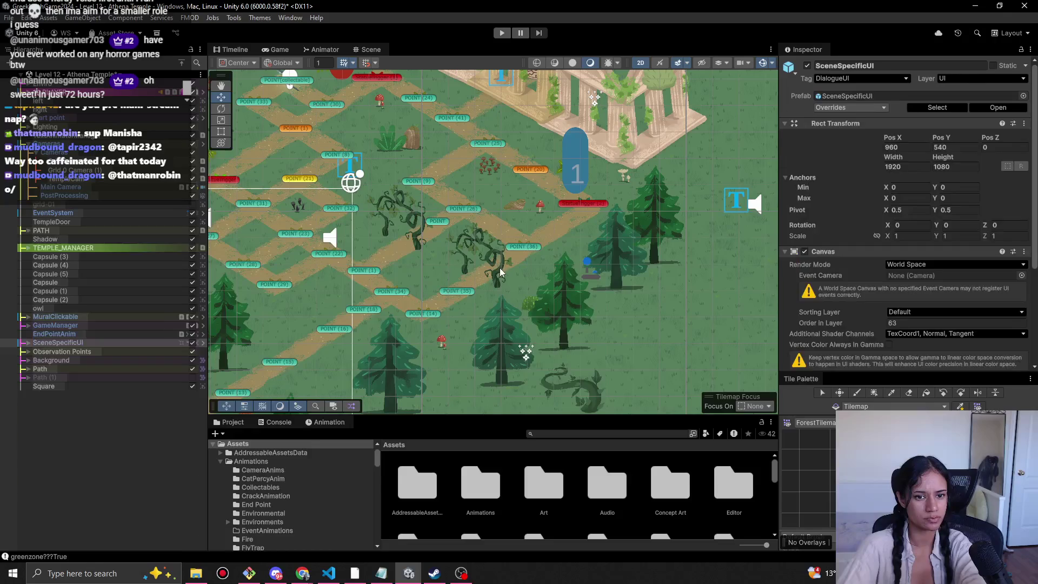
pyautogui.click(500, 268)
pyautogui.click(499, 268)
pyautogui.click(500, 267)
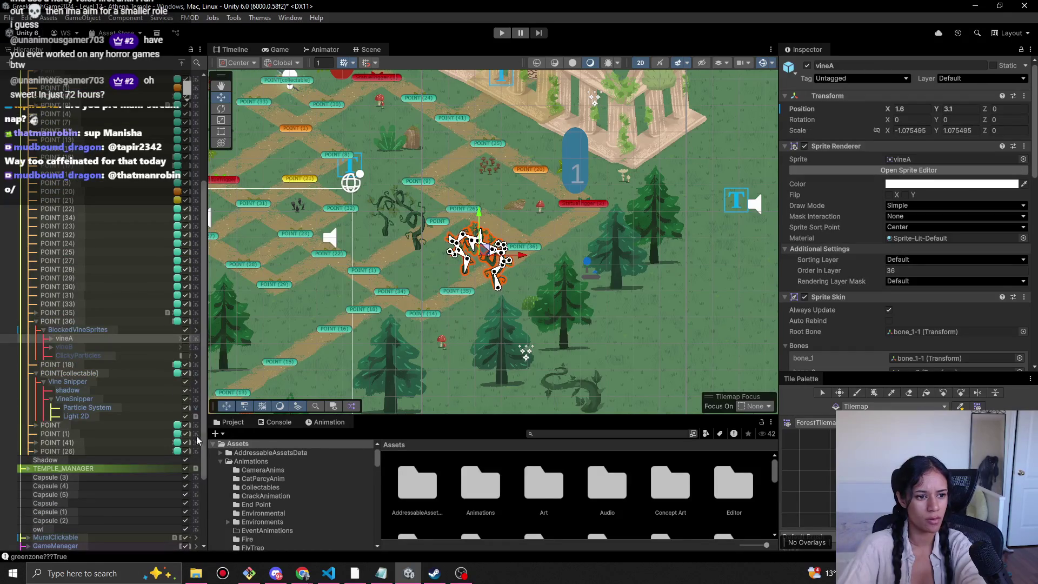
pyautogui.click(184, 348)
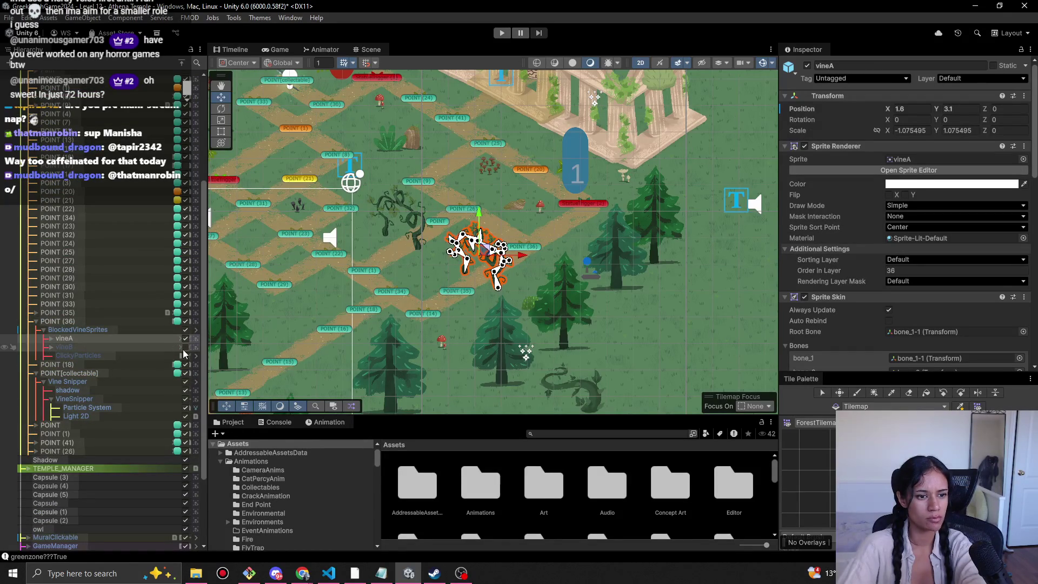
pyautogui.click(144, 330)
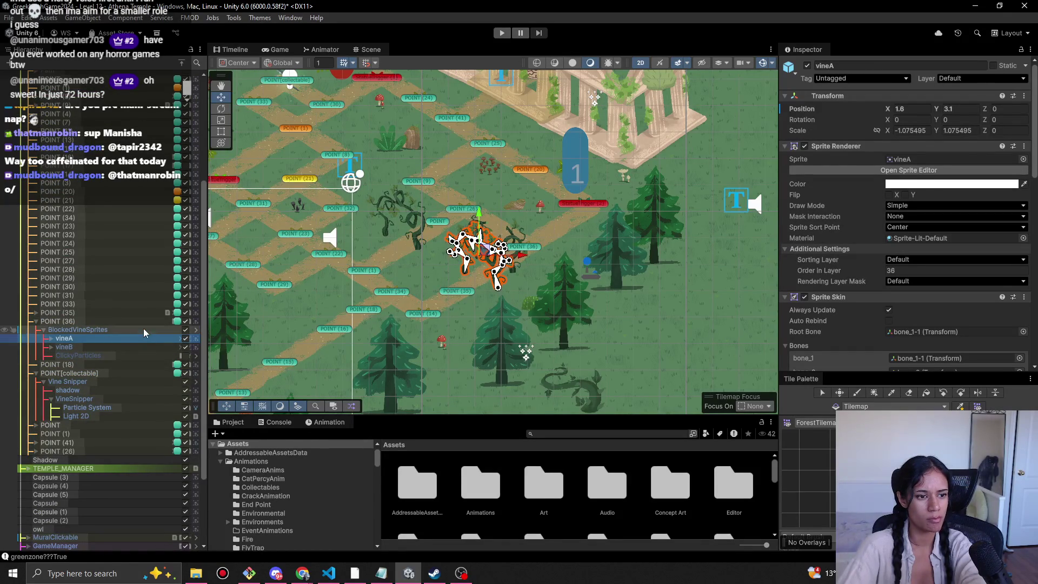
pyautogui.click(141, 340)
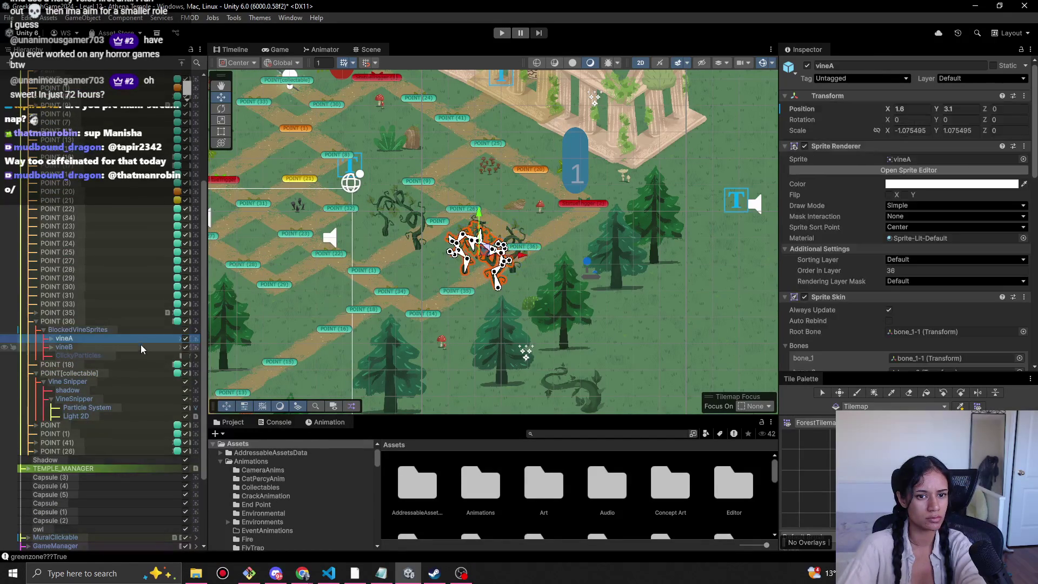
pyautogui.click(140, 352)
pyautogui.click(140, 347)
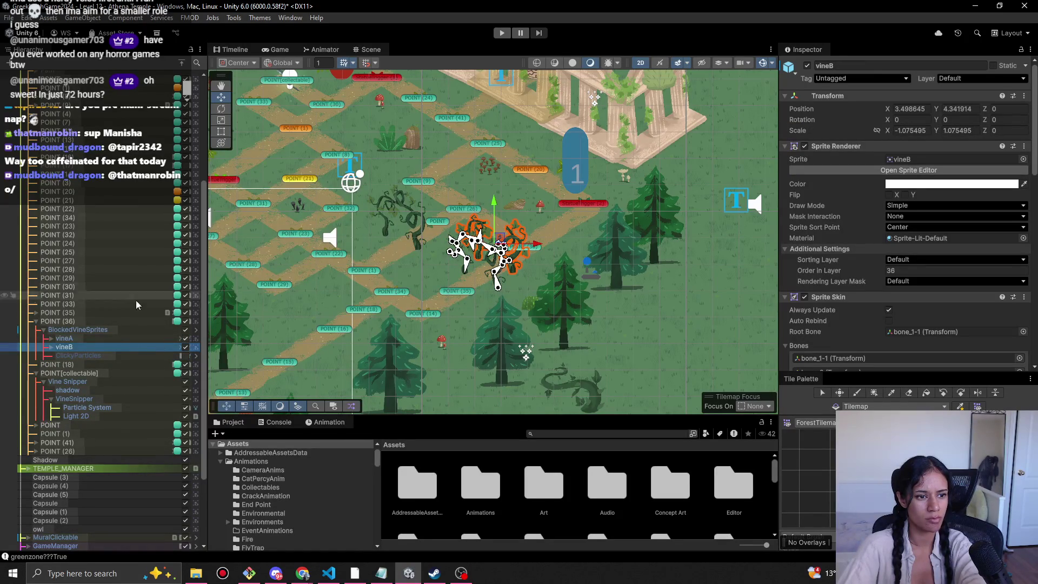
pyautogui.click(140, 338)
pyautogui.moveTo(486, 247); pyautogui.dragTo(499, 237)
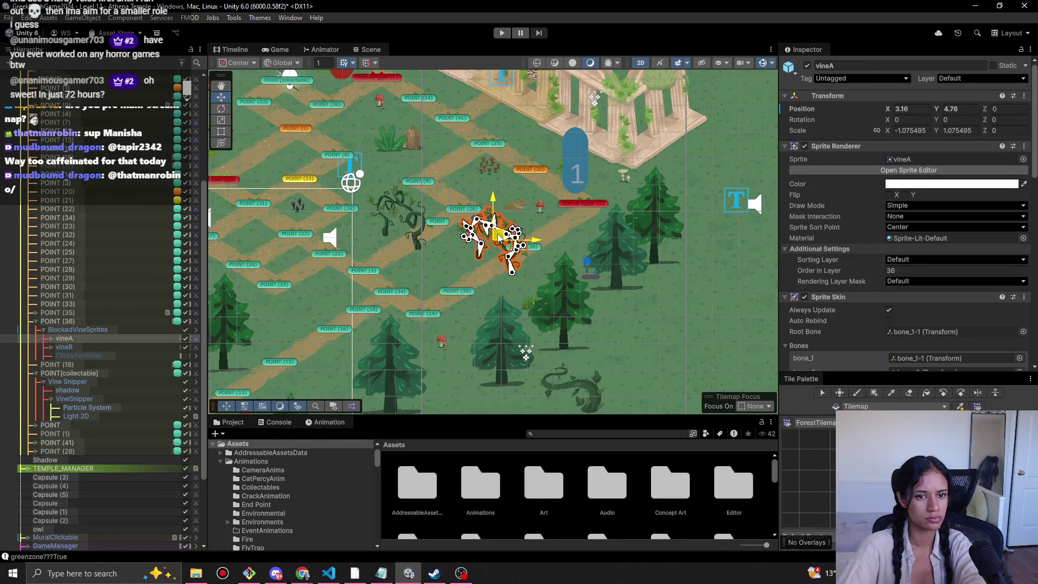
pyautogui.click(186, 346)
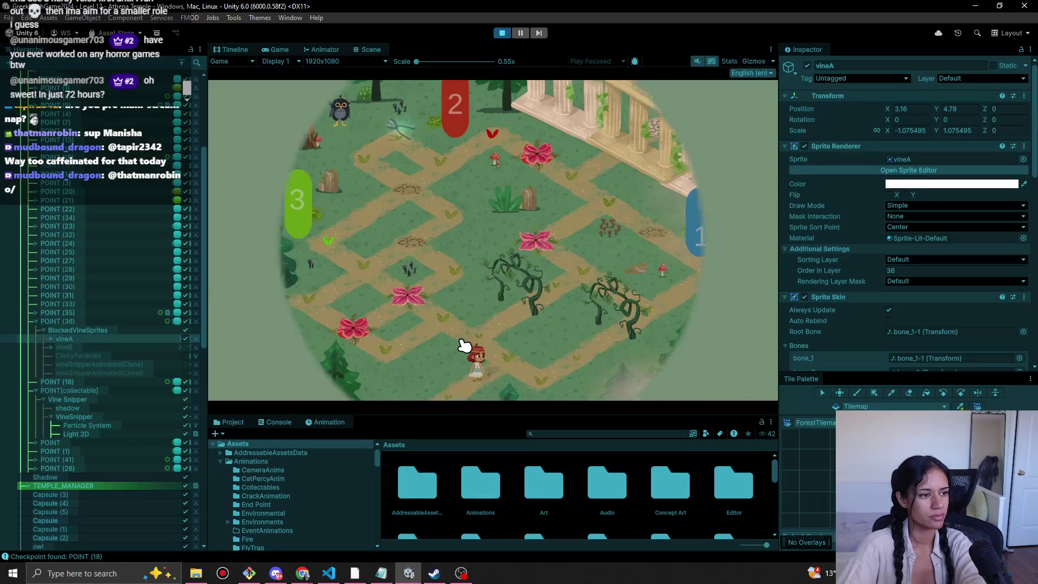
# Walk the character past the vines, try grabbing, stop the playtest, and bring up the Notepad to-do list.
pyautogui.moveTo(499, 363); pyautogui.dragTo(452, 328)
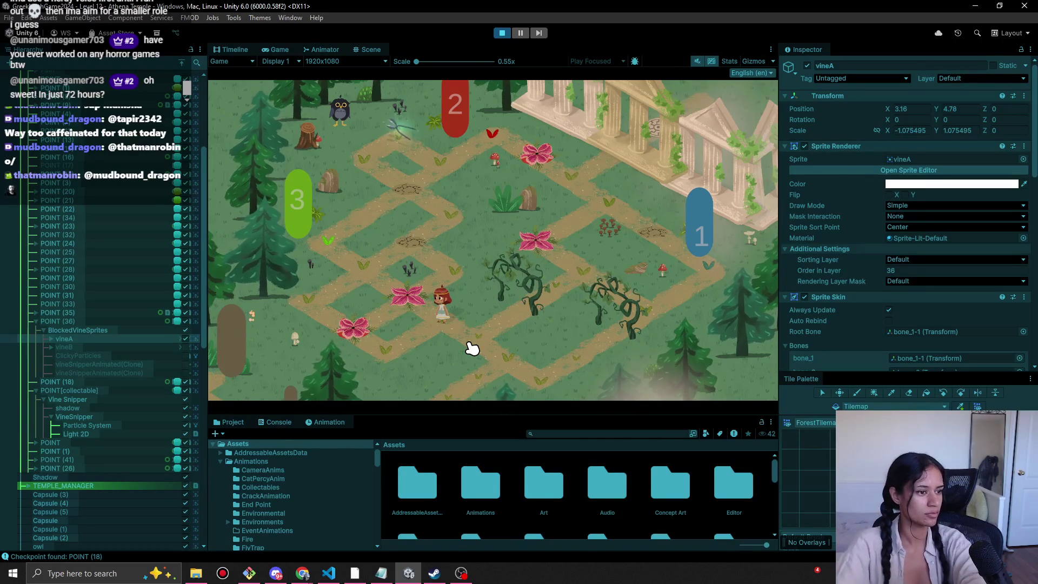
pyautogui.moveTo(471, 345)
pyautogui.mouseDown()
pyautogui.moveTo(485, 329)
pyautogui.moveTo(521, 378)
pyautogui.moveTo(542, 385)
pyautogui.moveTo(423, 331)
pyautogui.moveTo(392, 343)
pyautogui.moveTo(446, 319)
pyautogui.moveTo(411, 355)
pyautogui.moveTo(384, 354)
pyautogui.moveTo(435, 327)
pyautogui.moveTo(363, 348)
pyautogui.moveTo(289, 301)
pyautogui.moveTo(313, 309)
pyautogui.moveTo(359, 266)
pyautogui.moveTo(329, 241)
pyautogui.moveTo(380, 188)
pyautogui.moveTo(400, 200)
pyautogui.moveTo(449, 176)
pyautogui.moveTo(397, 149)
pyautogui.mouseUp()
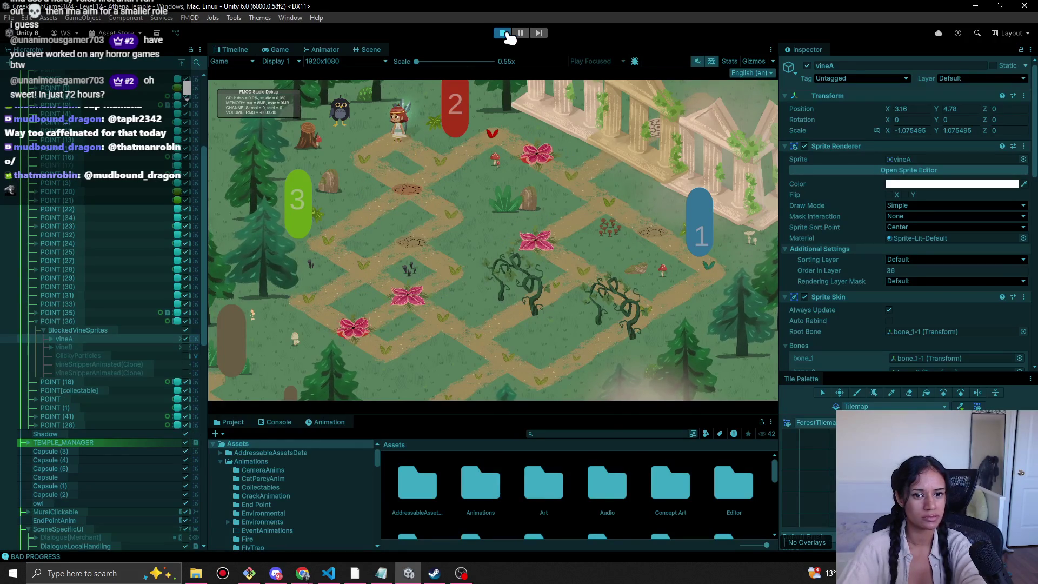
pyautogui.click(503, 33)
pyautogui.click(382, 573)
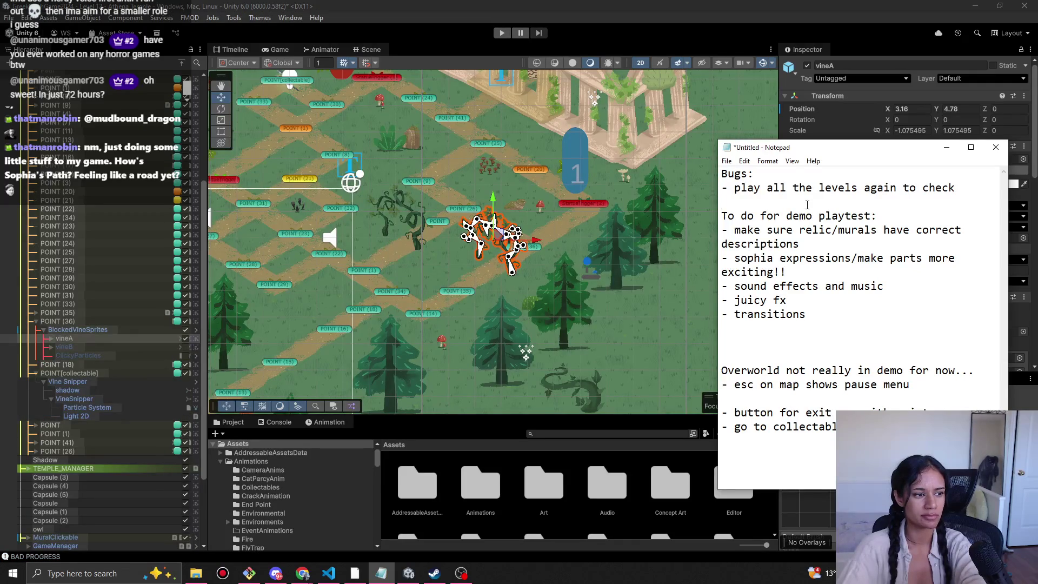
# Leave the to-do list ending at 'transitions' unchanged and return to Unity's Scene view.
pyautogui.click(810, 328)
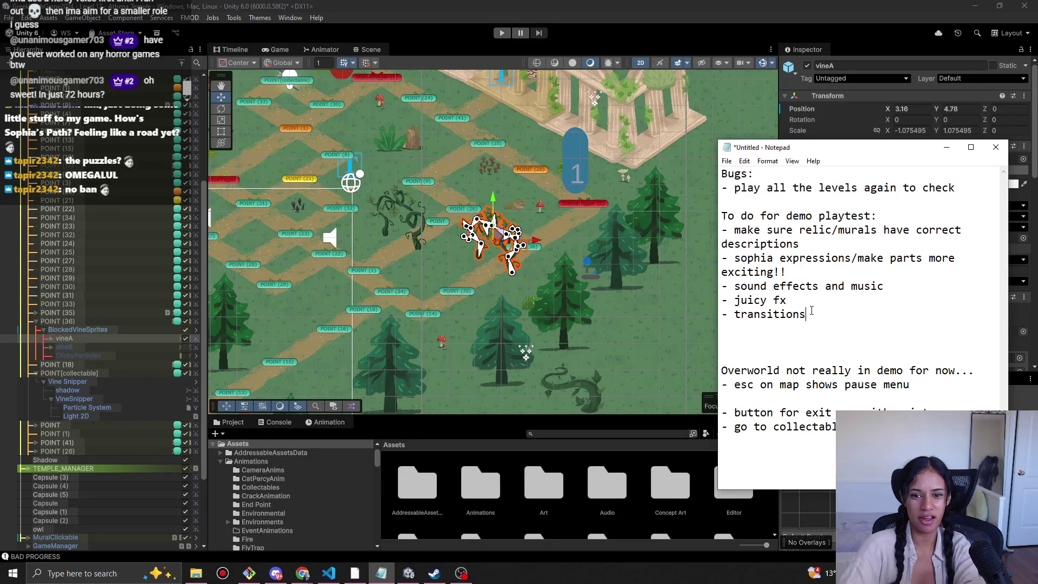
pyautogui.click(319, 236)
pyautogui.scroll(-2, 319, 236)
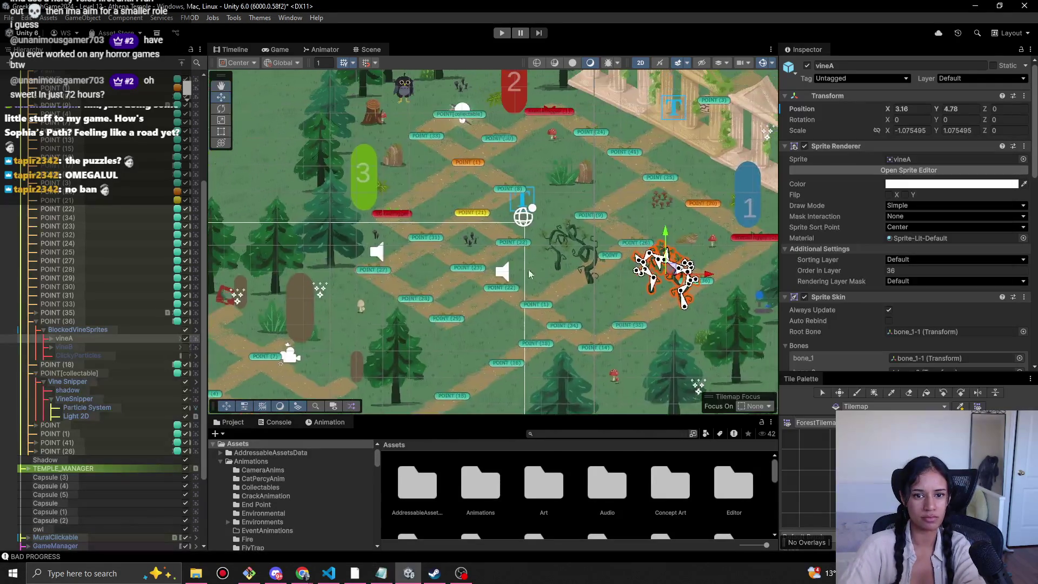
# Zoom out and run a short playtest, walking the character up-left past the pink flowers, then stop.
pyautogui.scroll(-1, 503, 231)
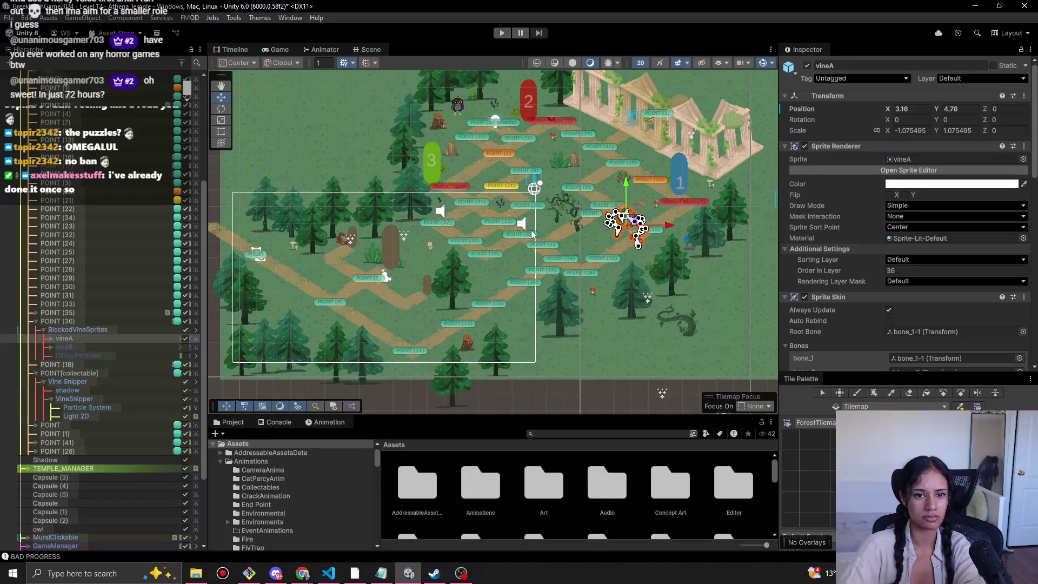
pyautogui.click(501, 33)
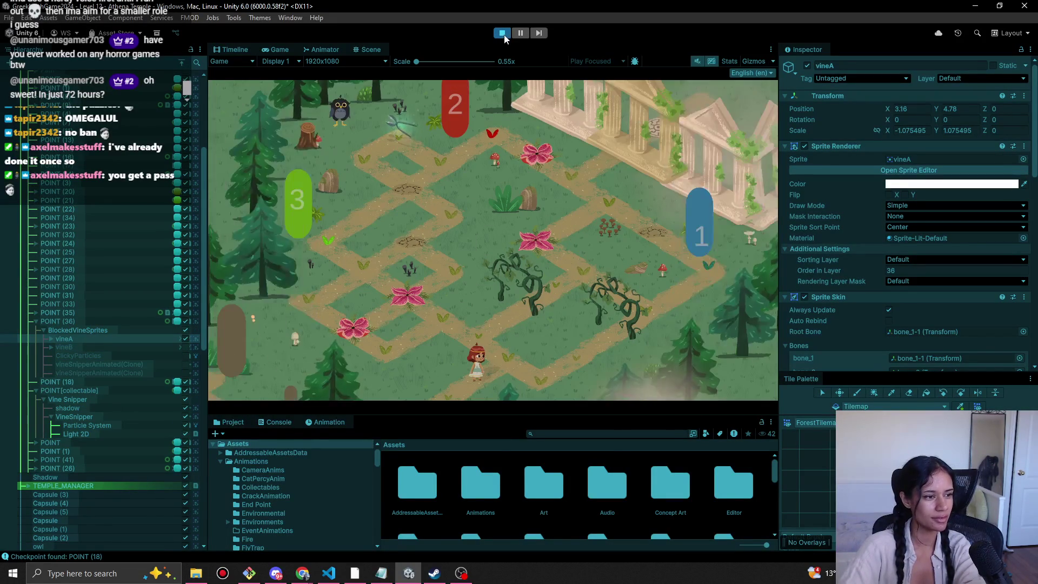
pyautogui.moveTo(494, 373)
pyautogui.mouseDown()
pyautogui.moveTo(507, 351)
pyautogui.moveTo(459, 330)
pyautogui.mouseUp()
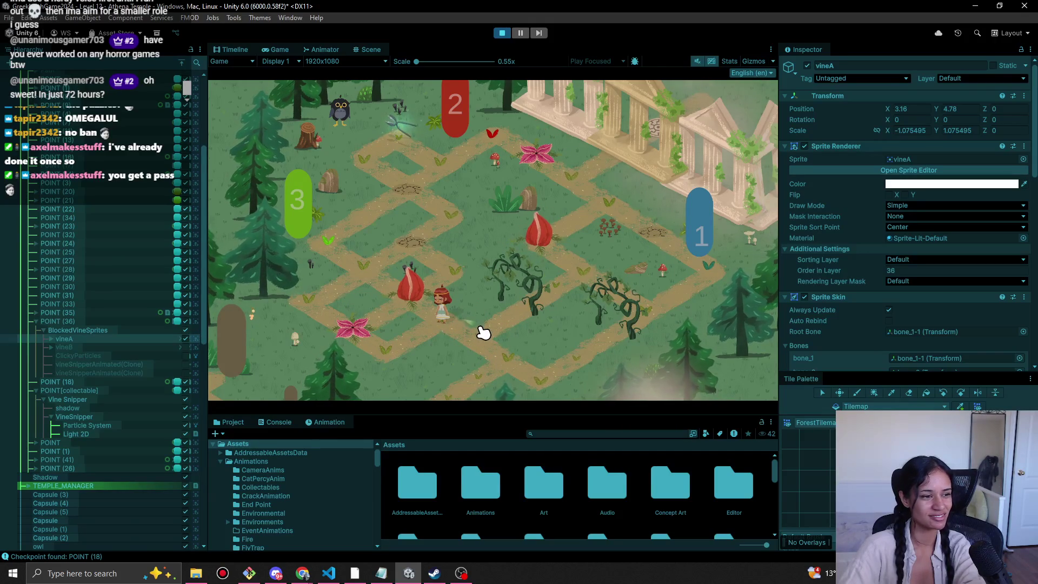
pyautogui.scroll(5, 93, 287)
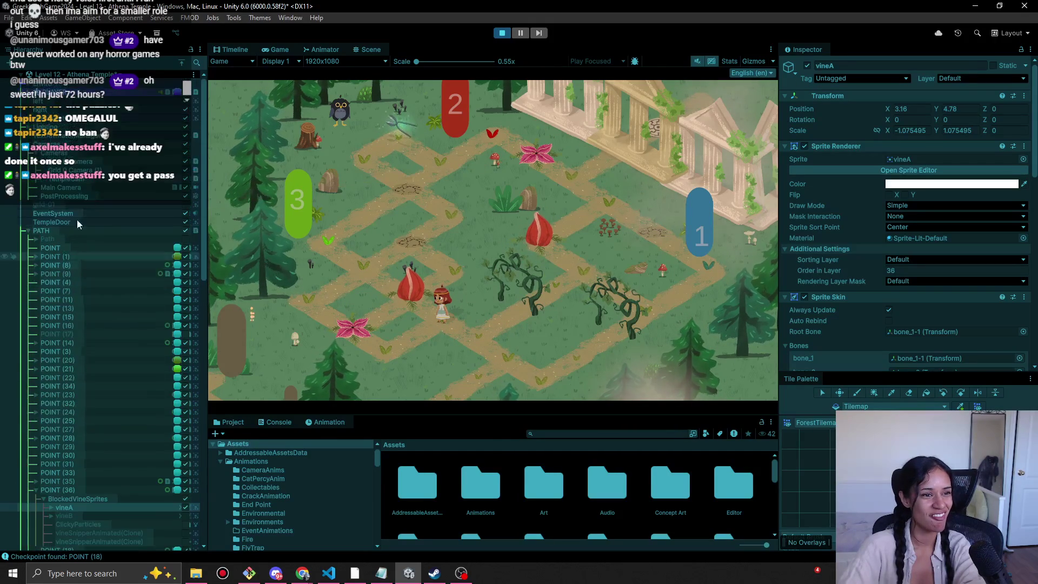
pyautogui.hotkey('ctrl', 'p')
pyautogui.rightClick(606, 459)
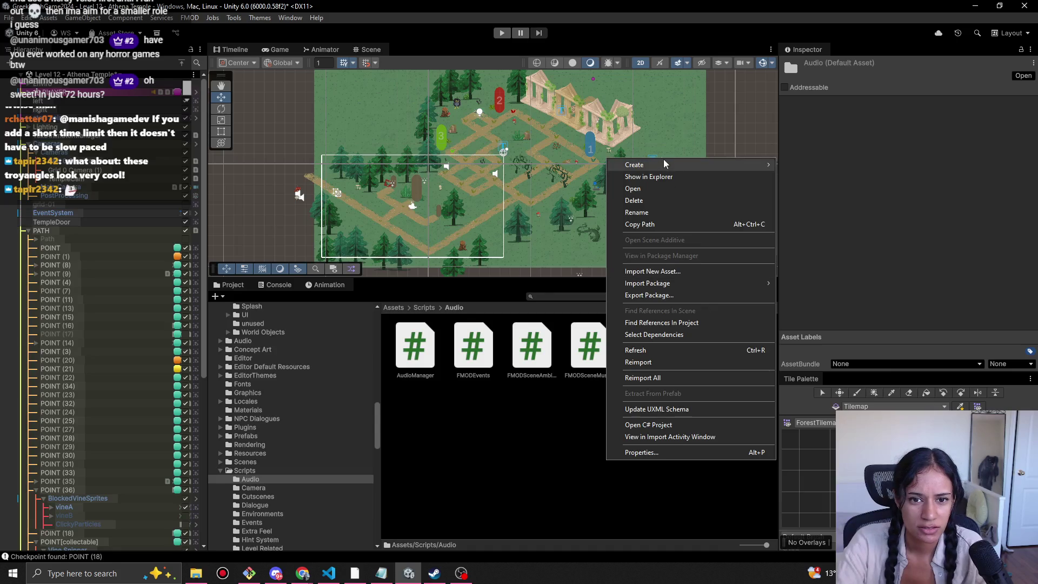
# Create a MonoBehaviour script via Create > Scripting in the Audio folder and name it FMODLayer.
pyautogui.moveTo(692, 164)
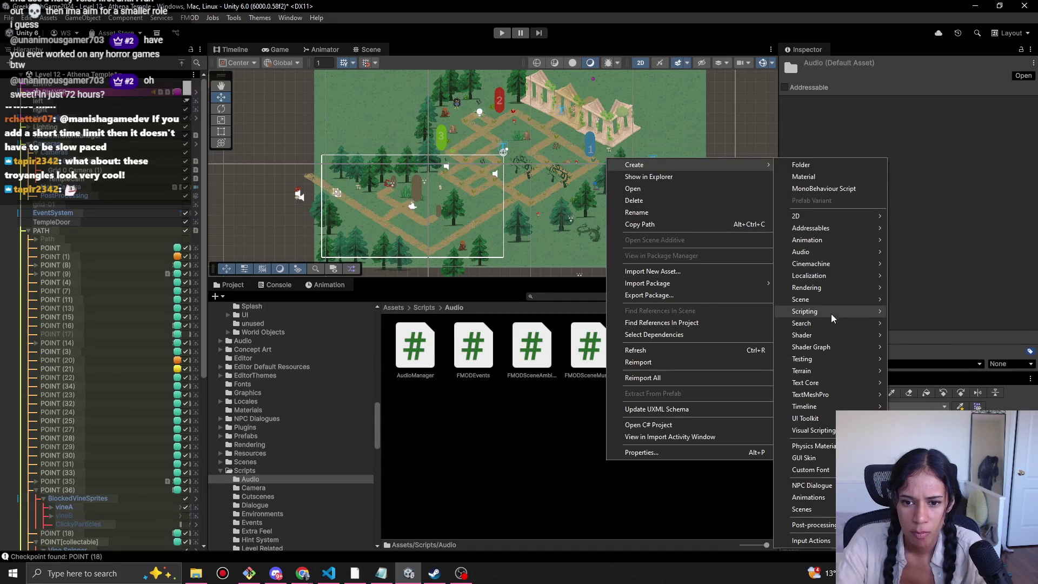
pyautogui.moveTo(865, 312)
pyautogui.click(951, 313)
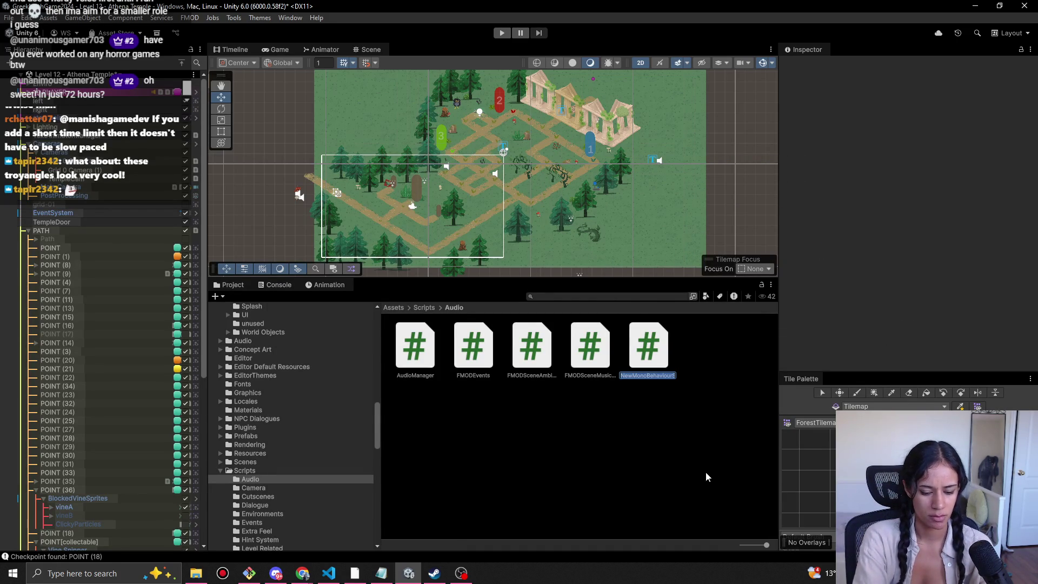
pyautogui.write('FMOD')
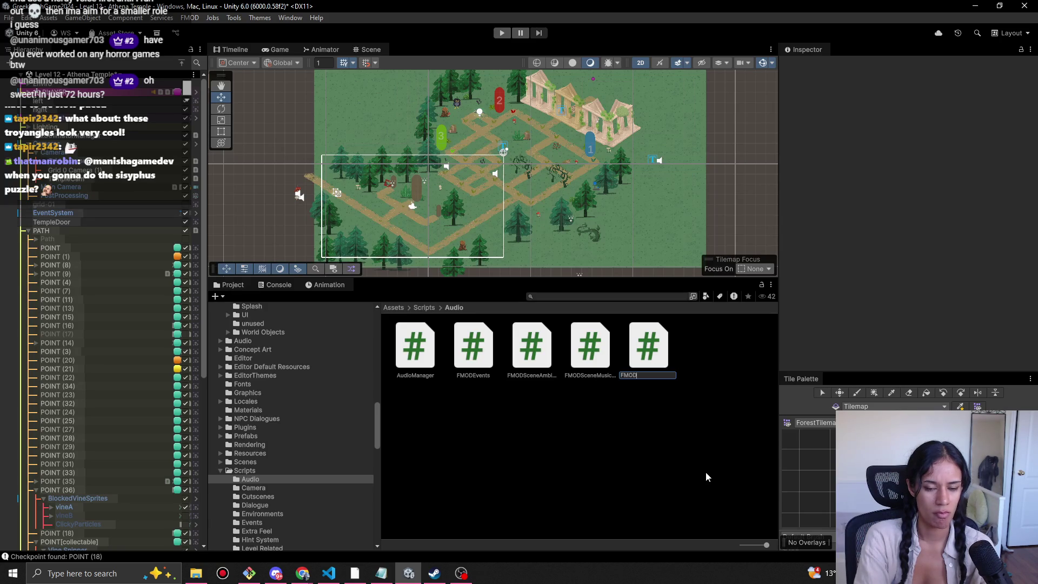
pyautogui.write('Layer')
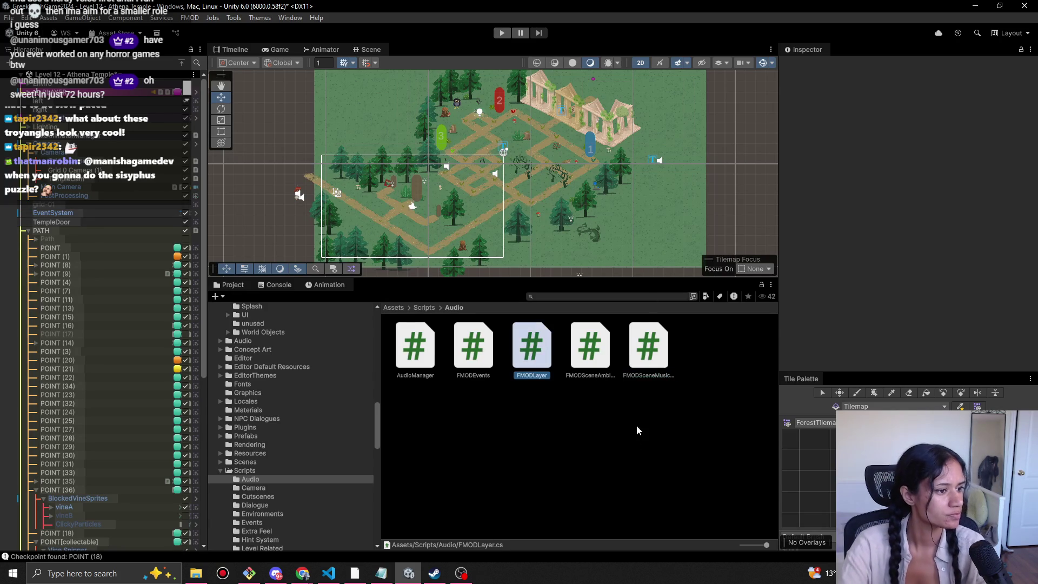
pyautogui.press('Return')
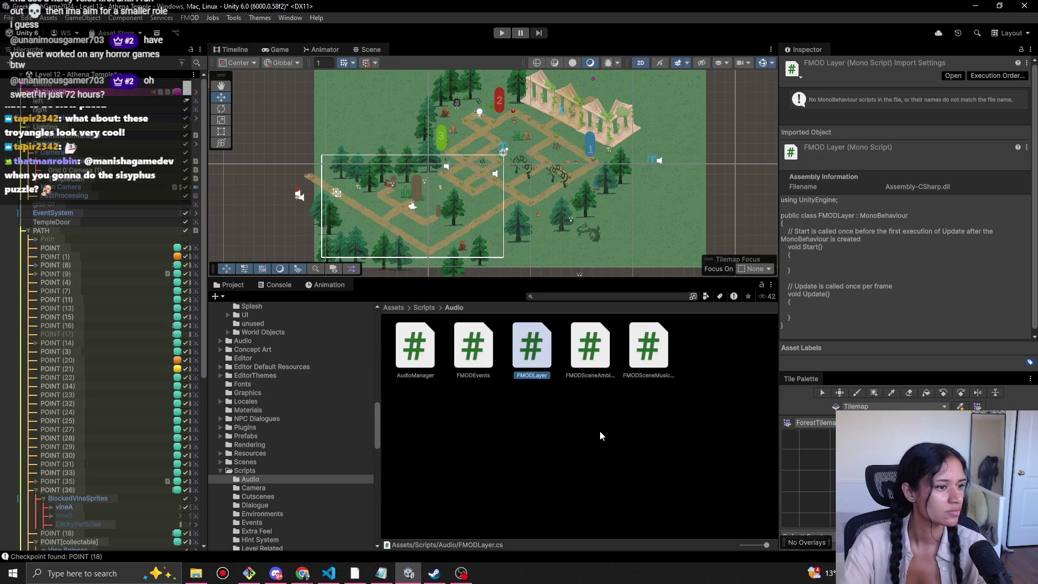
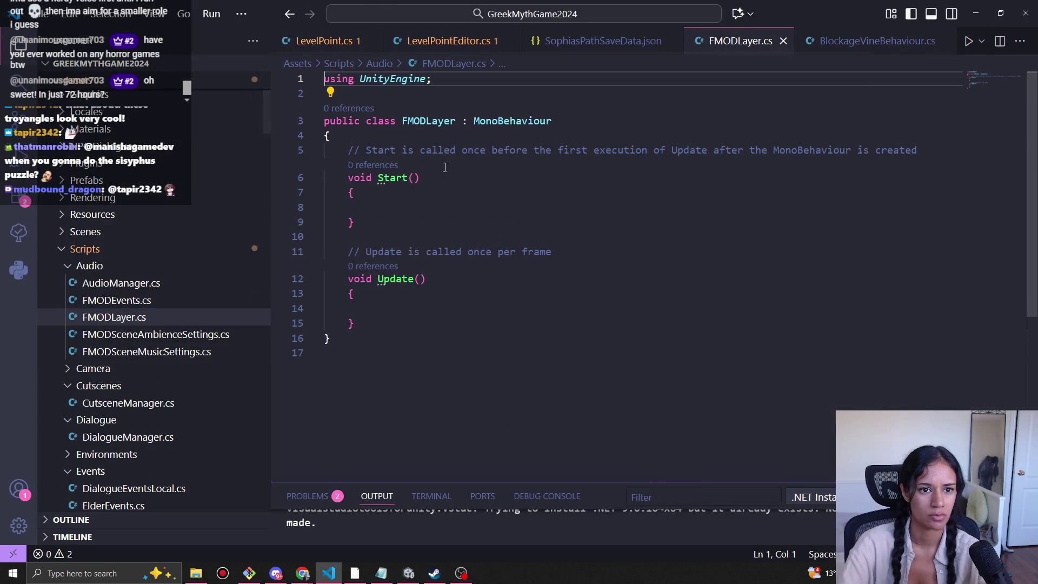
# Write a 'public void GroundCrackSound() {' stub after Update, then rename it PlayGroundCrackSound.
pyautogui.click(423, 213)
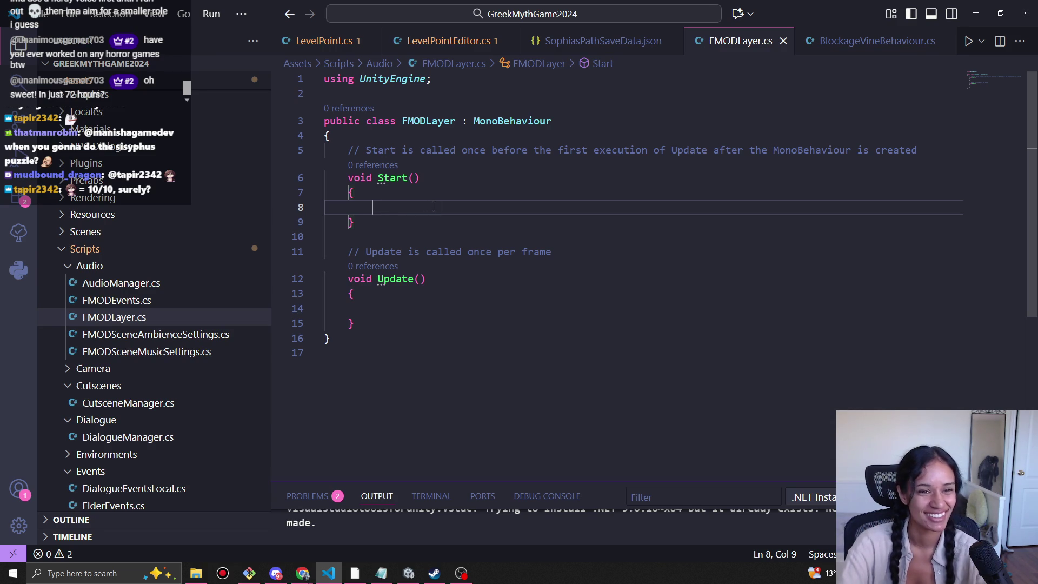
pyautogui.write('public void GroundCrackSound() {')
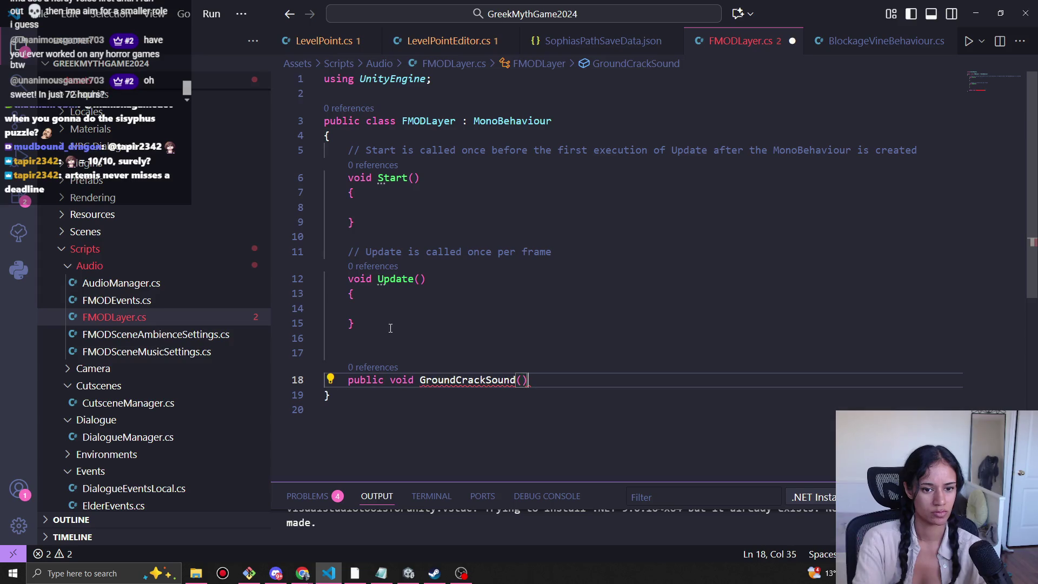
pyautogui.press('Return')
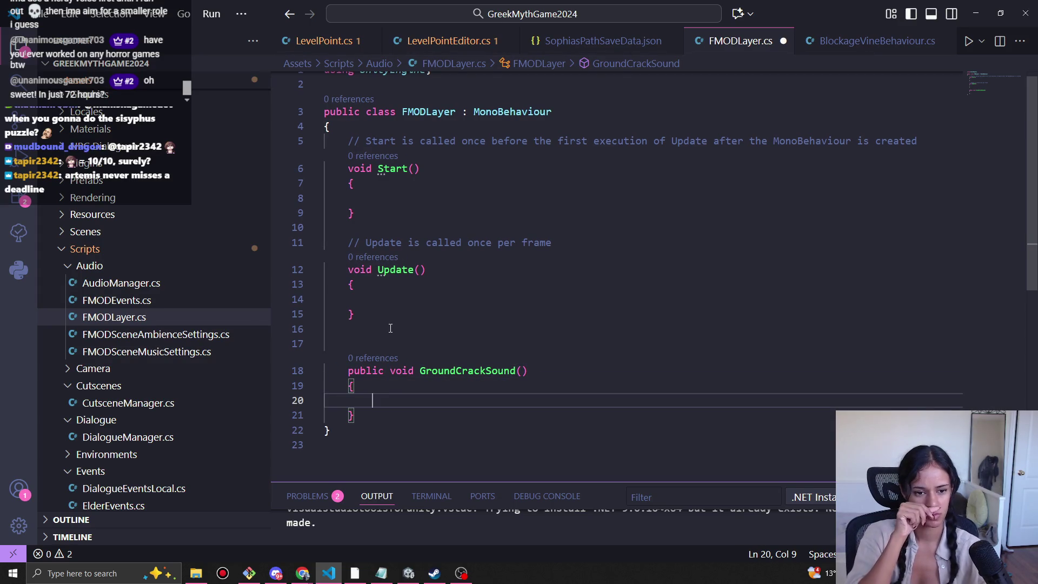
pyautogui.press('Up')
pyautogui.press('Up')
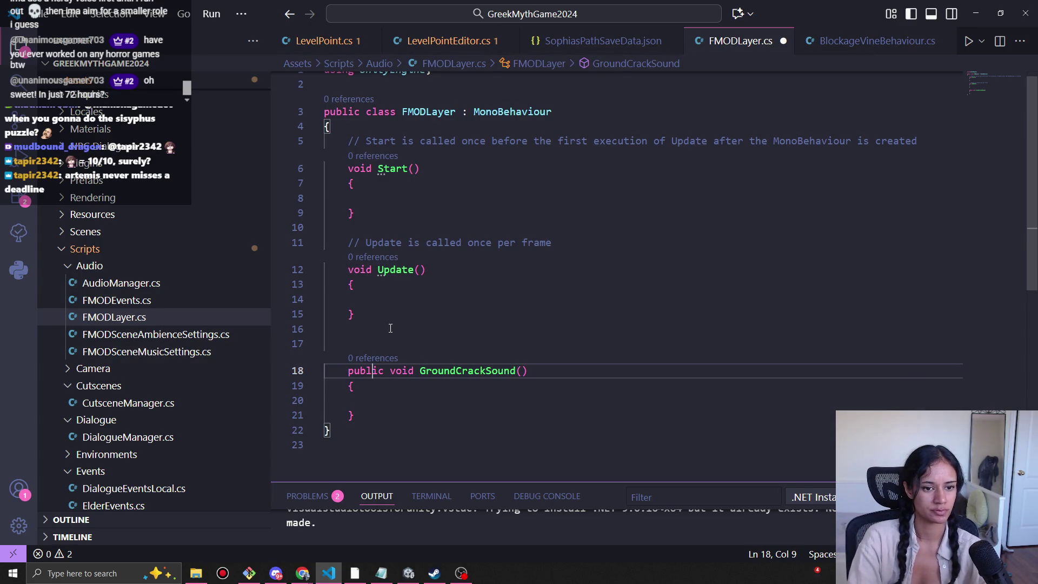
pyautogui.press('Right')
pyautogui.write('Play')
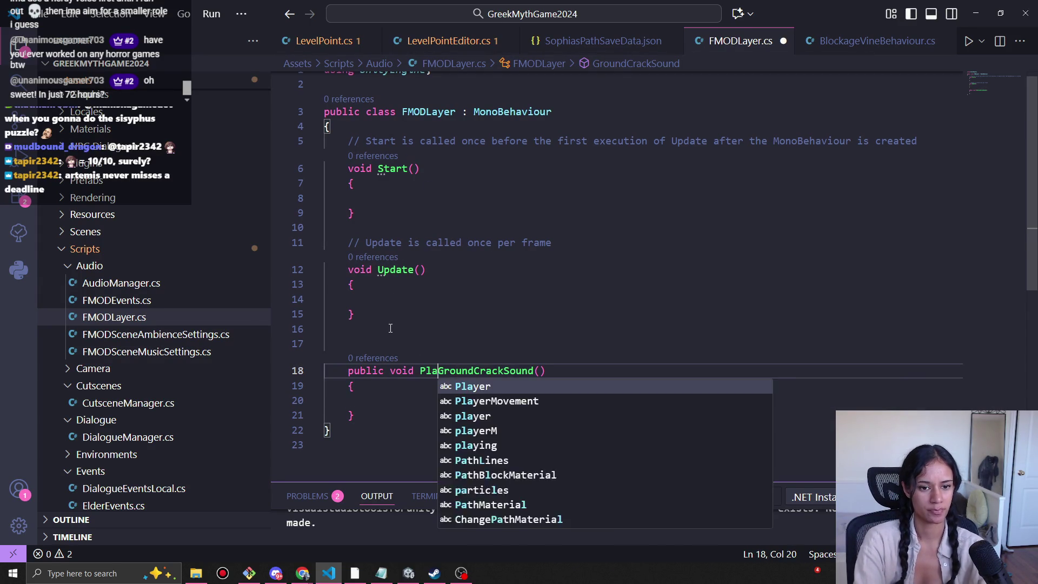
pyautogui.click(438, 286)
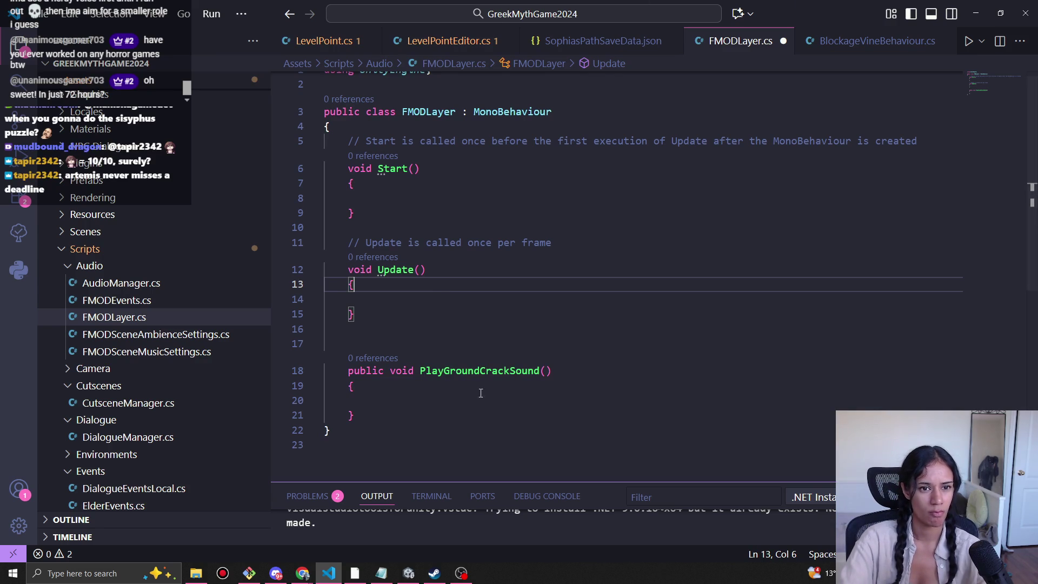
pyautogui.click(503, 360)
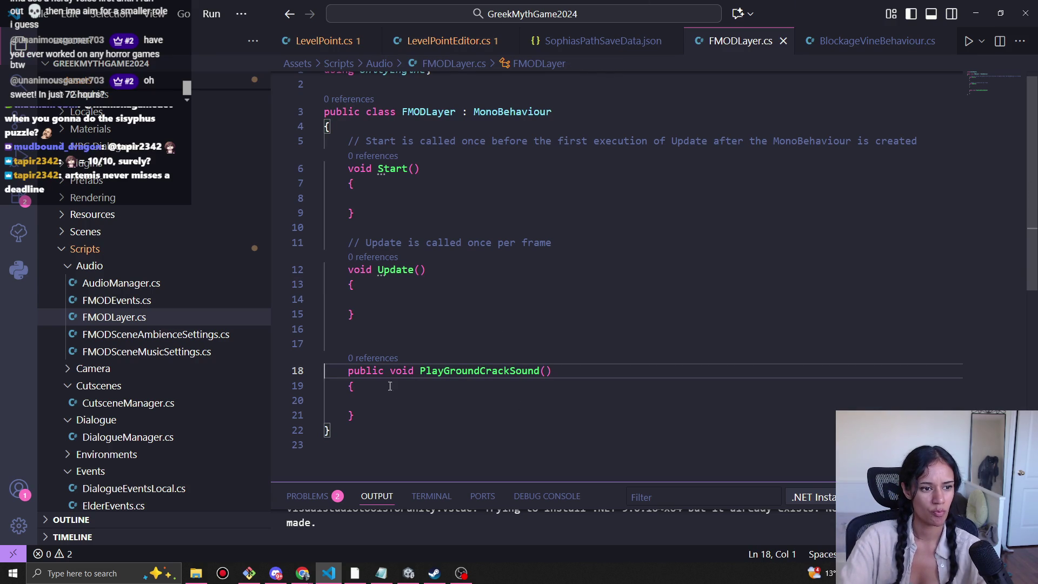
pyautogui.click(103, 299)
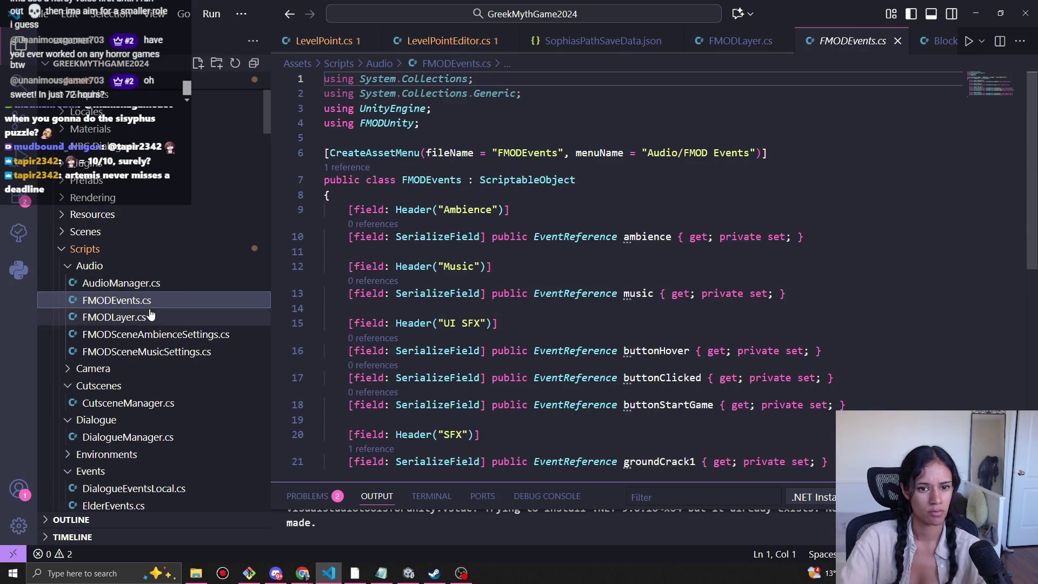
pyautogui.scroll(-3, 529, 313)
pyautogui.scroll(3, 528, 312)
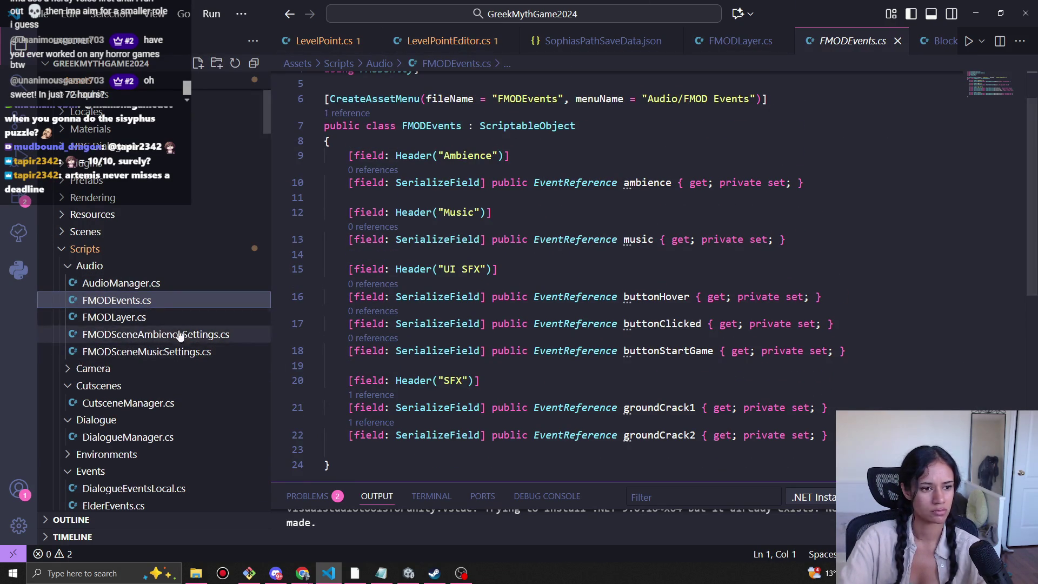
pyautogui.click(147, 319)
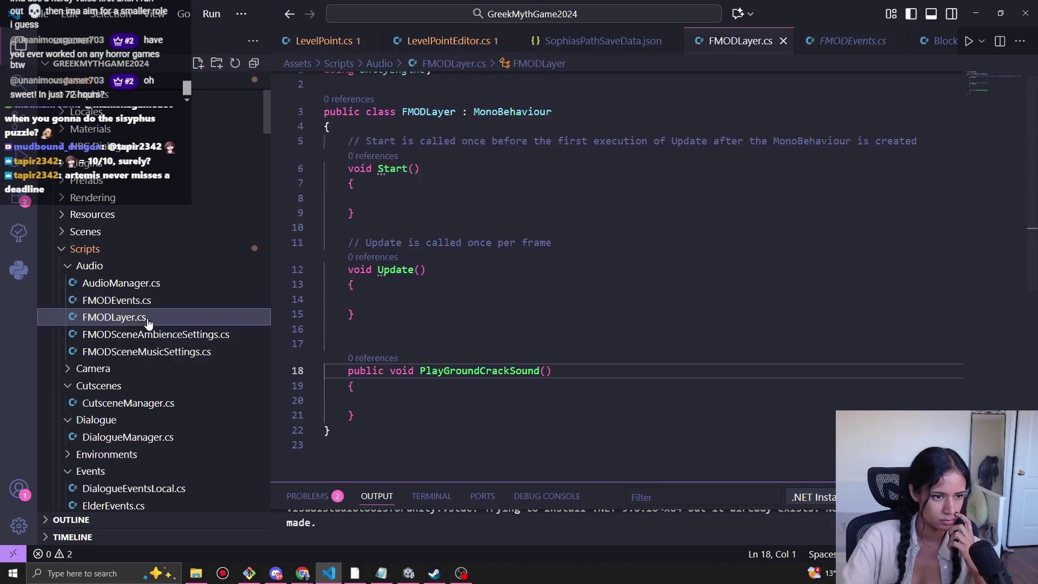
pyautogui.click(157, 351)
pyautogui.click(156, 335)
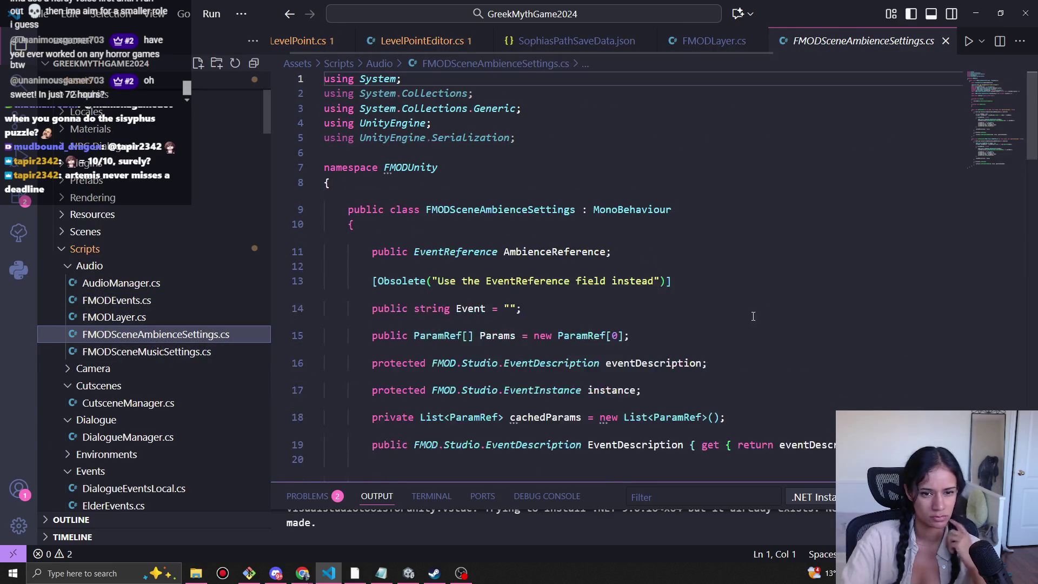
pyautogui.scroll(-5, 528, 313)
pyautogui.scroll(-10, 646, 380)
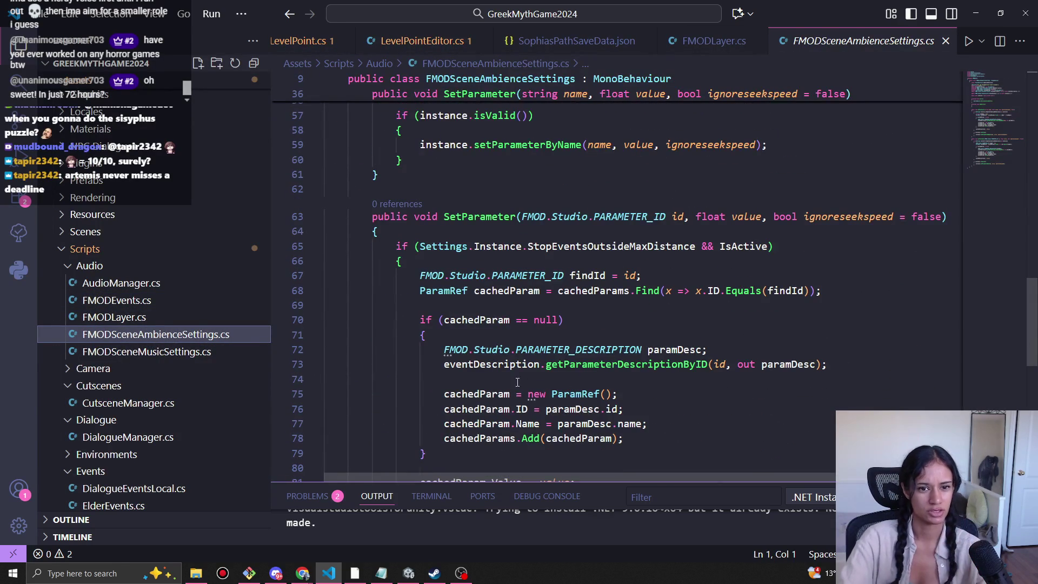
pyautogui.click(146, 351)
pyautogui.scroll(-3, 376, 316)
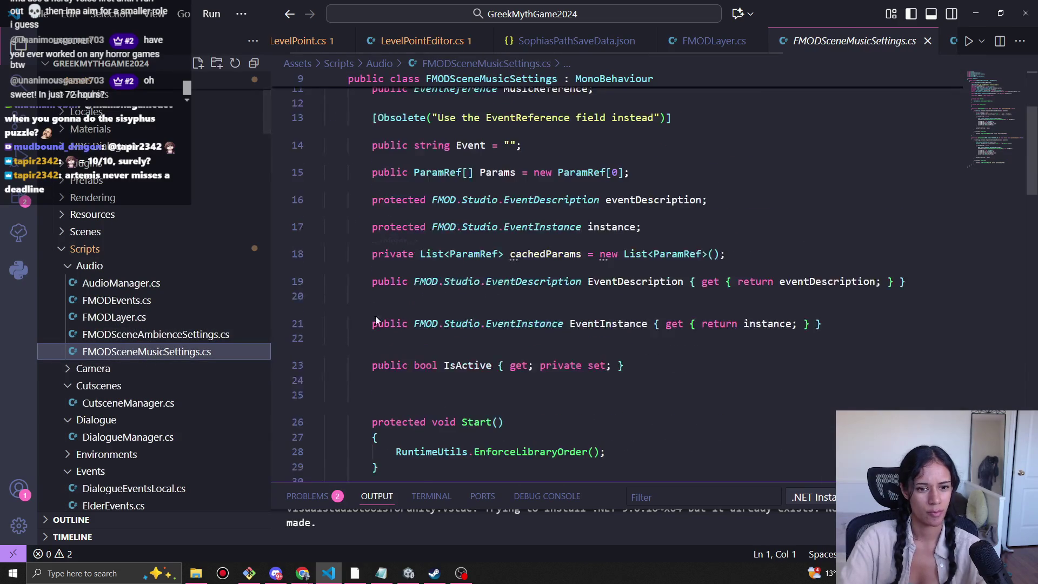
pyautogui.scroll(-9, 376, 316)
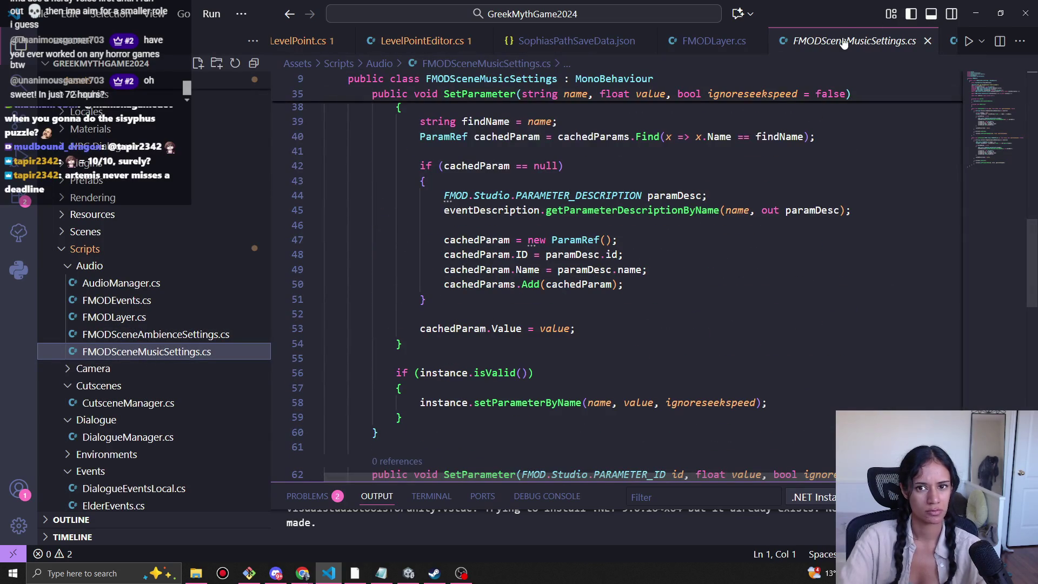
pyautogui.middleClick(848, 41)
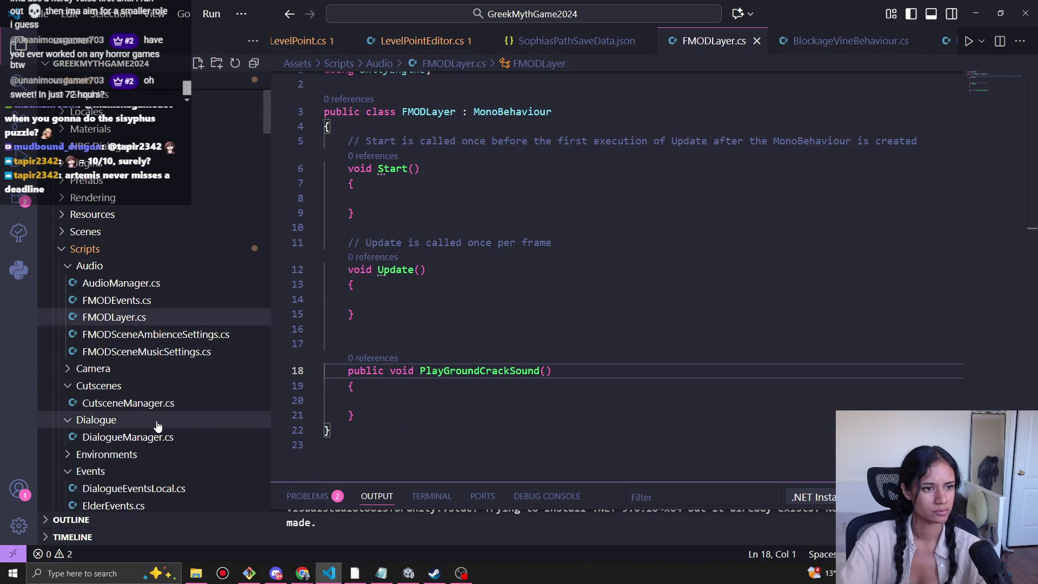
pyautogui.scroll(5, 158, 426)
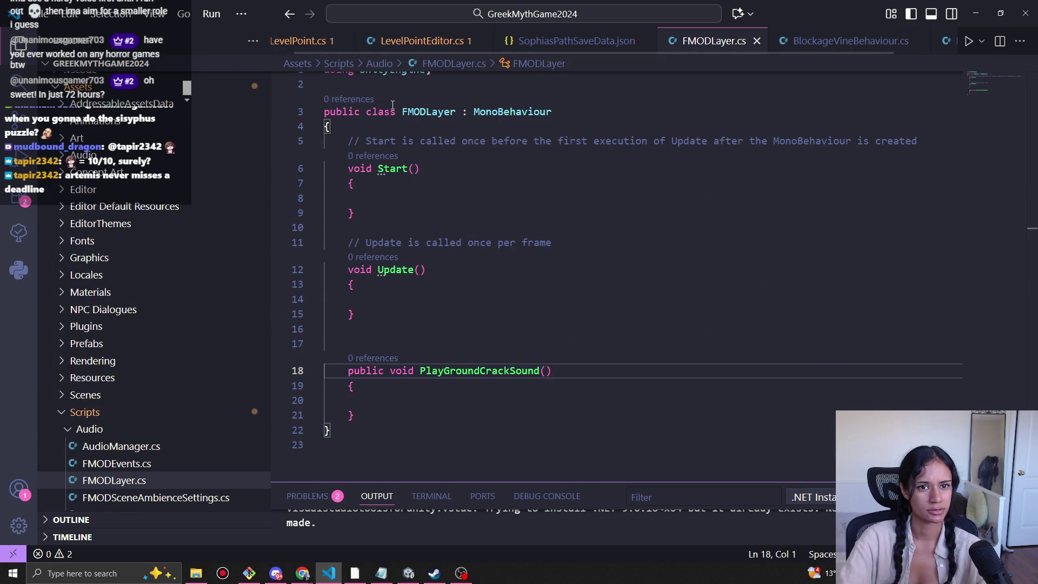
pyautogui.scroll(-18, 162, 281)
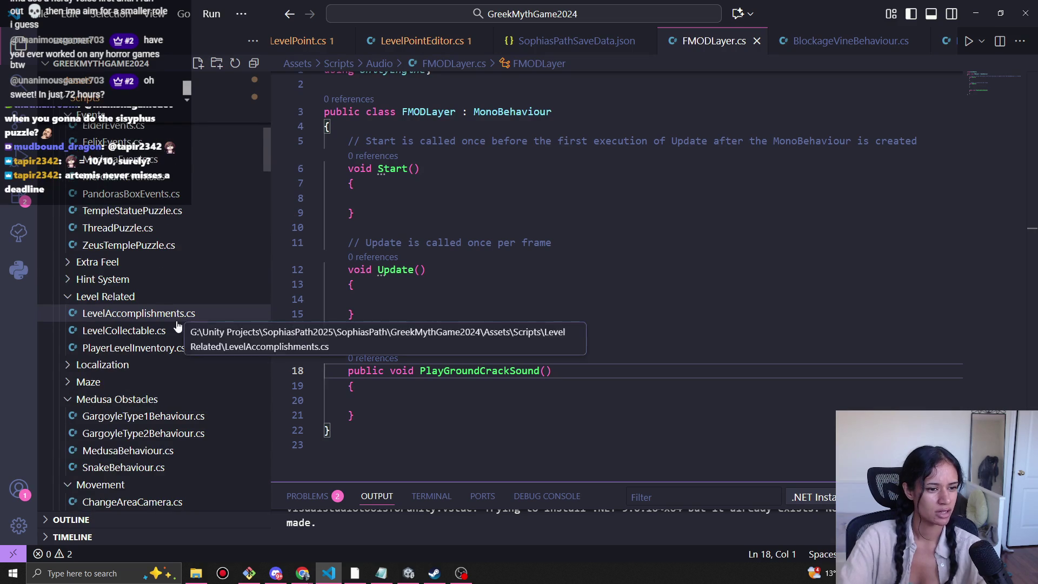
pyautogui.scroll(-5, 190, 341)
pyautogui.scroll(-6, 205, 419)
pyautogui.scroll(-9, 195, 428)
pyautogui.scroll(-8, 196, 428)
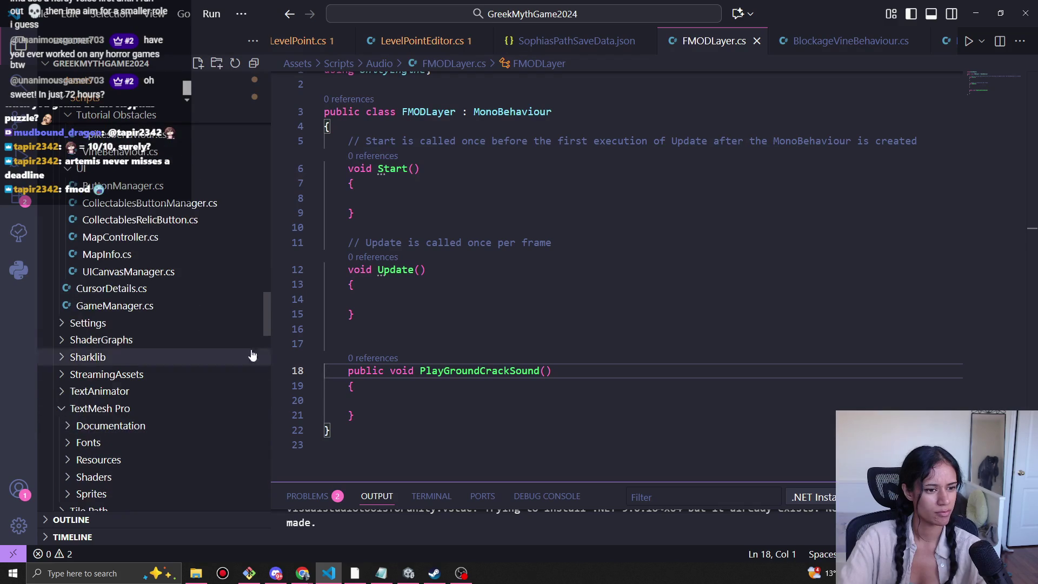
pyautogui.moveTo(268, 322)
pyautogui.mouseDown()
pyautogui.moveTo(264, 368)
pyautogui.moveTo(251, 118)
pyautogui.moveTo(241, 261)
pyautogui.moveTo(228, 229)
pyautogui.mouseUp()
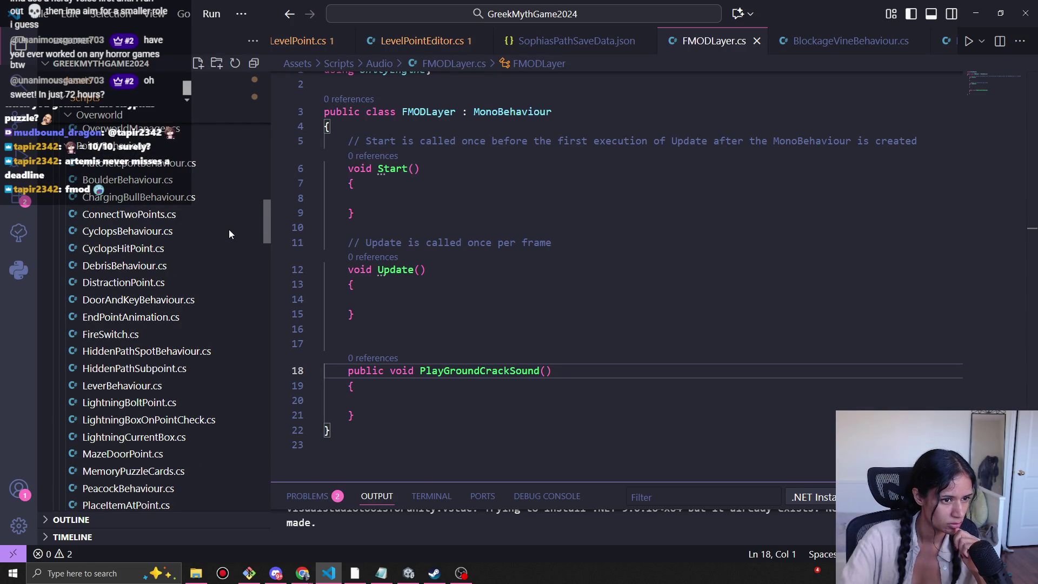
pyautogui.scroll(-7, 228, 229)
pyautogui.scroll(-10, 231, 268)
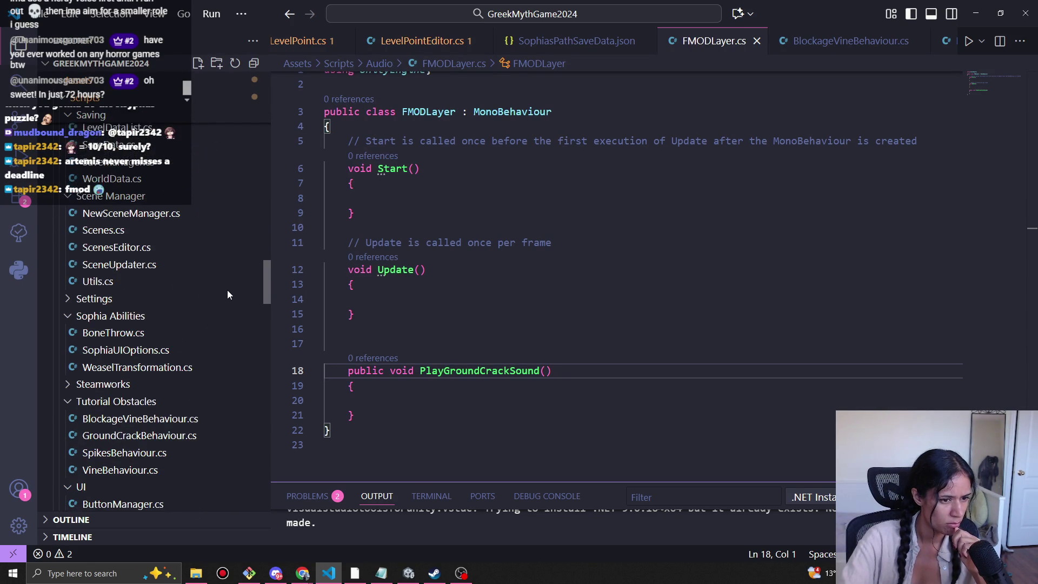
pyautogui.click(135, 431)
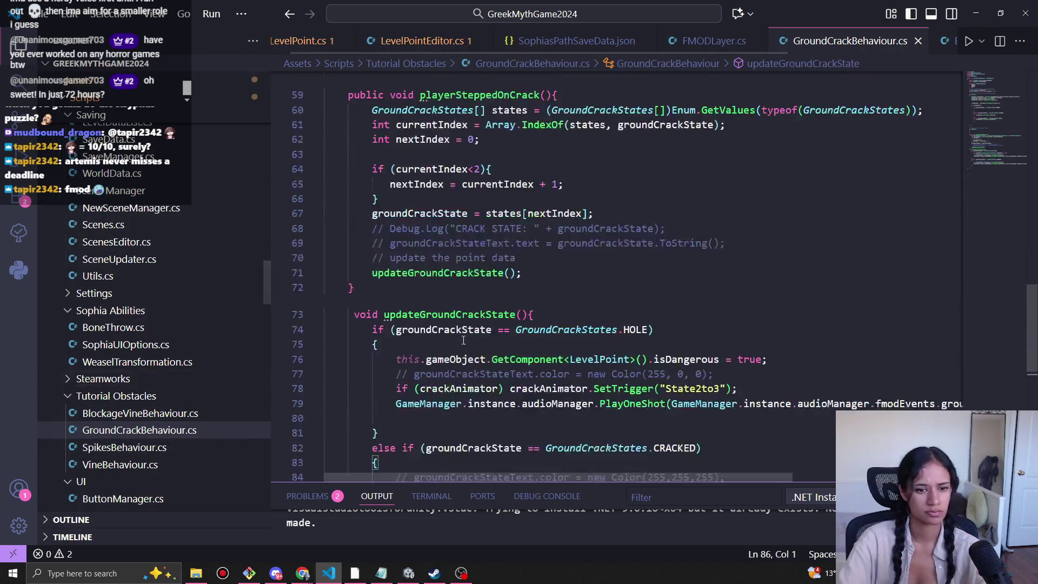
# Inspect the crack animator trigger and ground-crack PlayOneShot calls in GroundCrackBehaviour.cs, then return to FMODLayer.cs.
pyautogui.scroll(-3, 463, 340)
pyautogui.click(558, 356)
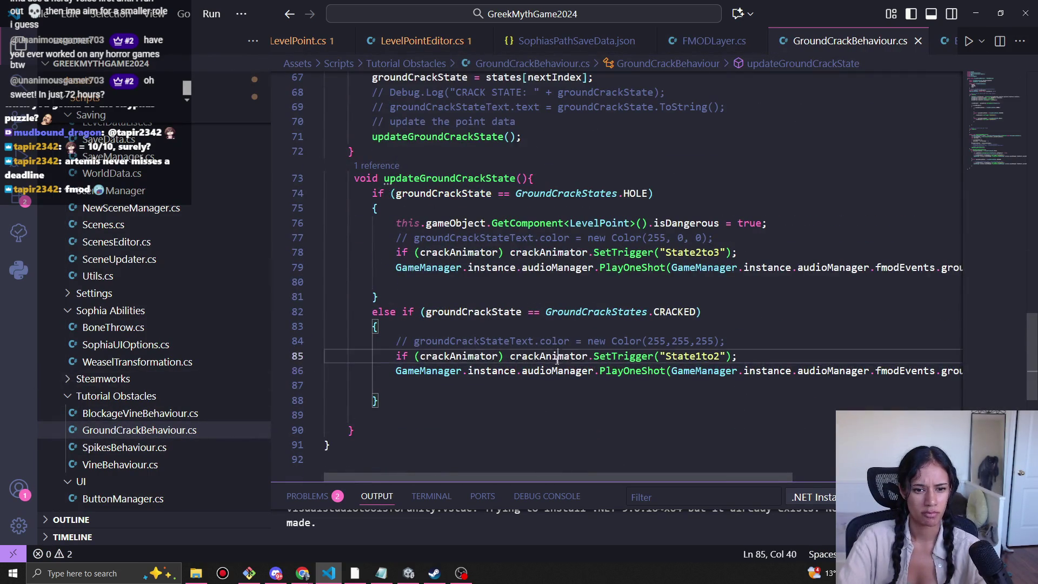
pyautogui.click(624, 371)
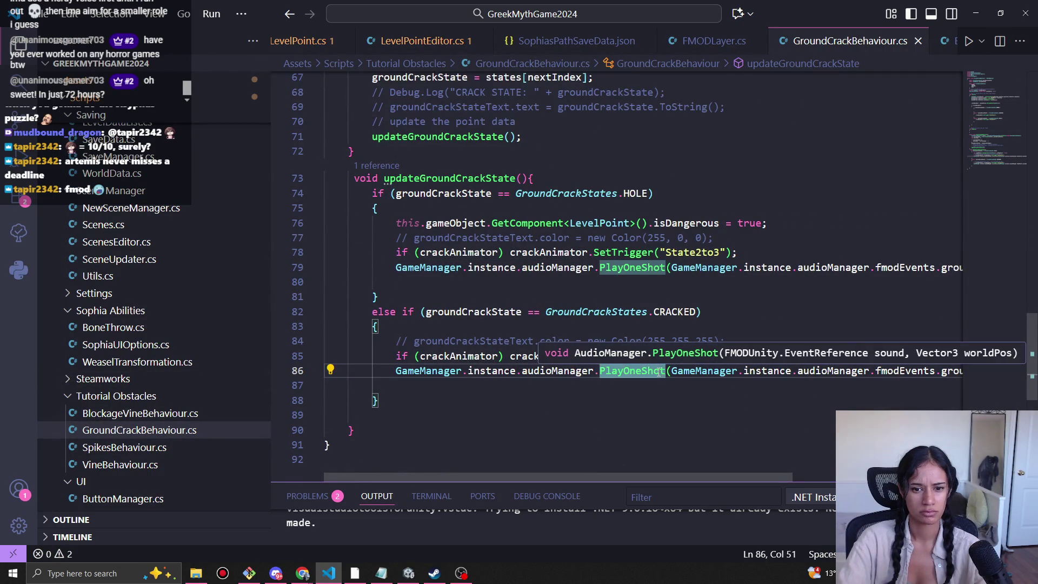
pyautogui.moveTo(713, 475)
pyautogui.mouseDown()
pyautogui.moveTo(828, 468)
pyautogui.moveTo(870, 475)
pyautogui.moveTo(876, 489)
pyautogui.moveTo(640, 481)
pyautogui.mouseUp()
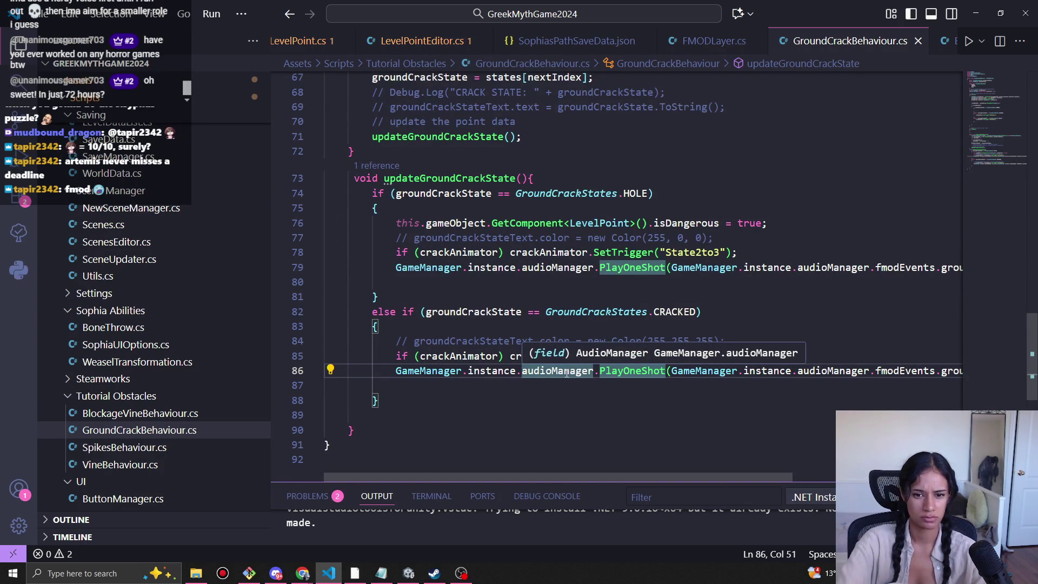
pyautogui.moveTo(749, 477); pyautogui.dragTo(920, 477)
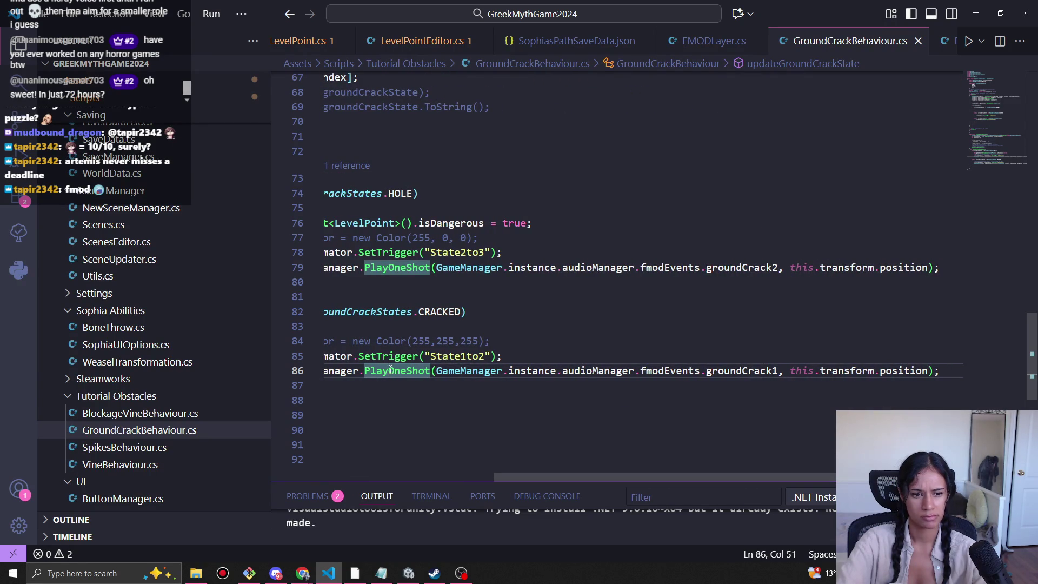
pyautogui.moveTo(389, 371)
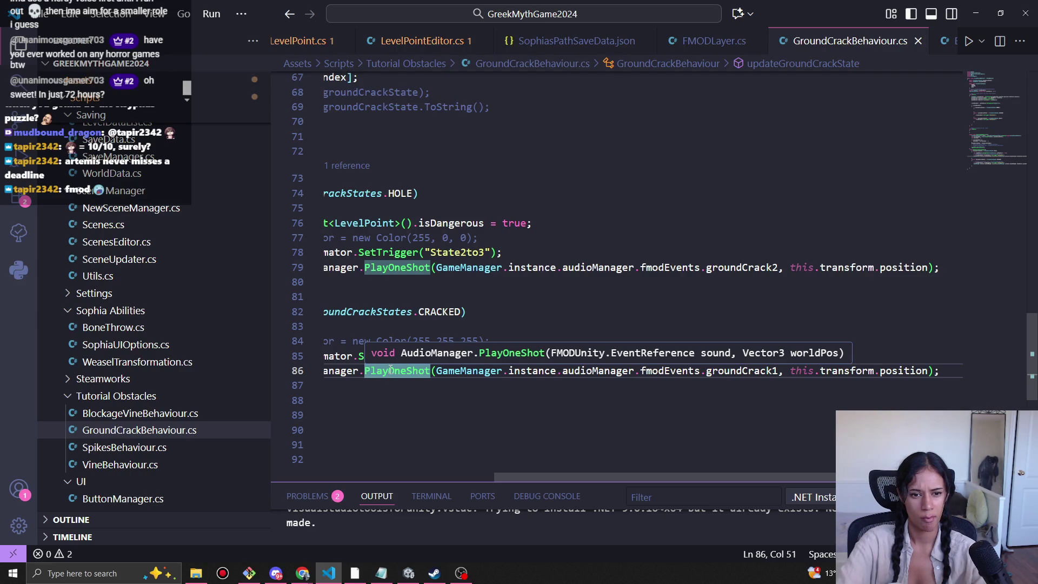
pyautogui.moveTo(556, 478); pyautogui.dragTo(358, 442)
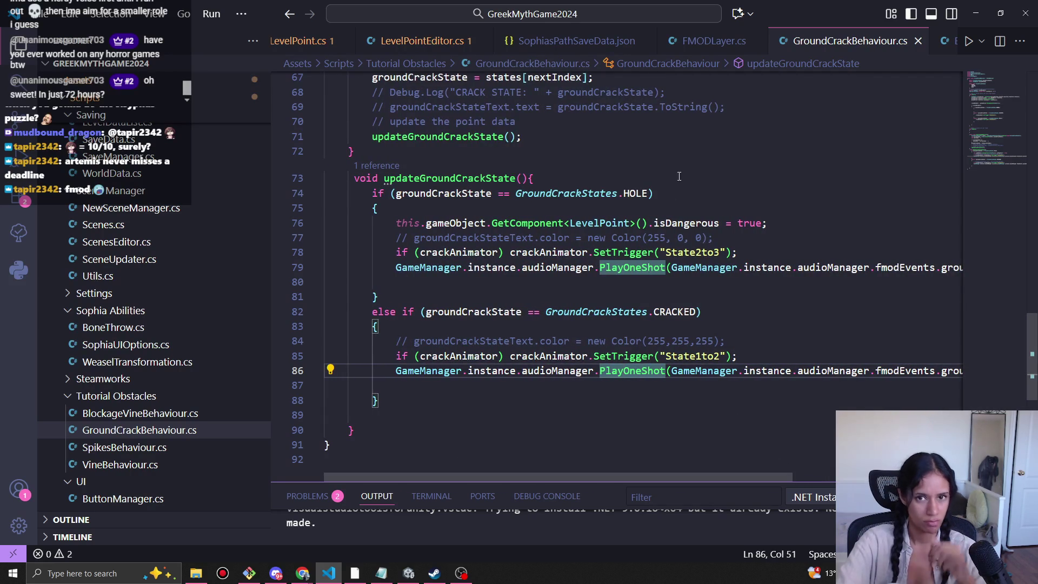
pyautogui.click(697, 44)
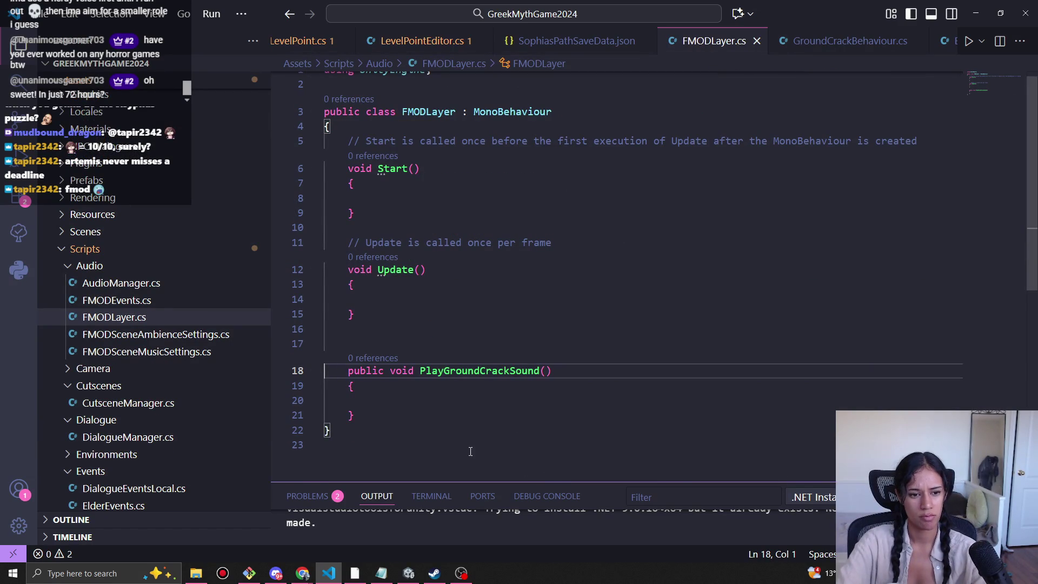
# Add an unnamed 'public void (){' method stub after PlayGroundCrackSound with its body opened.
pyautogui.scroll(-3, 469, 454)
pyautogui.click(401, 333)
pyautogui.scroll(1, 401, 333)
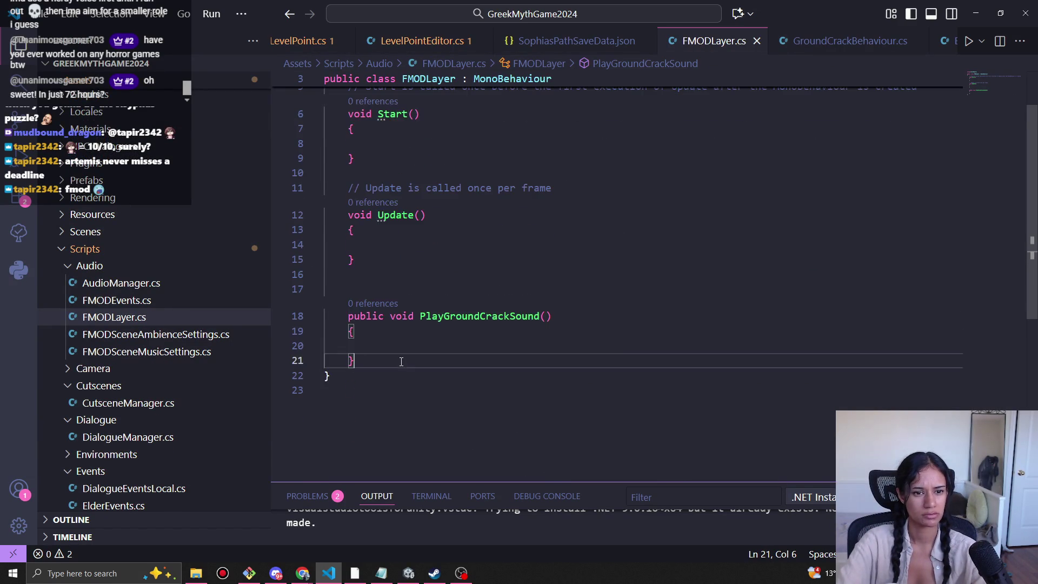
pyautogui.scroll(1, 500, 419)
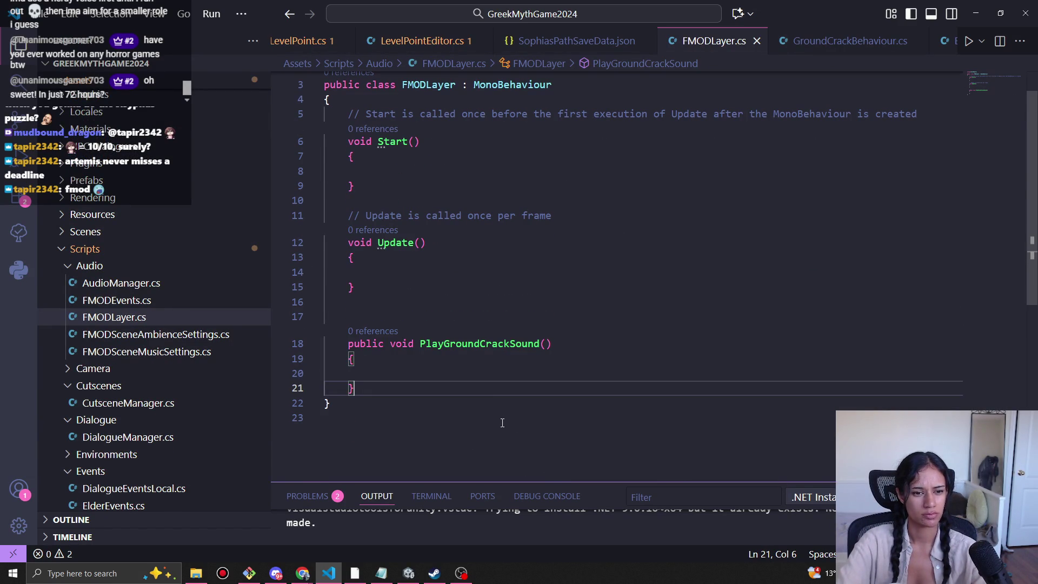
pyautogui.press('Return')
pyautogui.press('Return')
pyautogui.scroll(-1, 499, 415)
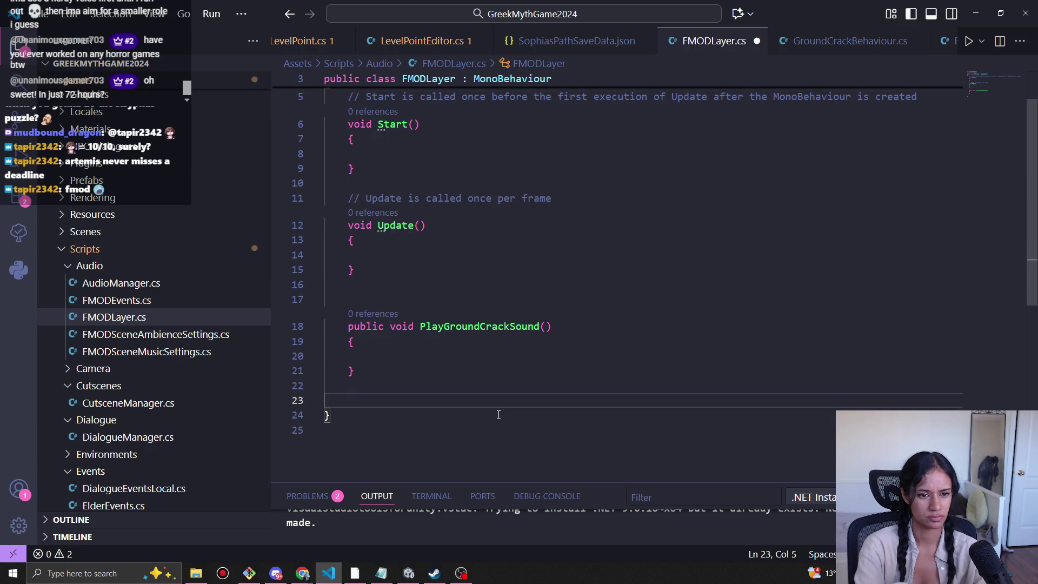
pyautogui.write('public void (){')
pyautogui.press('Return')
pyautogui.press('Up')
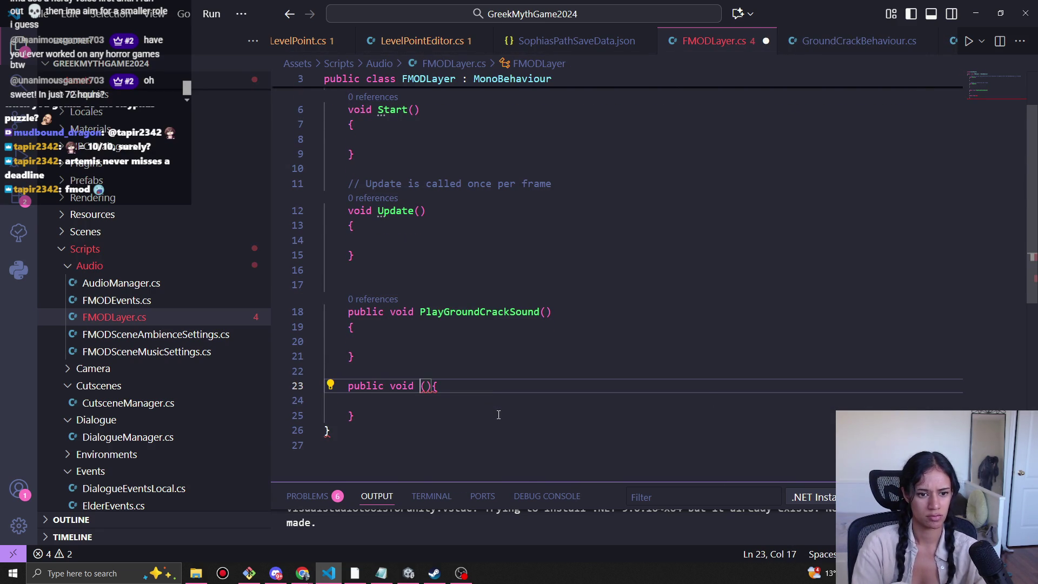
# Bring the Unity editor to the front from the taskbar.
pyautogui.moveTo(414, 571)
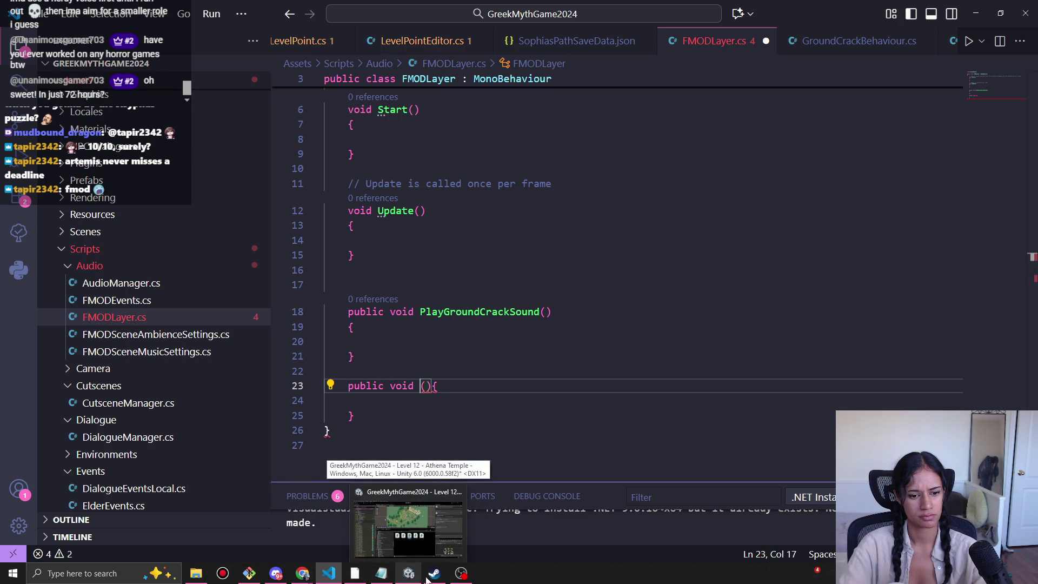
pyautogui.moveTo(327, 577)
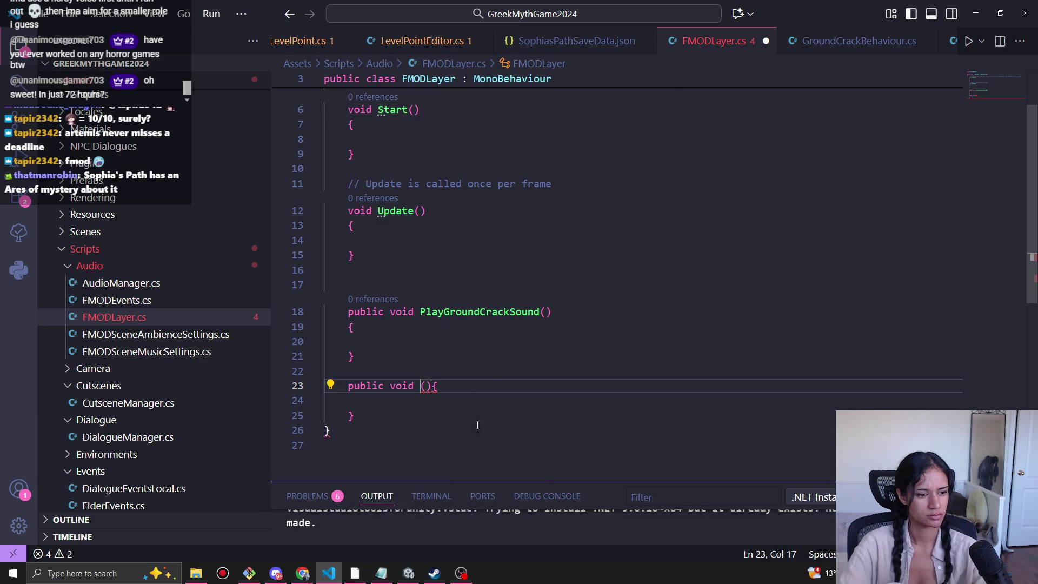
pyautogui.click(412, 577)
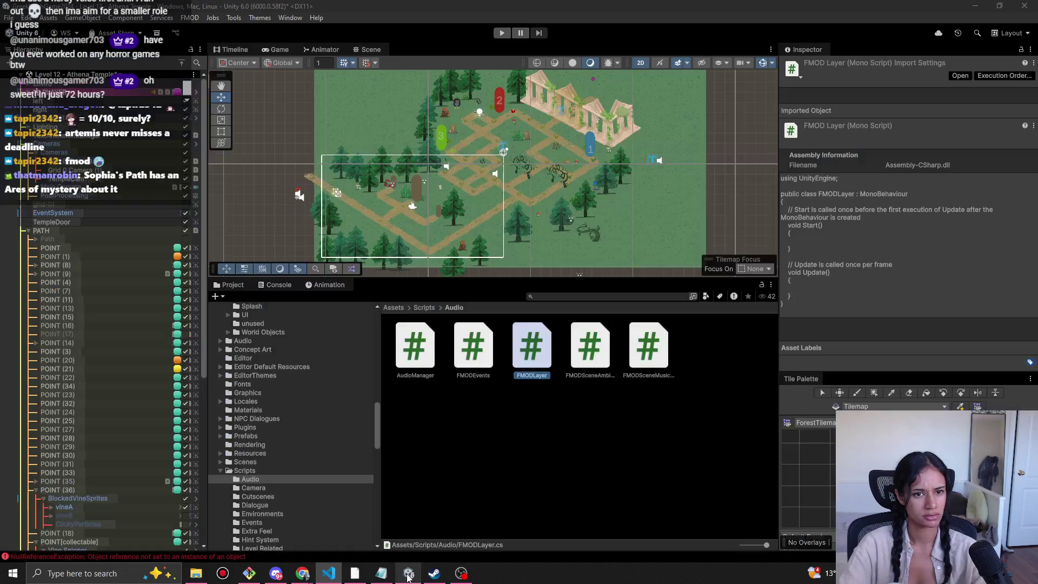
# Let the GreekMythGame2024 Unity project reload the edited FMODLayer script.
pyautogui.moveTo(408, 576)
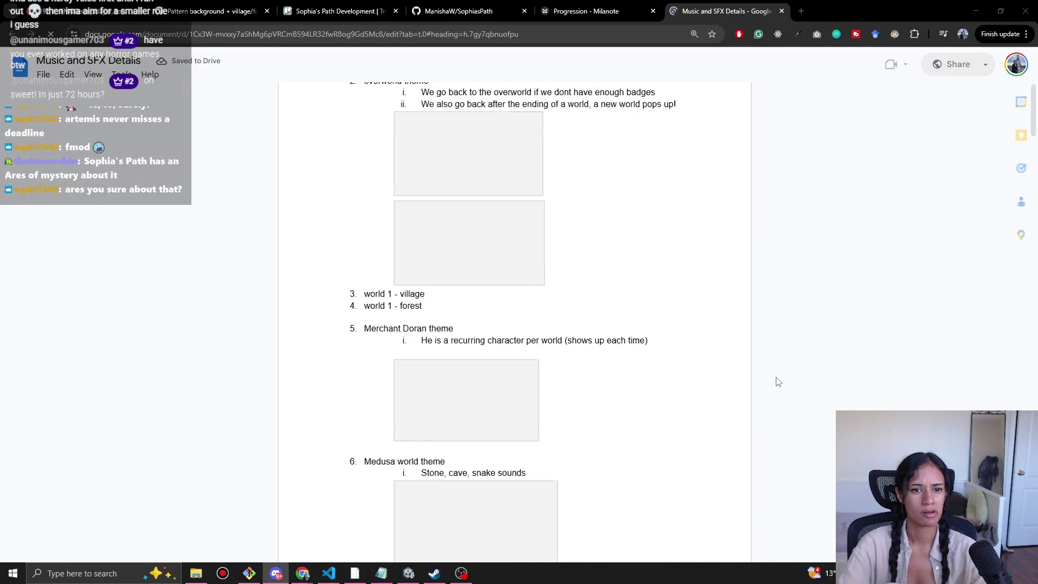
# Maximize the Music and SFX Details doc to read the OST list, then return to VS Code.
pyautogui.click(992, 6)
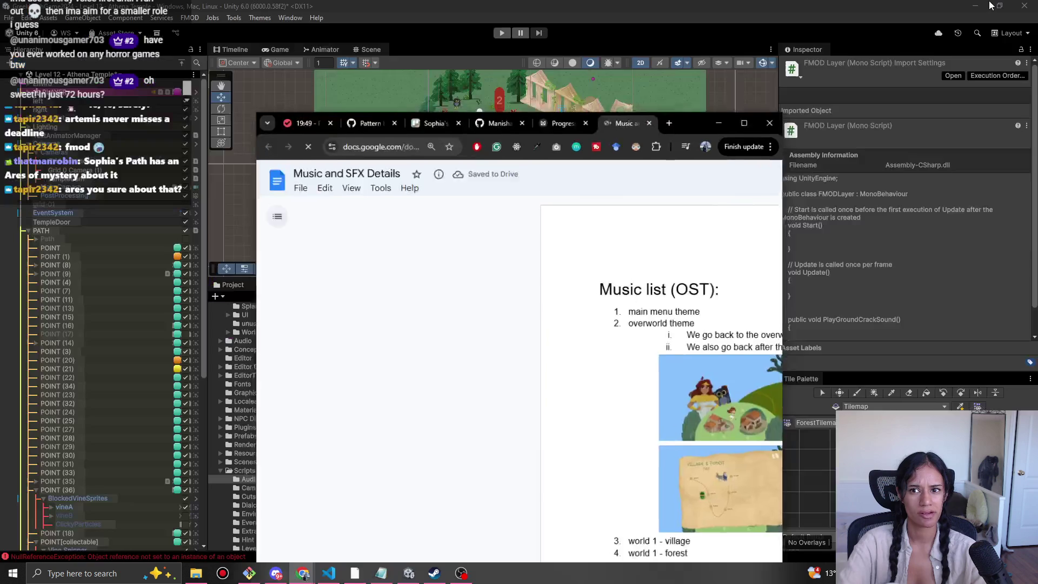
pyautogui.doubleClick(705, 130)
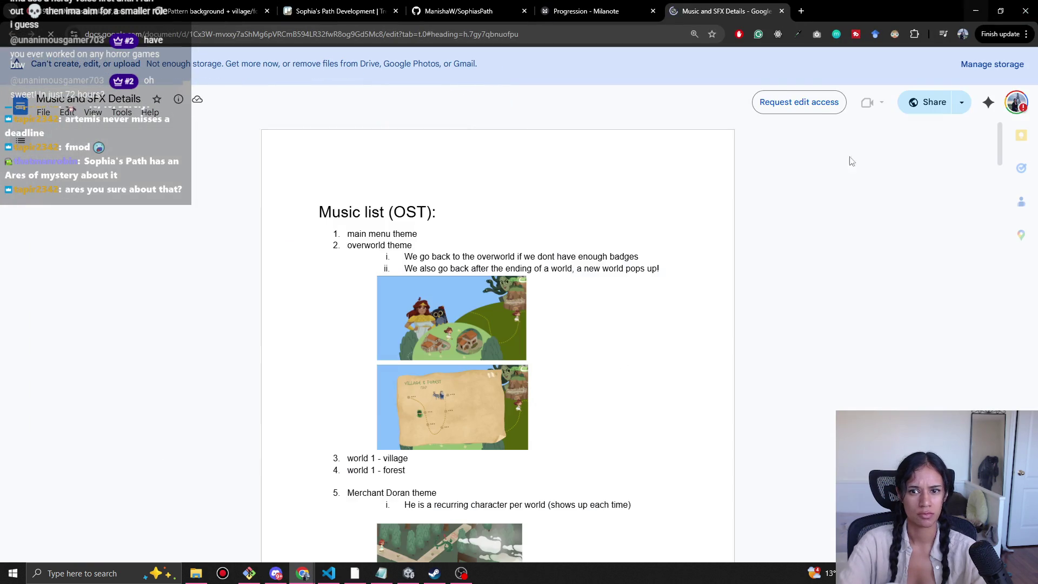
pyautogui.click(334, 577)
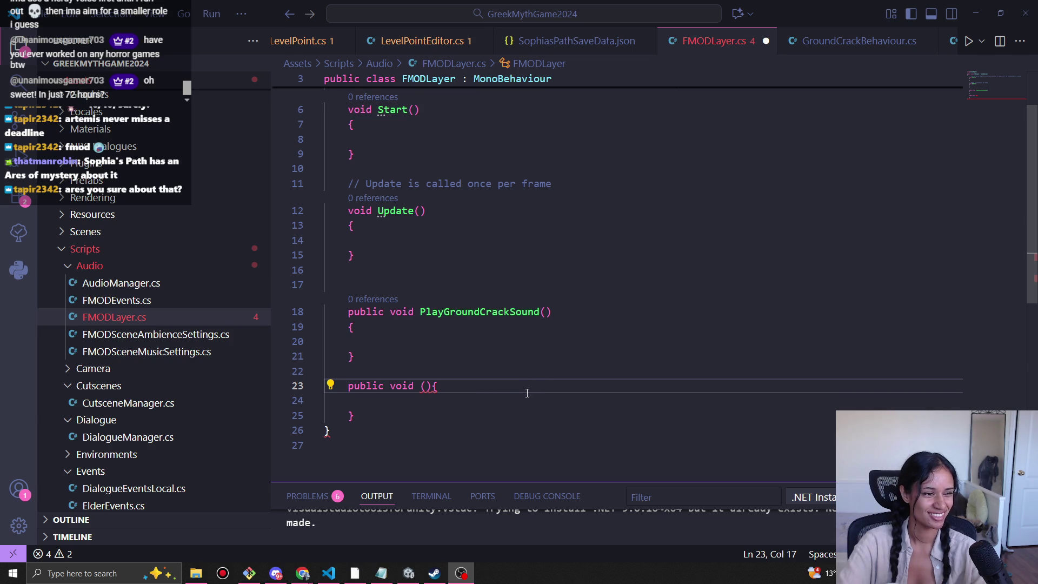
# Create a /// summary doc-comment block for 'Music here' above PlayGroundCrackSound.
pyautogui.click(422, 388)
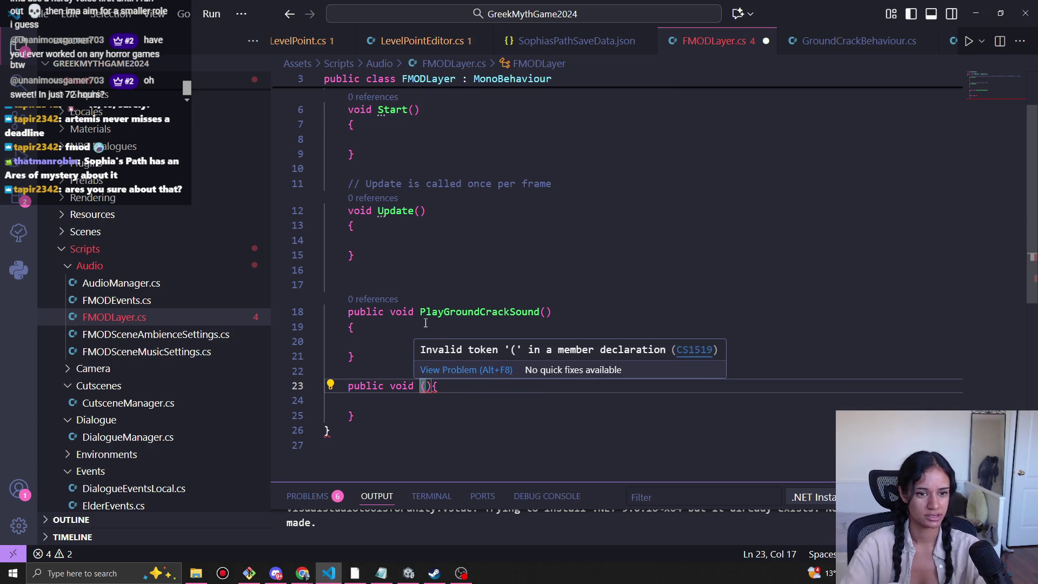
pyautogui.click(420, 272)
pyautogui.press('Return')
pyautogui.write('/// Music')
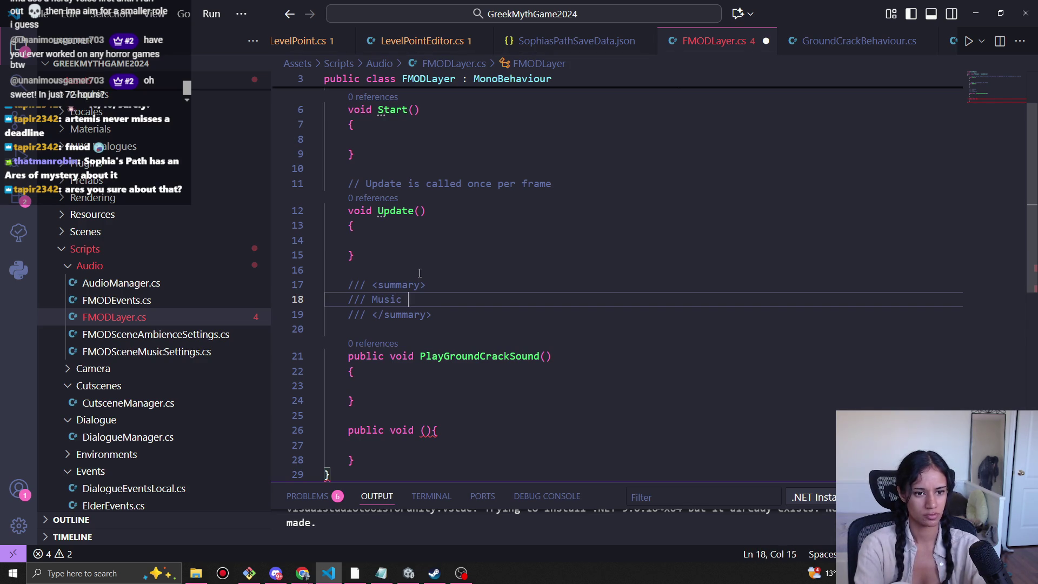
pyautogui.press('Down')
pyautogui.press('Return')
pyautogui.press('Return')
pyautogui.press('Return')
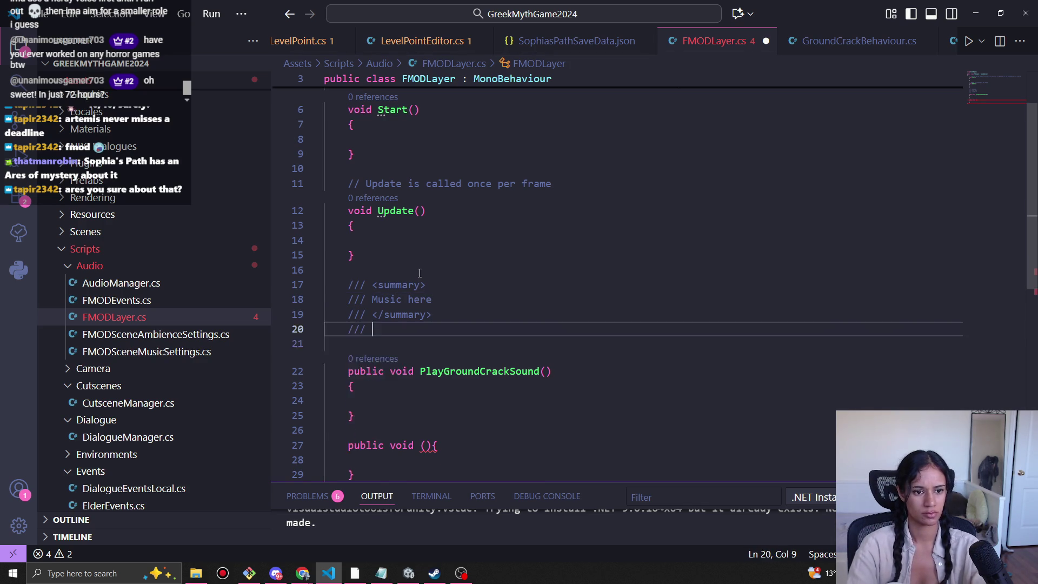
pyautogui.hotkey('ctrl', 'z')
pyautogui.hotkey('ctrl', 'z')
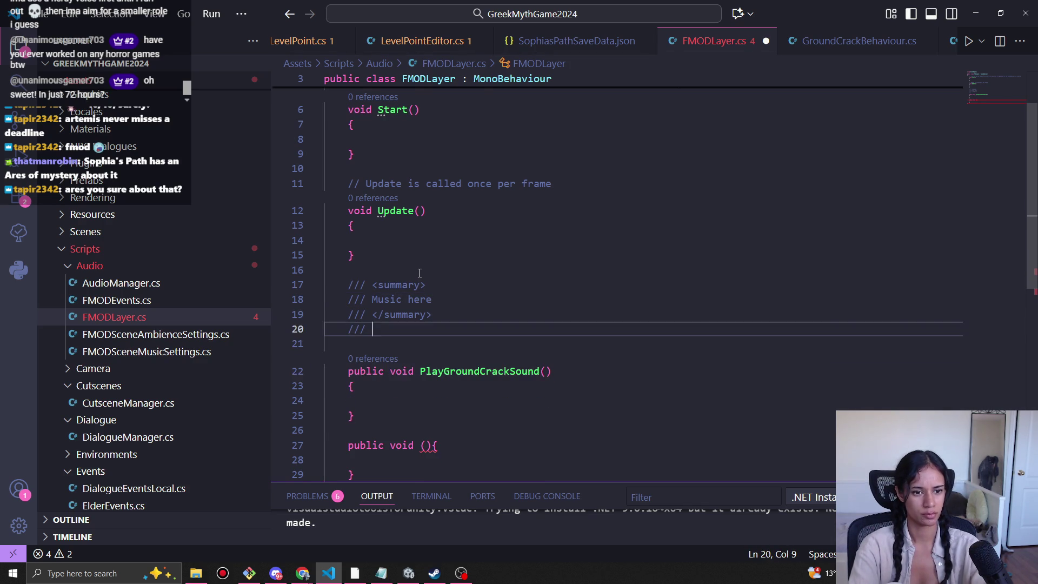
pyautogui.press('BackSpace')
pyautogui.press('BackSpace')
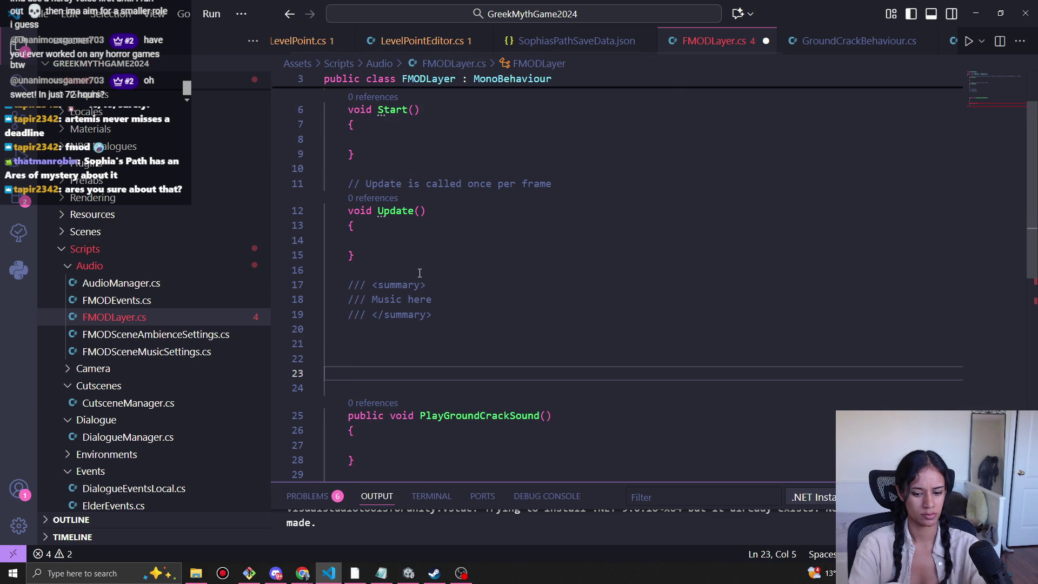
pyautogui.write('///')
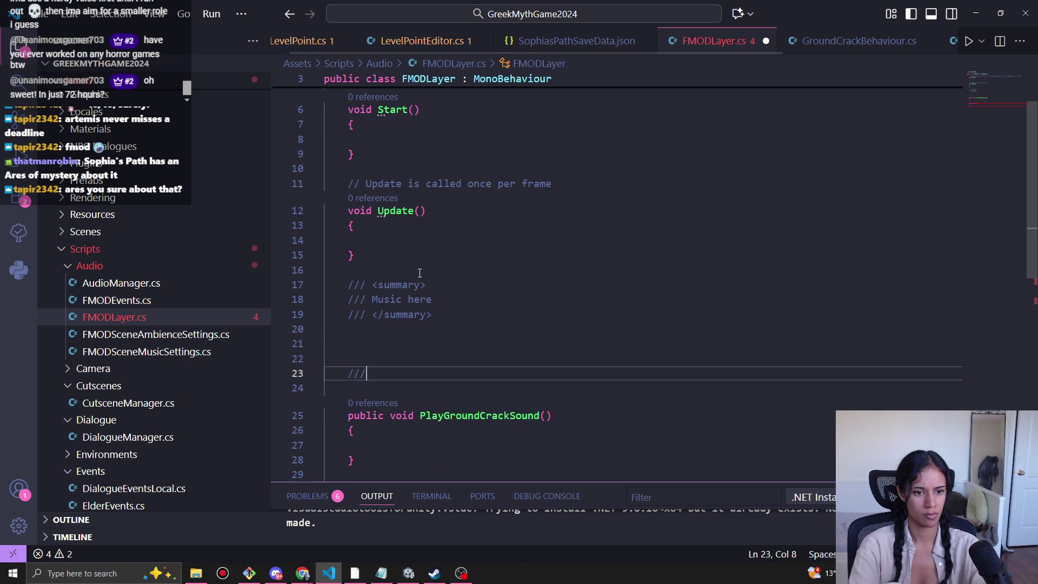
pyautogui.press('Return')
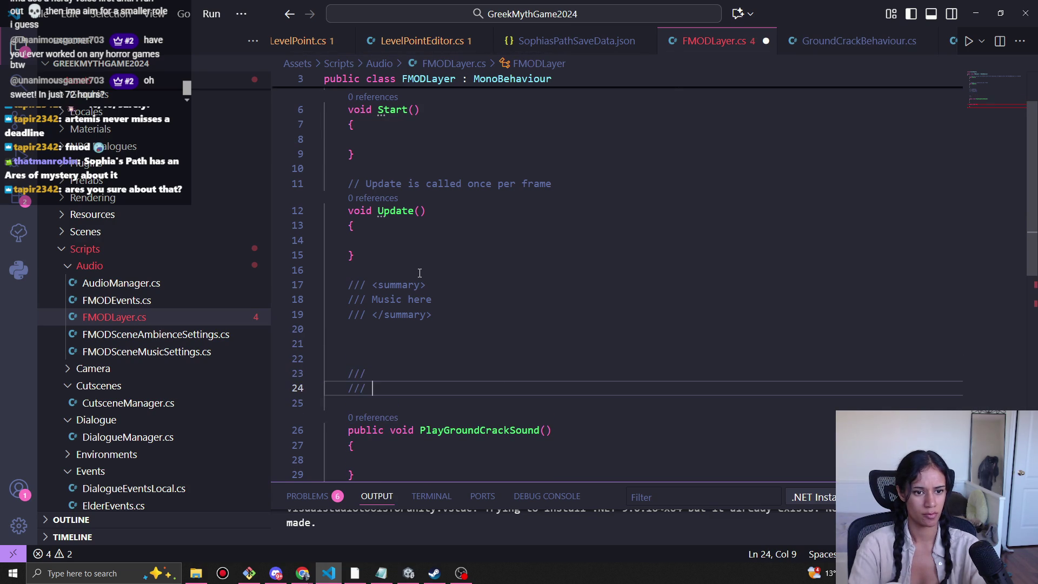
pyautogui.press('Up')
pyautogui.press('Return')
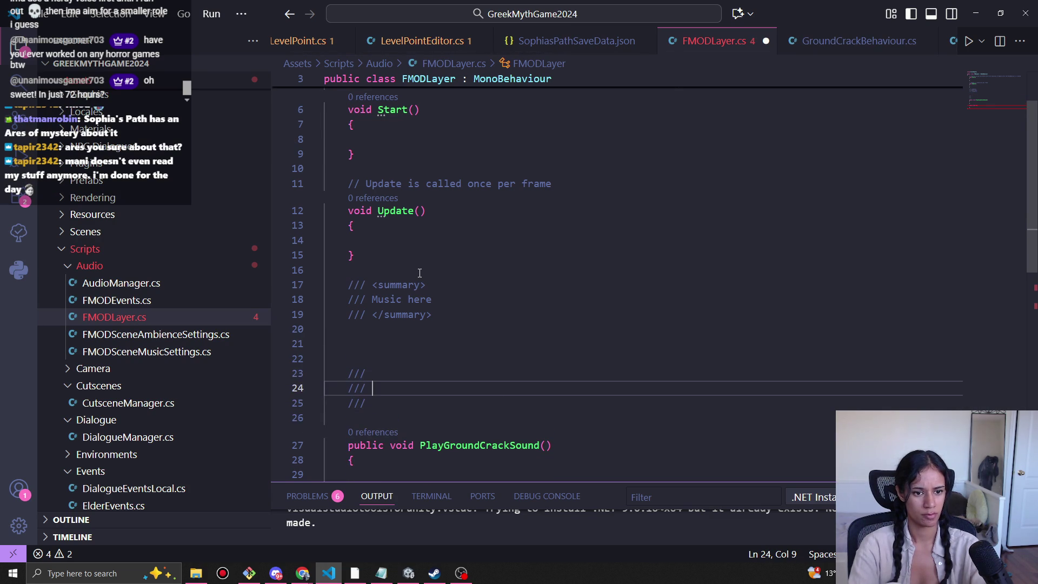
pyautogui.press('BackSpace')
pyautogui.press('BackSpace')
pyautogui.press('BackSpace')
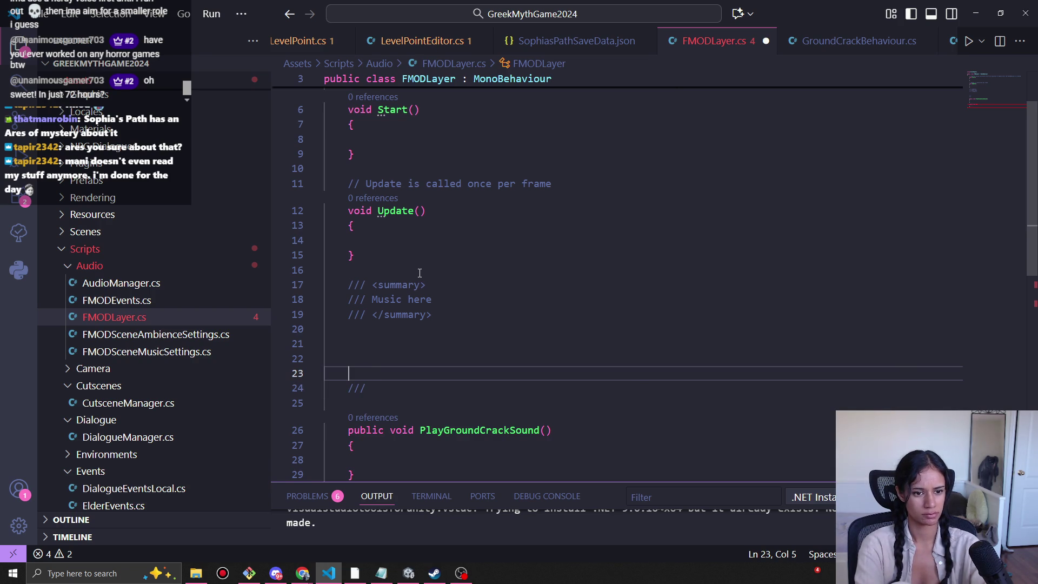
pyautogui.press('BackSpace')
pyautogui.press('Down')
pyautogui.press('End')
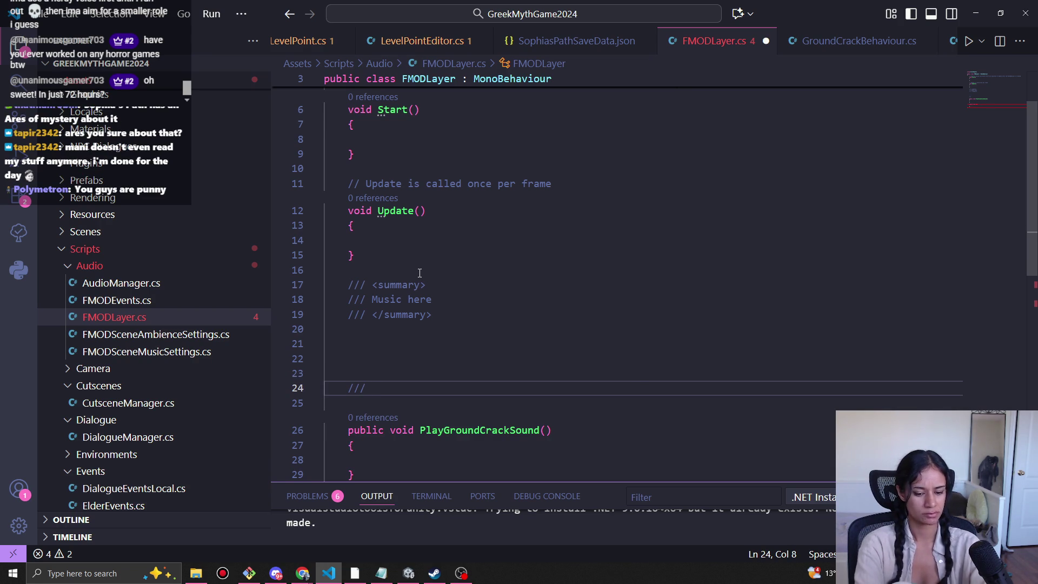
# Add a '///General sound effects' comment line followed by a blank line.
pyautogui.write('Village')
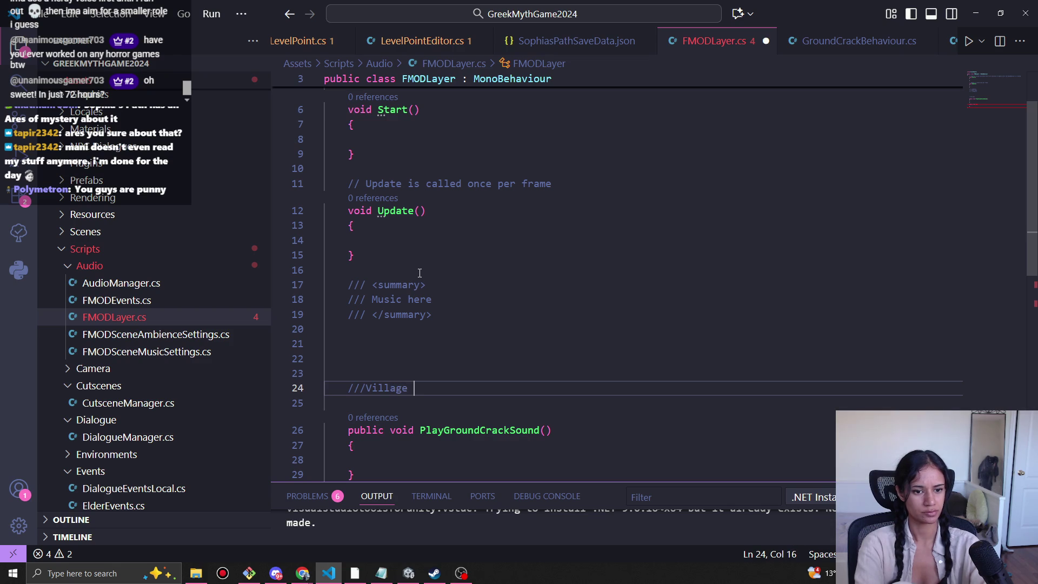
pyautogui.hotkey('ctrl', 'BackSpace')
pyautogui.write('General s')
pyautogui.write('ound effe')
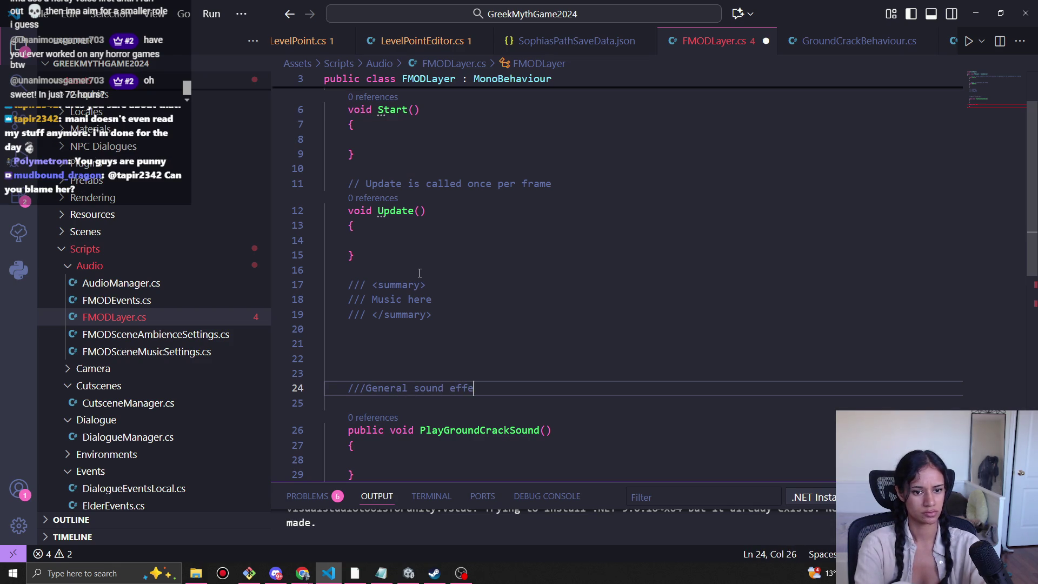
pyautogui.write('cts')
pyautogui.press('Return')
pyautogui.scroll(-1, 420, 273)
pyautogui.press('Return')
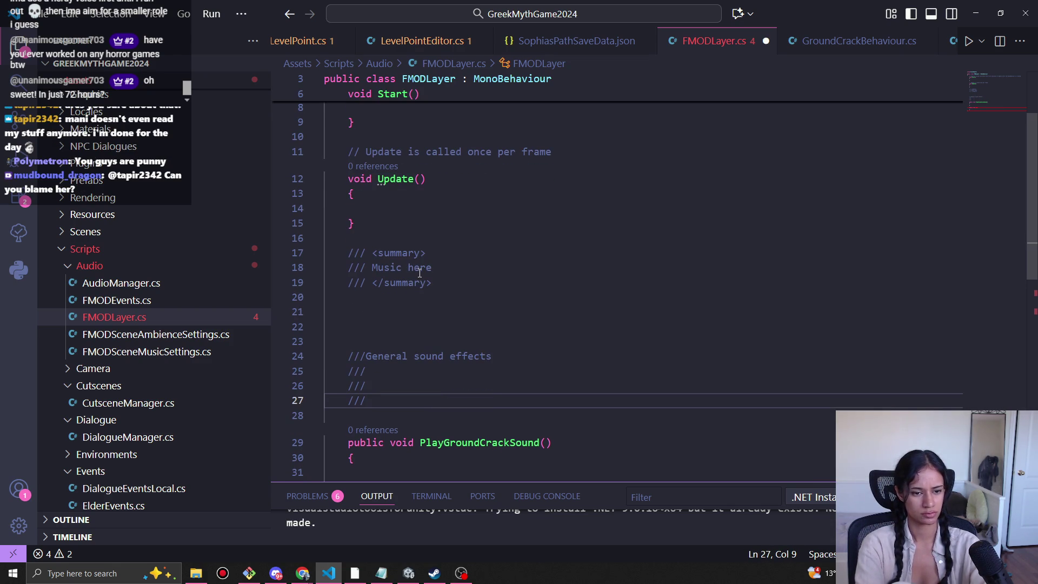
pyautogui.hotkey('ctrl', 'z')
pyautogui.hotkey('ctrl', 'z')
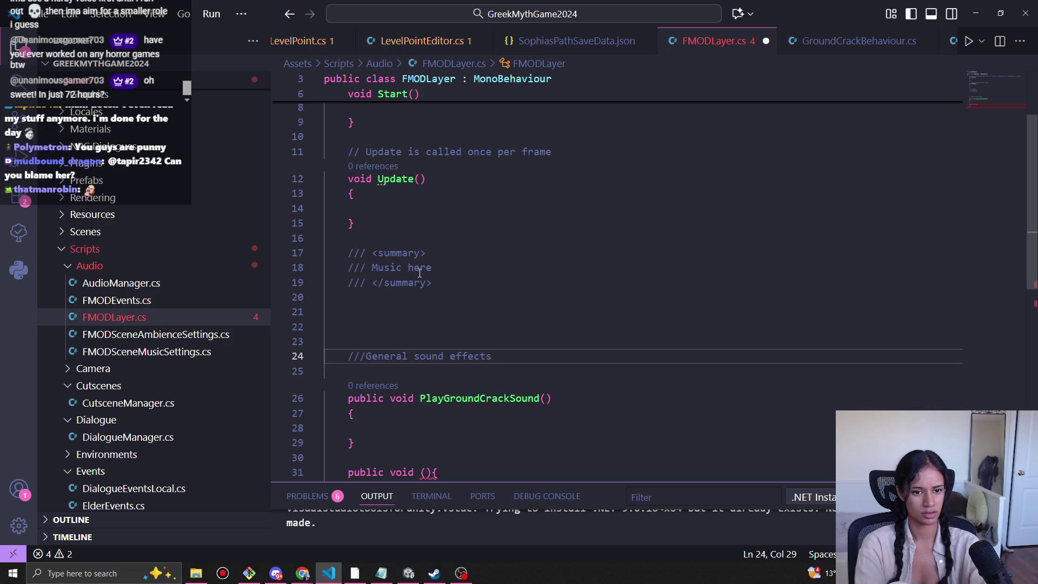
pyautogui.press('Return')
pyautogui.press('BackSpace')
pyautogui.press('BackSpace')
pyautogui.press('BackSpace')
pyautogui.press('Return')
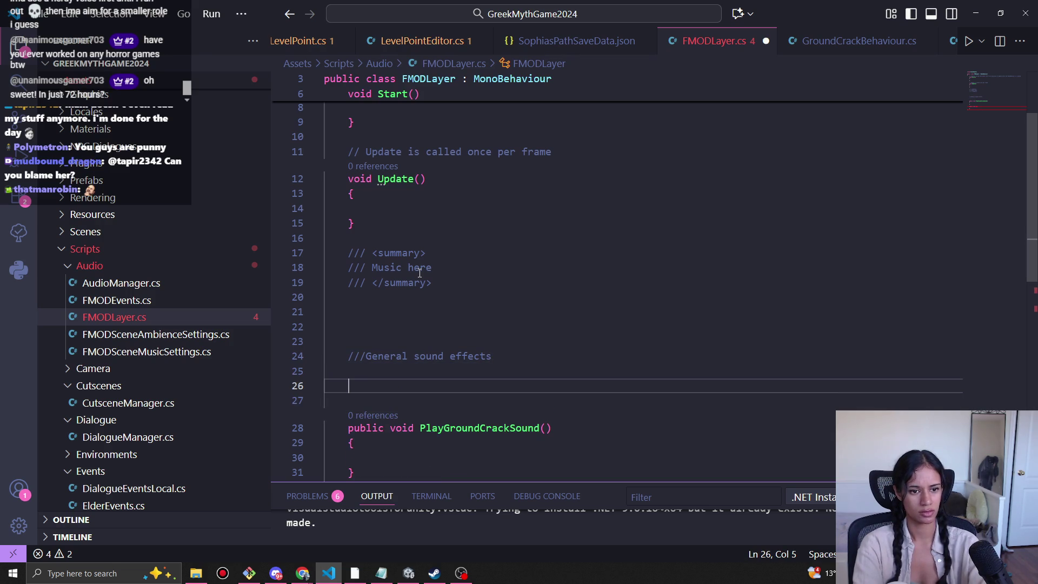
# Add a '//Village Sounds' section comment.
pyautogui.write('//')
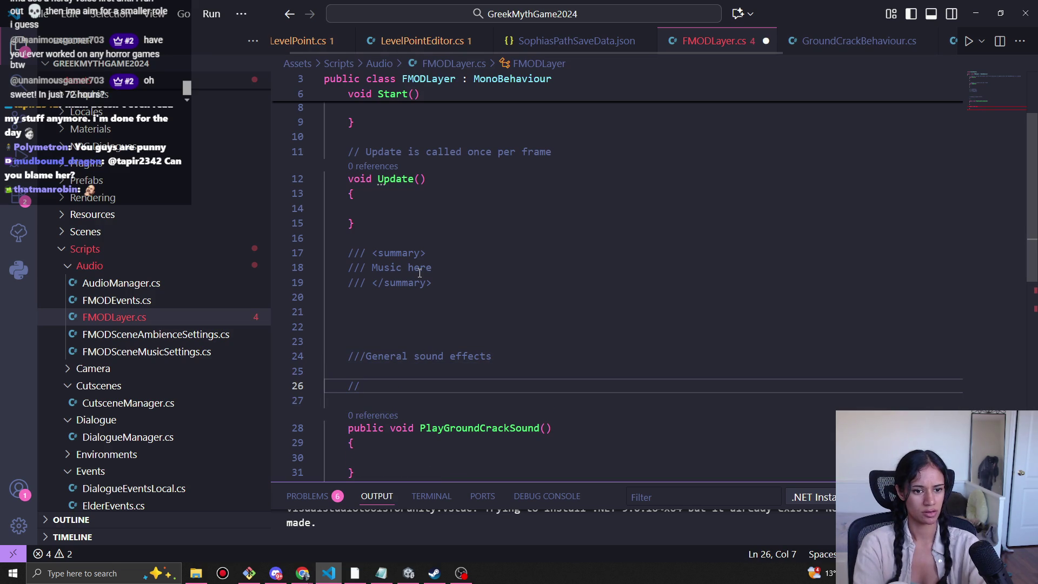
pyautogui.write('M')
pyautogui.press('BackSpace')
pyautogui.write('Vilalg')
pyautogui.press('BackSpace')
pyautogui.press('BackSpace')
pyautogui.press('BackSpace')
pyautogui.write('lage Sounds')
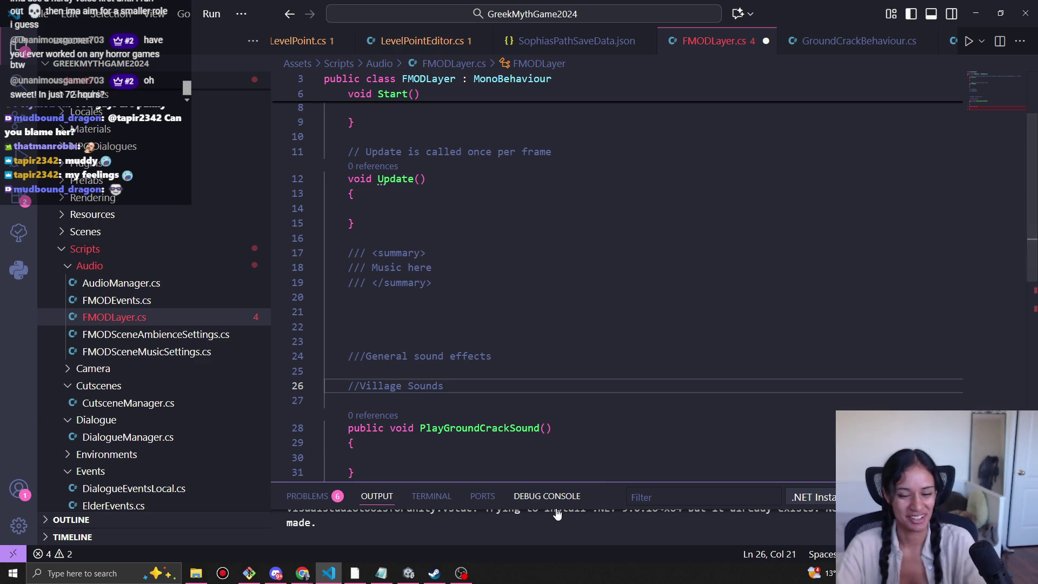
# Add '//Medusas world' and '//Zeus' section comments below Village Sounds.
pyautogui.press('Return')
pyautogui.press('Return')
pyautogui.write('//')
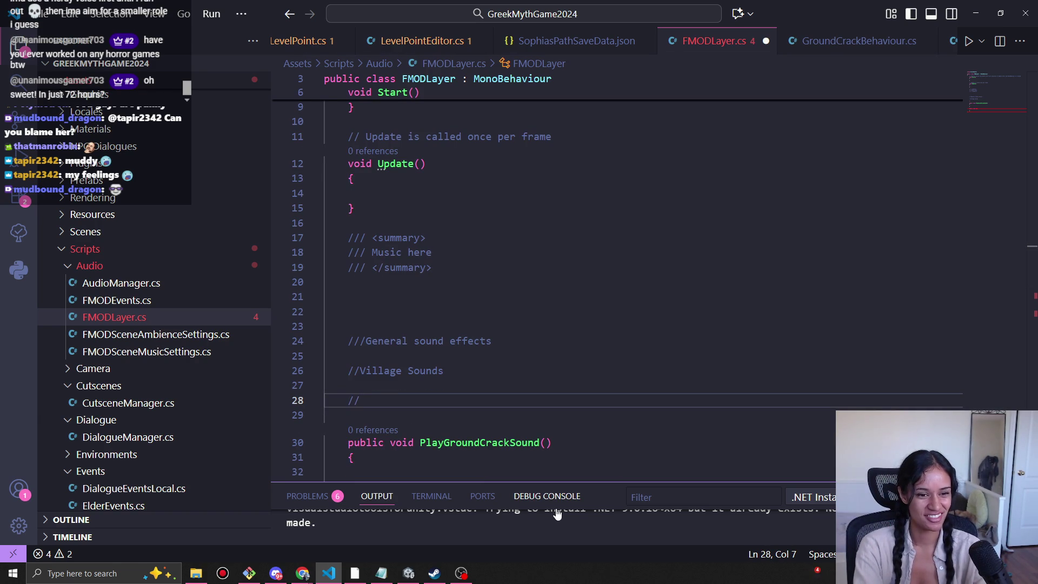
pyautogui.write('Medusas work')
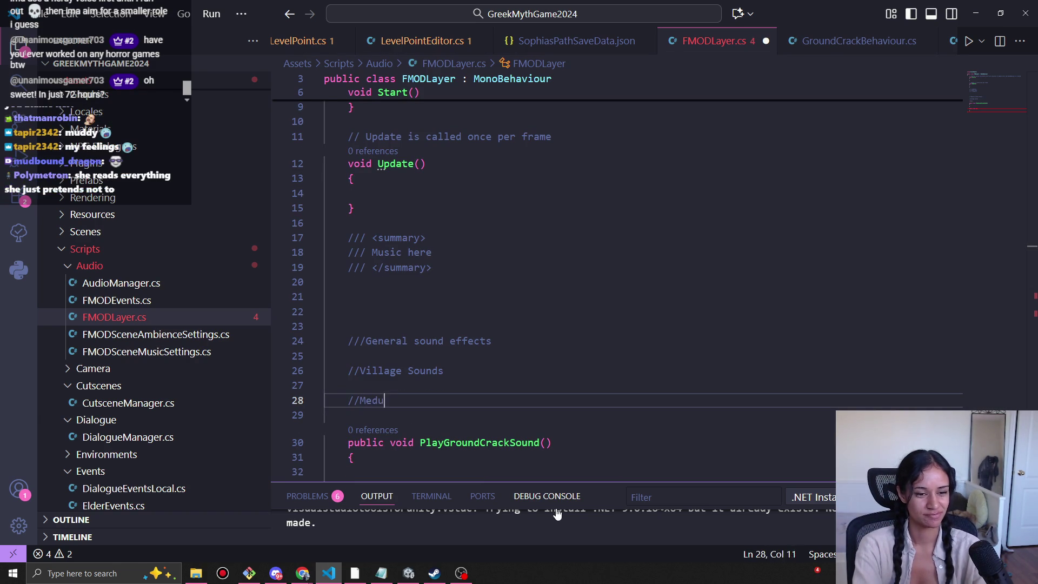
pyautogui.press('BackSpace')
pyautogui.write('ld')
pyautogui.press('Return')
pyautogui.press('Return')
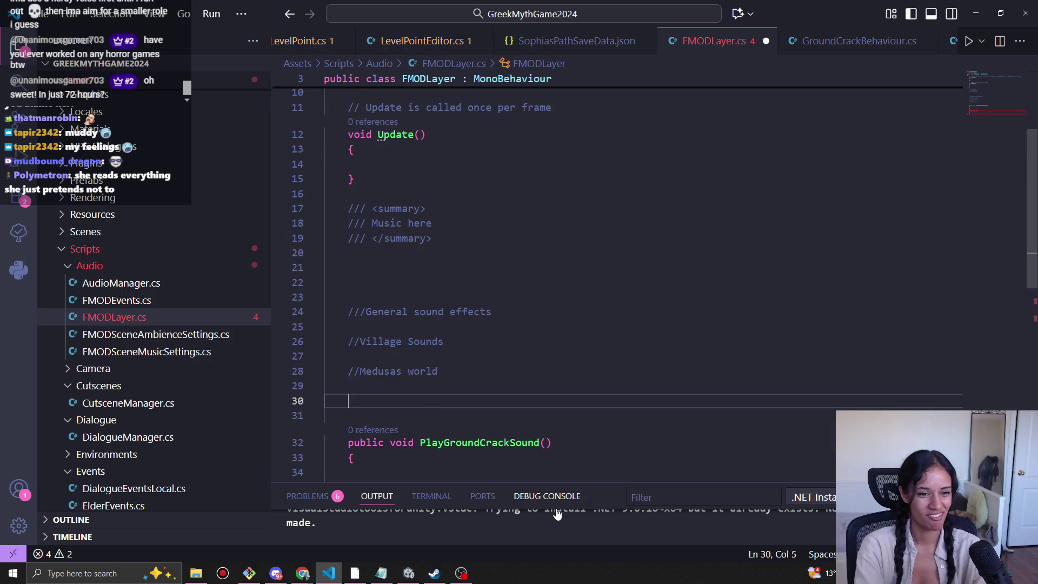
pyautogui.write('//')
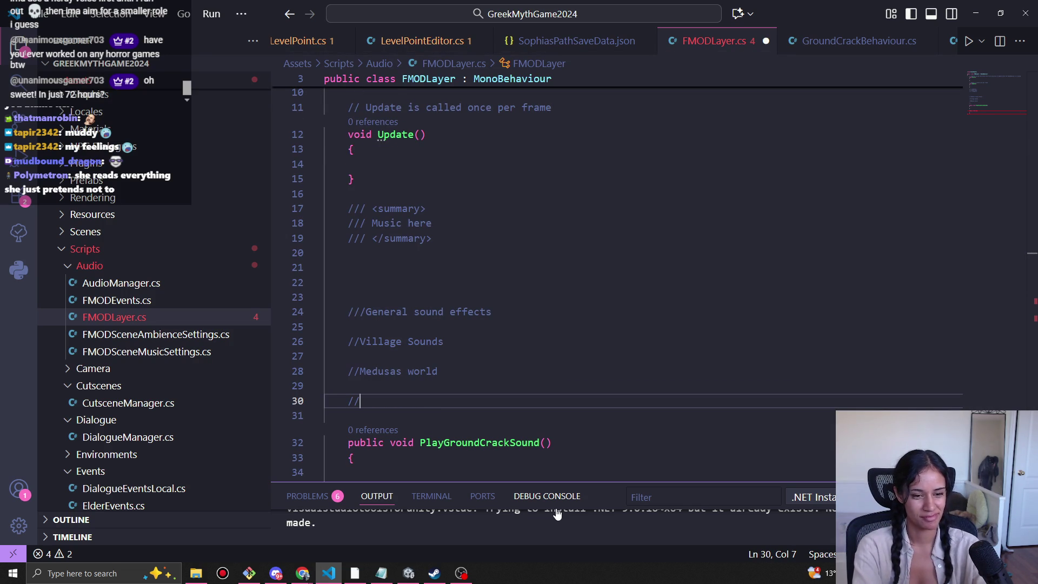
pyautogui.write('Zeus')
pyautogui.press('Return')
pyautogui.press('Return')
# Add '//Hades' and '//Poseidon' section comments below Zeus.
pyautogui.write('//')
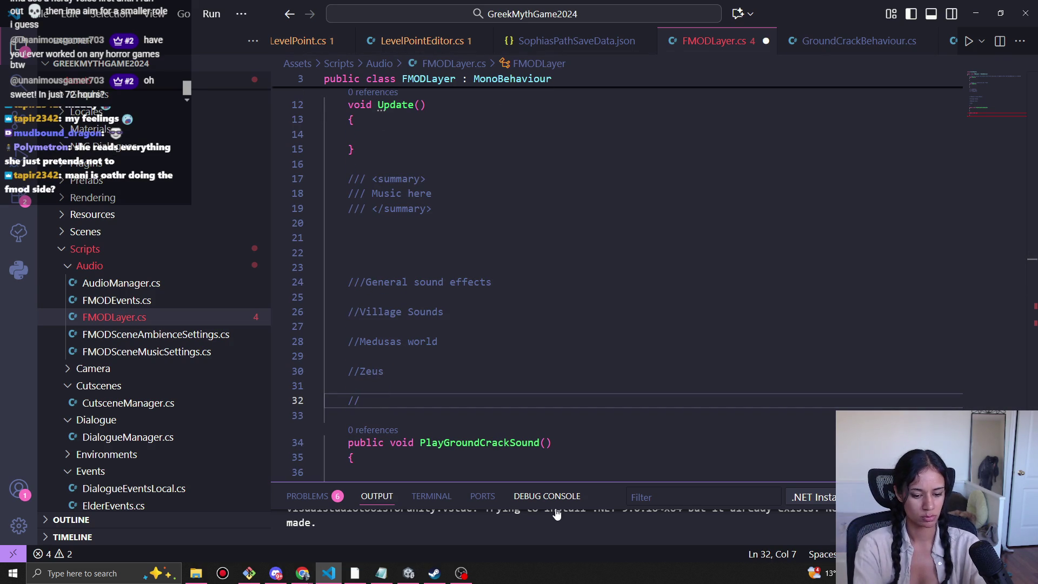
pyautogui.write('Hades')
pyautogui.press('Return')
pyautogui.press('Return')
pyautogui.write('//Pow')
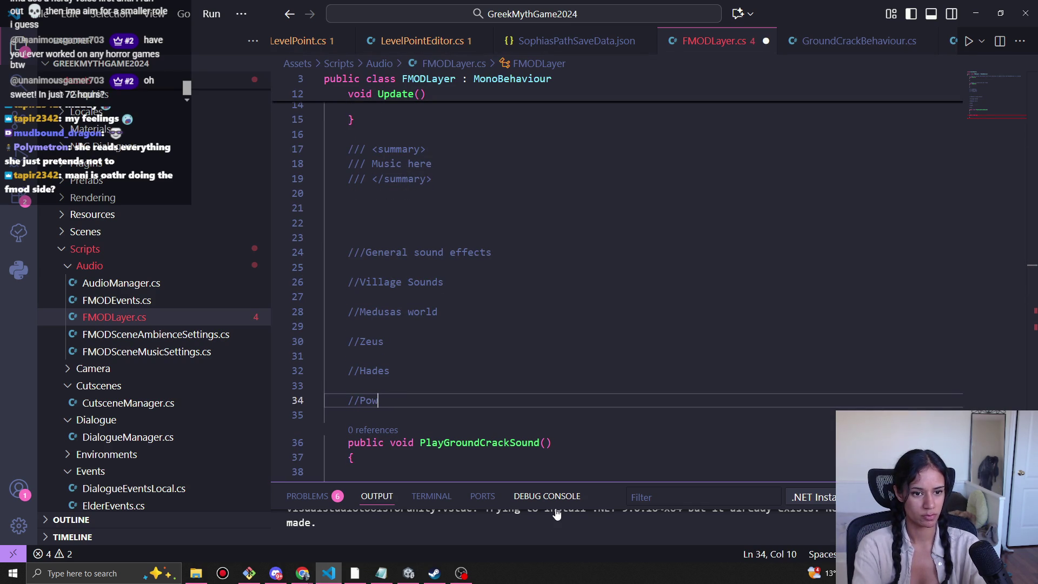
pyautogui.press('BackSpace')
pyautogui.write('seidon')
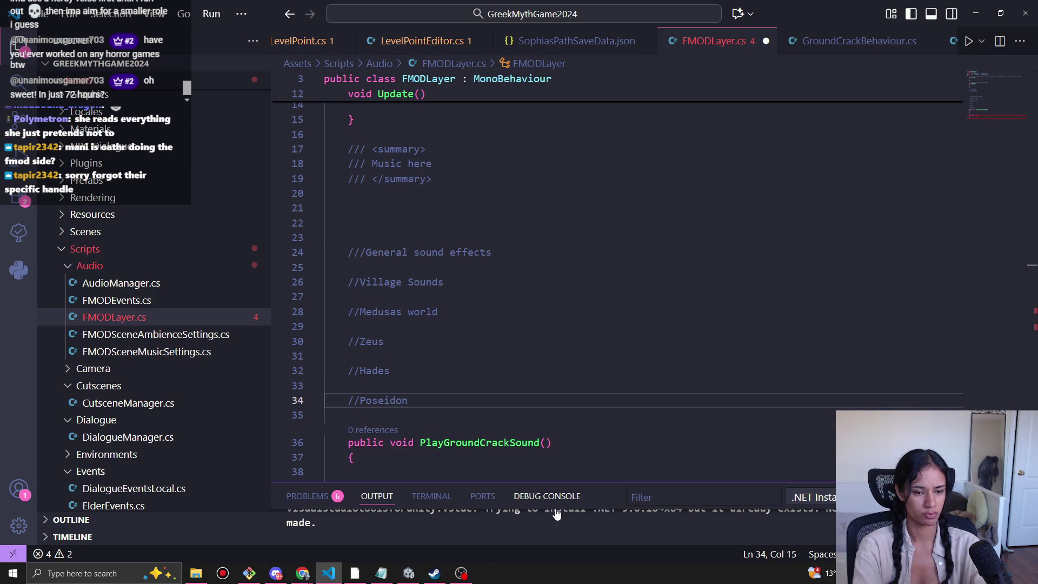
pyautogui.scroll(2, 464, 336)
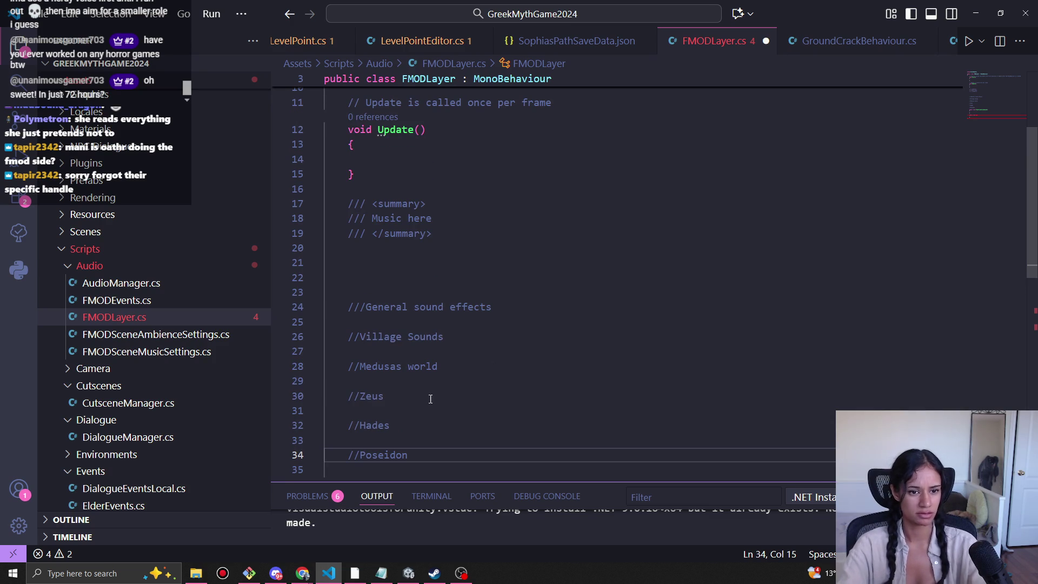
# Delete the summary block and General sound effects comment, and shorten 'Village Sounds' to 'Village'.
pyautogui.click(490, 307)
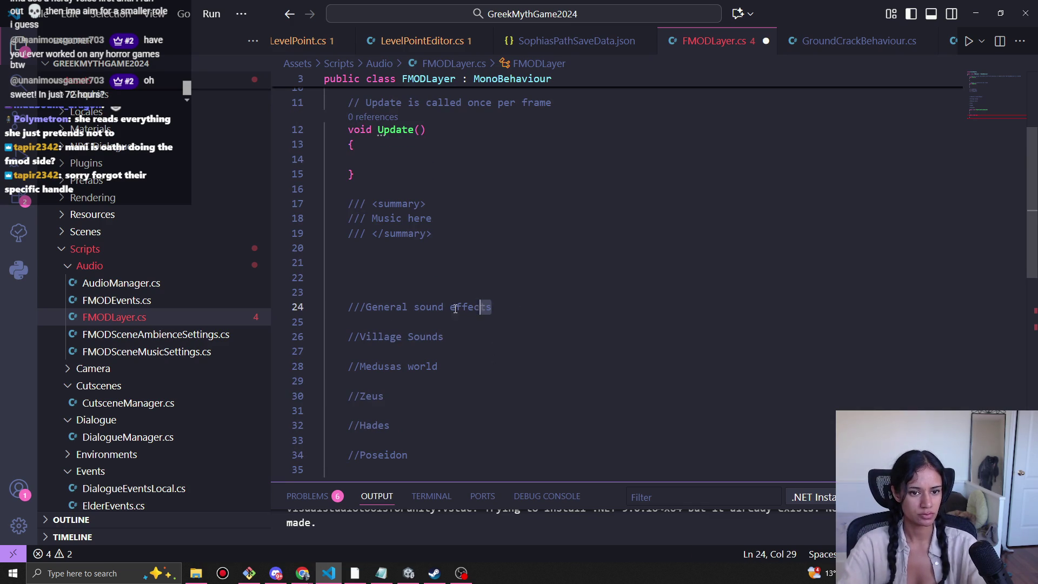
pyautogui.hotkey('ctrl', 'shift', 'Left')
pyautogui.hotkey('ctrl', 'shift', 'Left')
pyautogui.hotkey('ctrl', 'shift', 'Left')
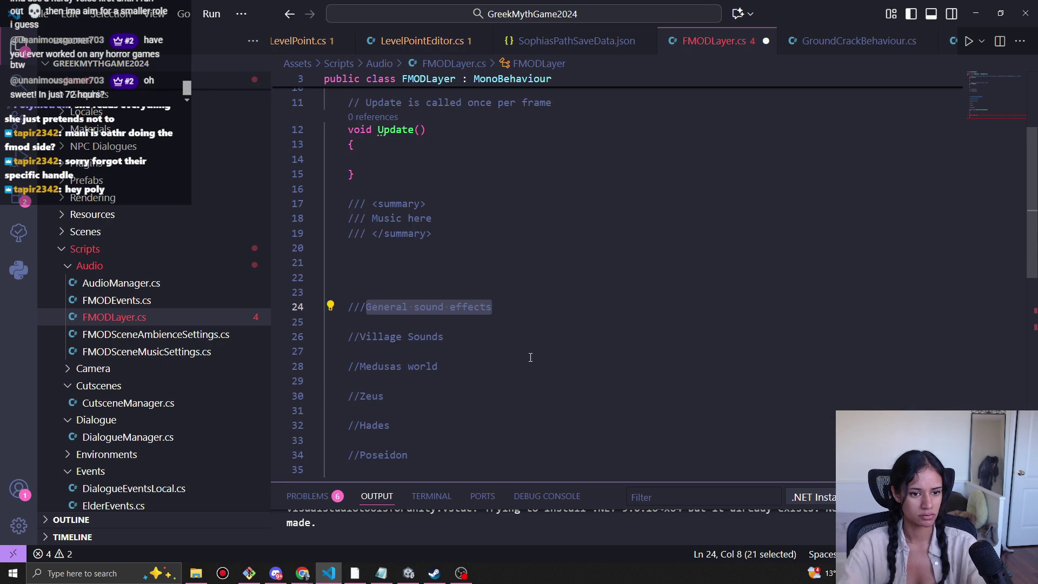
pyautogui.doubleClick(419, 337)
pyautogui.press('BackSpace')
pyautogui.press('BackSpace')
pyautogui.click(509, 301)
pyautogui.hotkey('shift', 'Home')
pyautogui.press('BackSpace')
pyautogui.moveTo(353, 249)
pyautogui.mouseDown()
pyautogui.moveTo(357, 218)
pyautogui.moveTo(337, 202)
pyautogui.mouseUp()
pyautogui.press('BackSpace')
pyautogui.press('Delete')
pyautogui.press('Delete')
pyautogui.press('Delete')
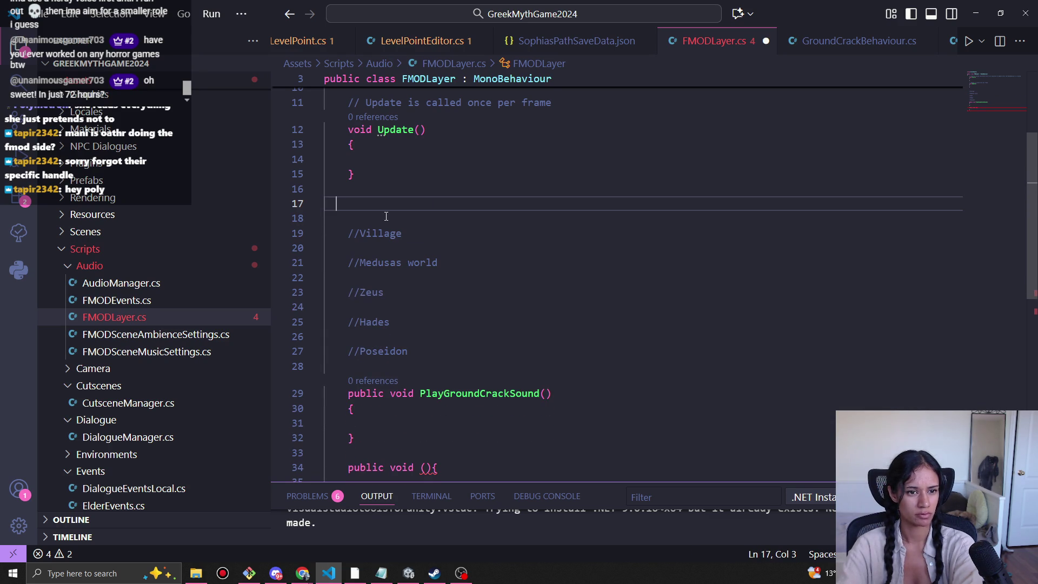
# Add a '//Music tracks here' heading at the top of the section.
pyautogui.press('Tab')
pyautogui.write('//')
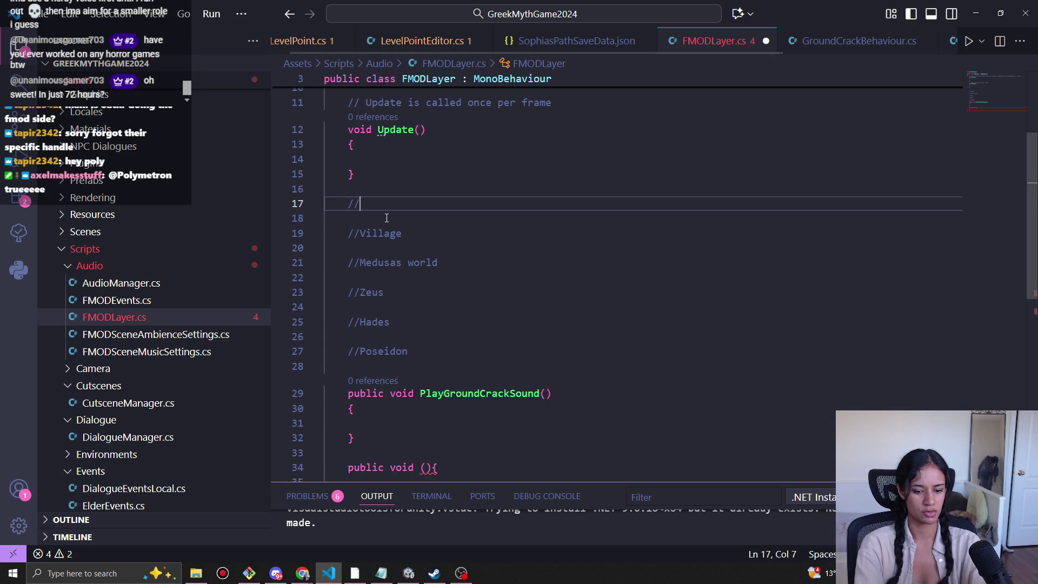
pyautogui.write('Music trahere')
pyautogui.hotkey('ctrl', 'Left')
pyautogui.write('tracks')
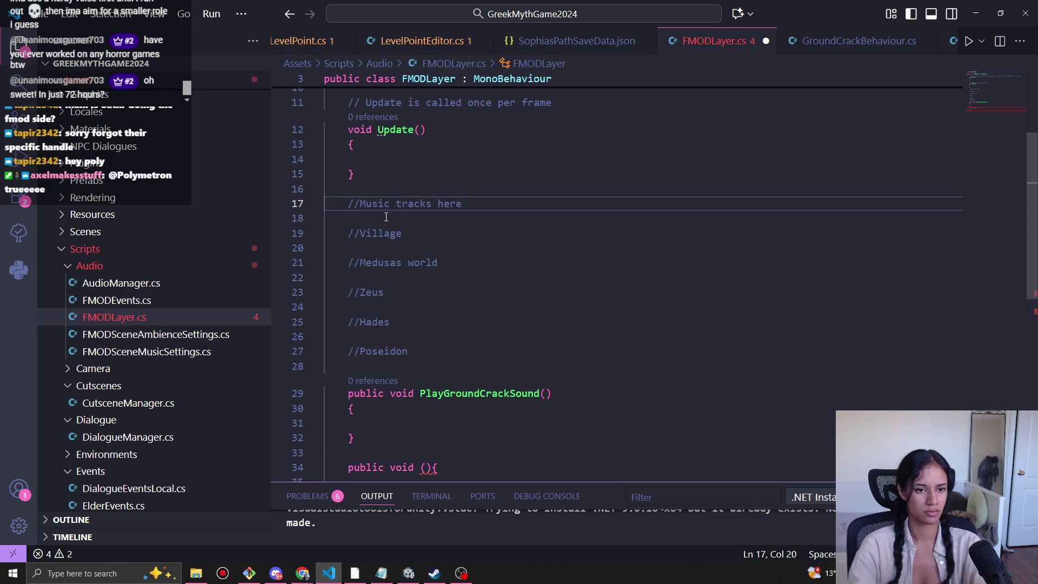
pyautogui.click(422, 242)
pyautogui.press('Up')
pyautogui.press('Up')
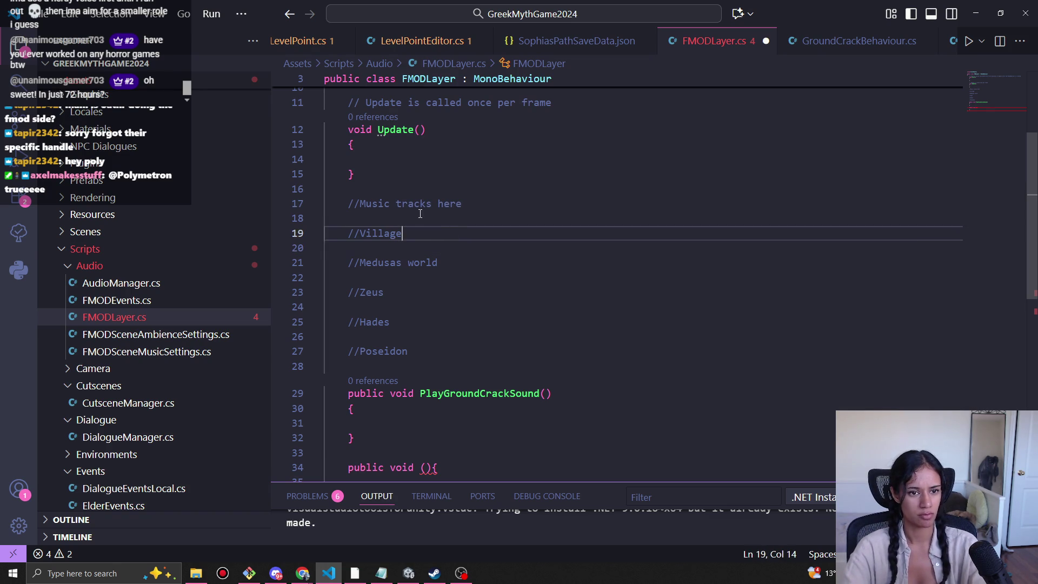
# Add an '//Other' heading below Poseidon and save FMODLayer.cs.
pyautogui.click(439, 352)
pyautogui.press('Return')
pyautogui.press('Return')
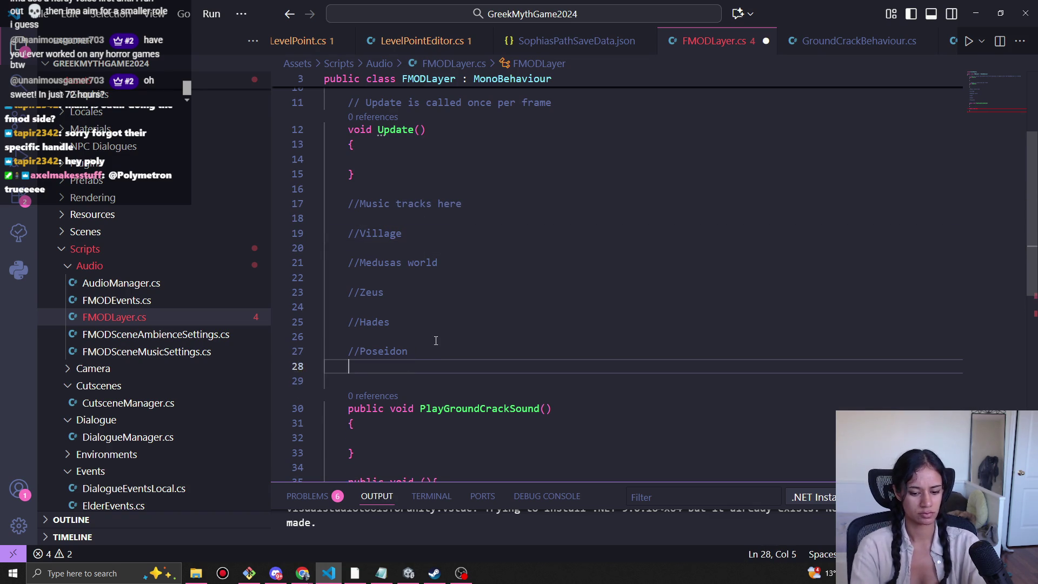
pyautogui.write('//Other')
pyautogui.hotkey('ctrl', 's')
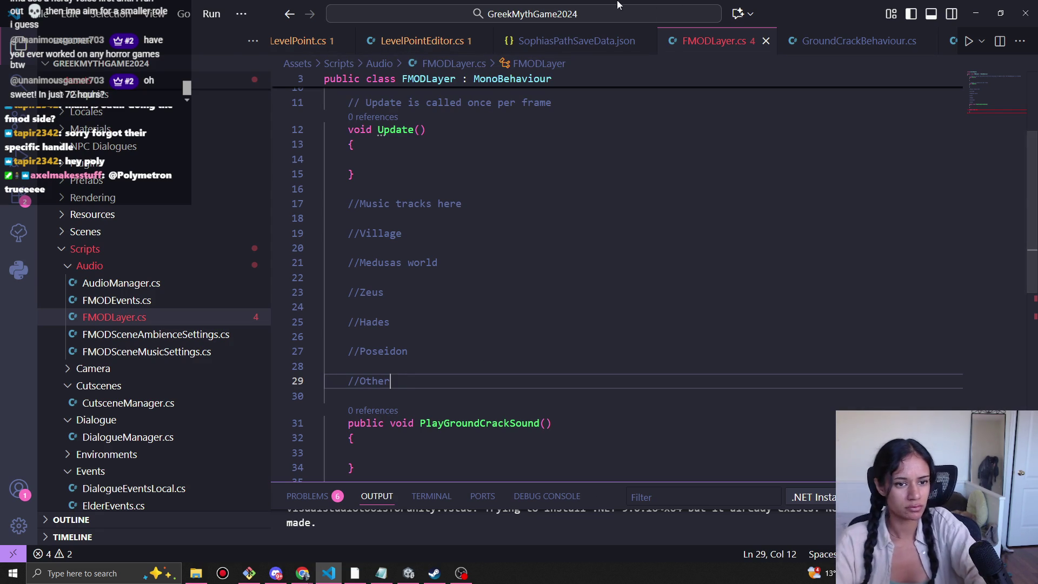
pyautogui.scroll(-1, 475, 379)
# Move PlayGroundCrackSound above the Village comment and fix its indentation and spacing.
pyautogui.moveTo(378, 437); pyautogui.dragTo(340, 396)
pyautogui.moveTo(401, 254); pyautogui.dragTo(390, 225)
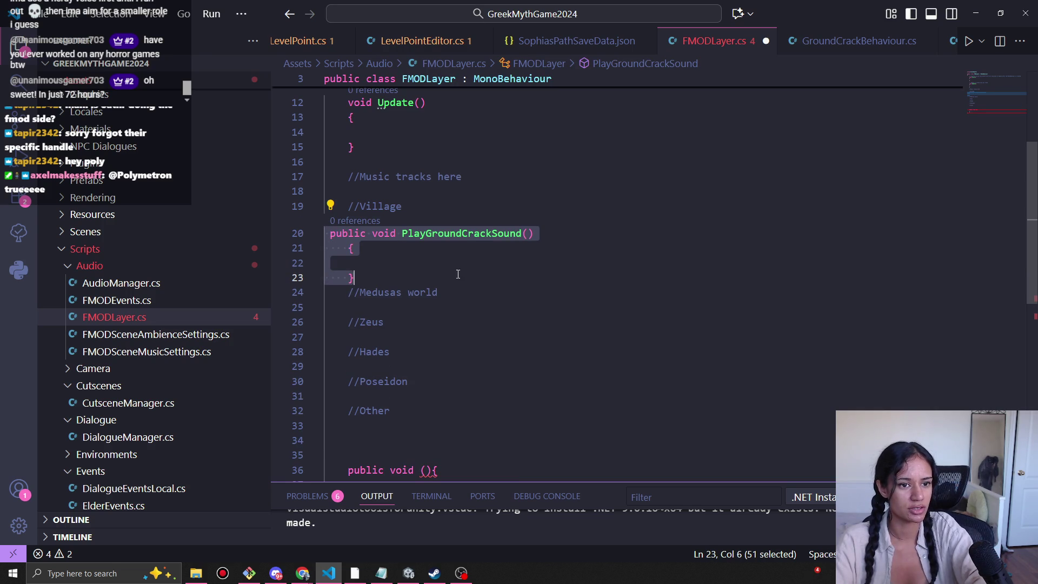
pyautogui.click(344, 223)
pyautogui.press('Tab')
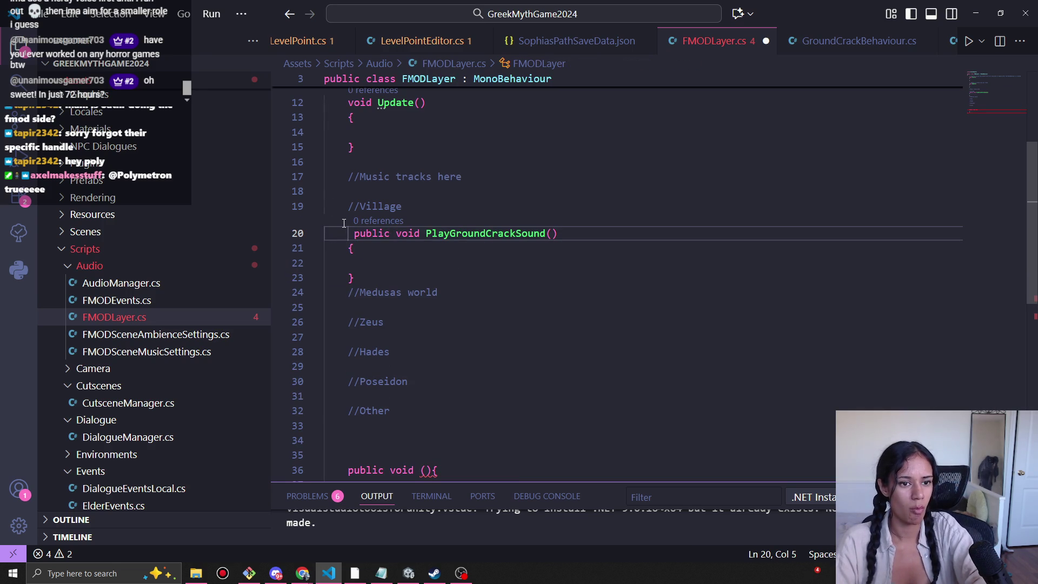
pyautogui.press('Delete')
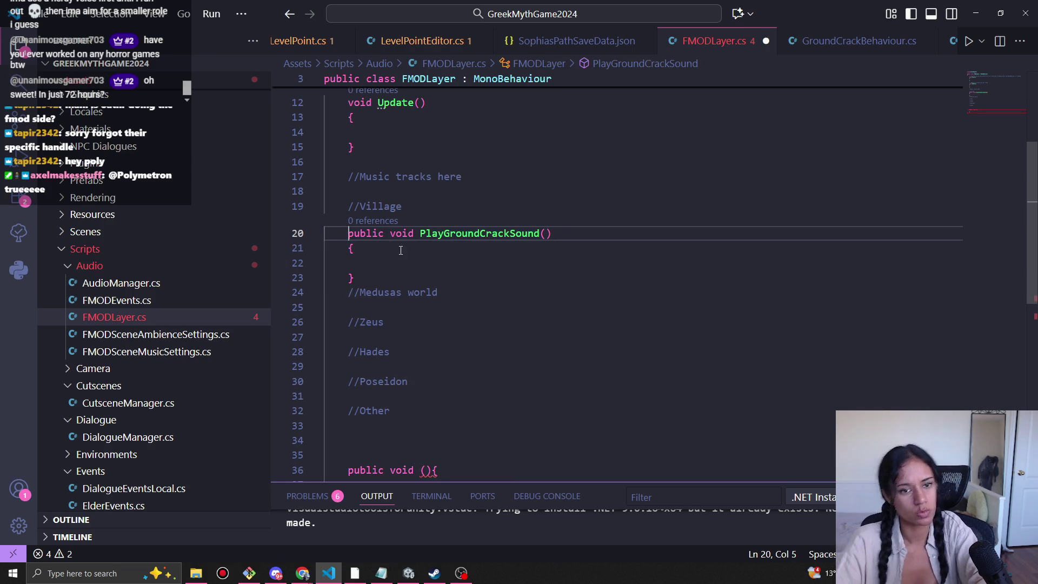
pyautogui.moveTo(402, 205)
pyautogui.mouseDown()
pyautogui.moveTo(351, 205)
pyautogui.moveTo(369, 276)
pyautogui.mouseUp()
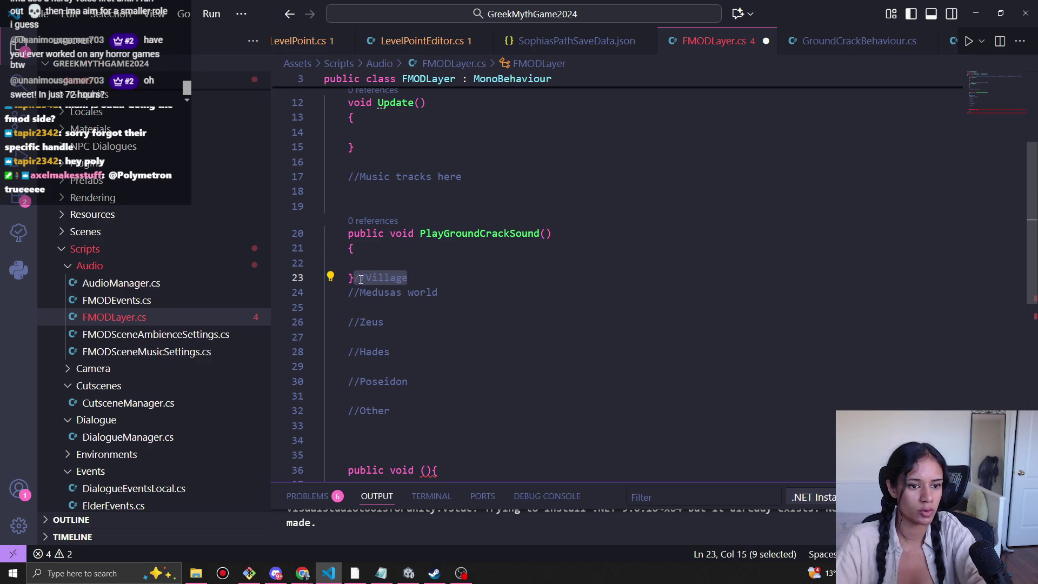
pyautogui.press('Left')
pyautogui.press('Return')
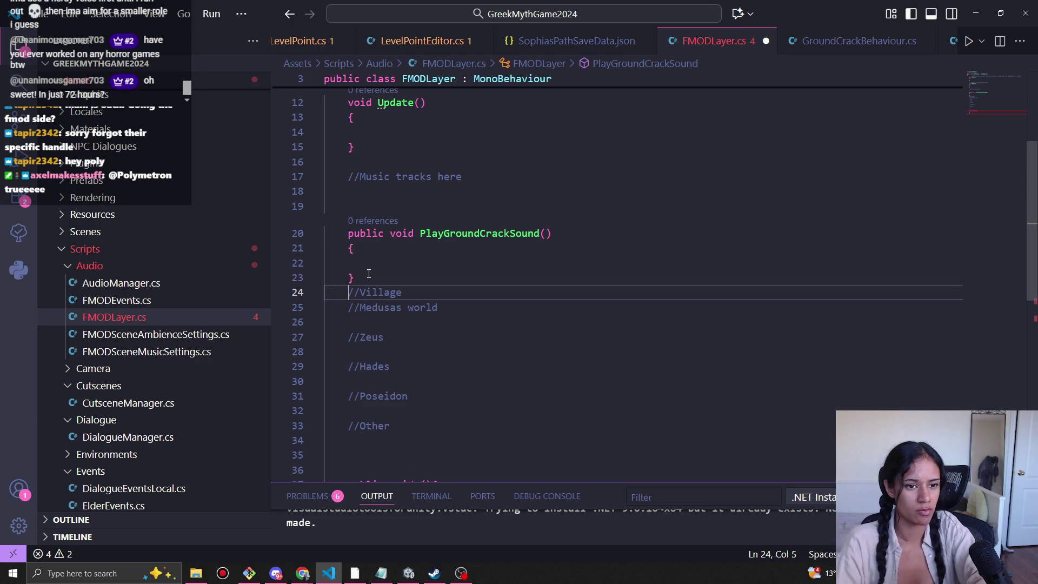
pyautogui.press('Down')
pyautogui.press('Return')
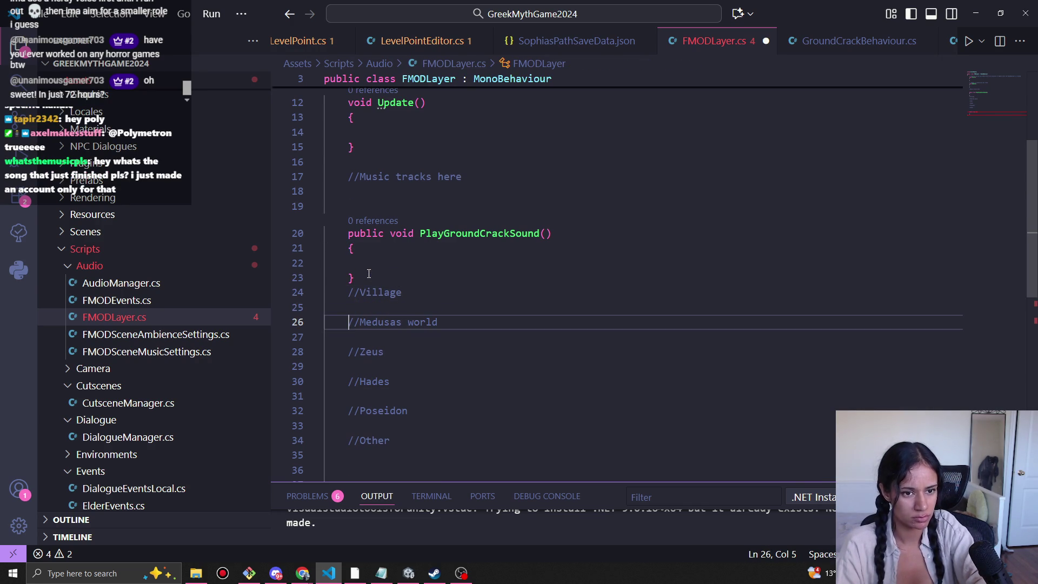
# Add an indented '//Obstacles' heading above the method and save FMODLayer.cs.
pyautogui.press('Up')
pyautogui.press('Up')
pyautogui.press('Up')
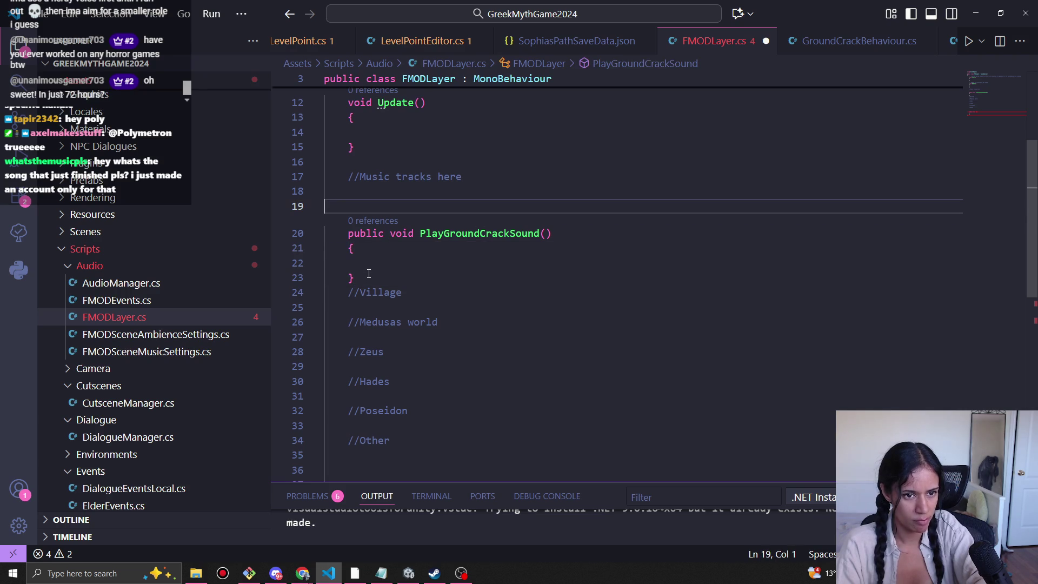
pyautogui.write('//')
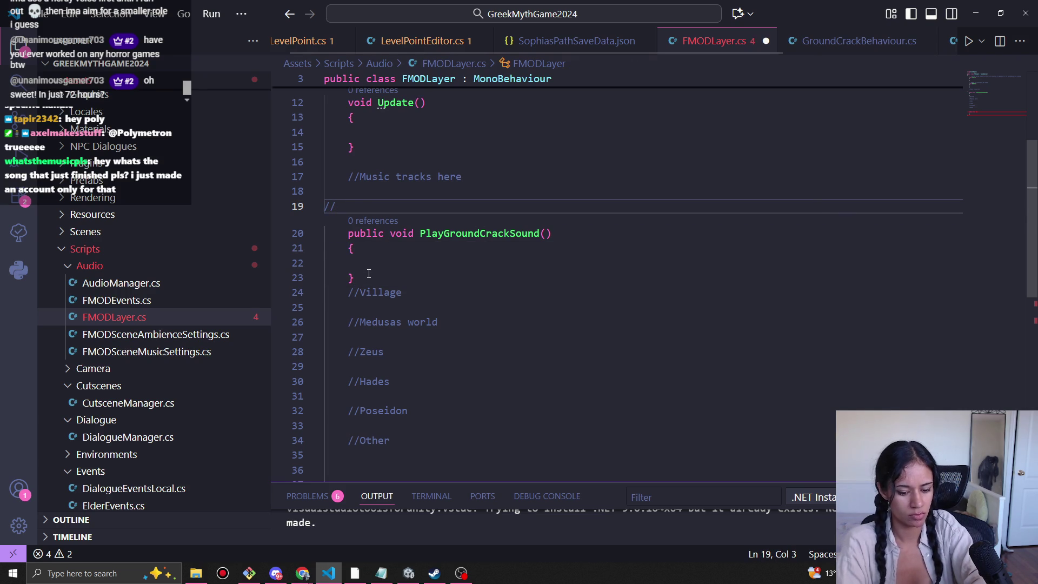
pyautogui.write('Obstacles')
pyautogui.press('Home')
pyautogui.press('Tab')
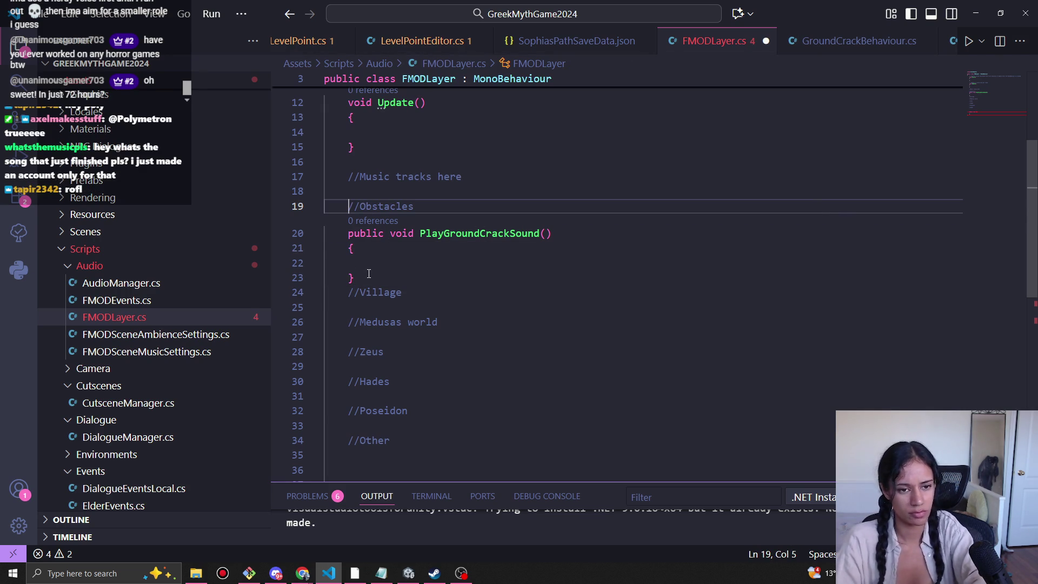
pyautogui.click(369, 273)
pyautogui.press('Return')
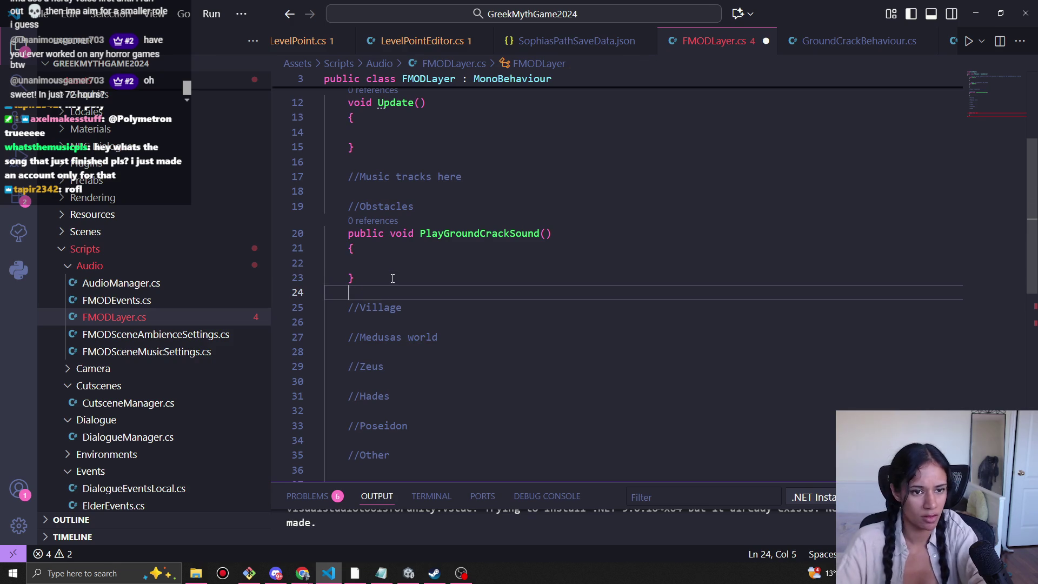
pyautogui.click(419, 244)
pyautogui.hotkey('ctrl', 's')
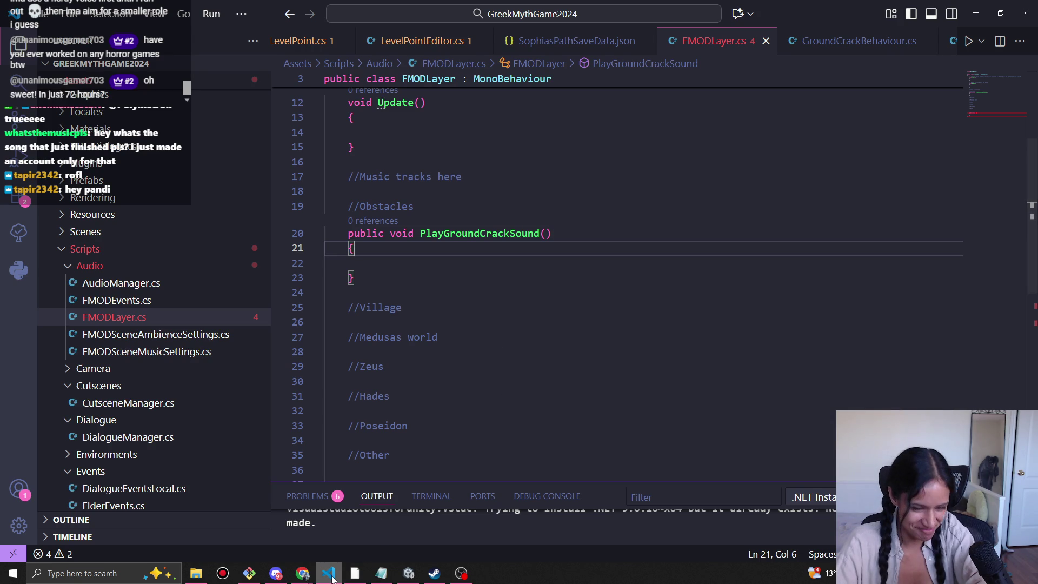
pyautogui.click(313, 577)
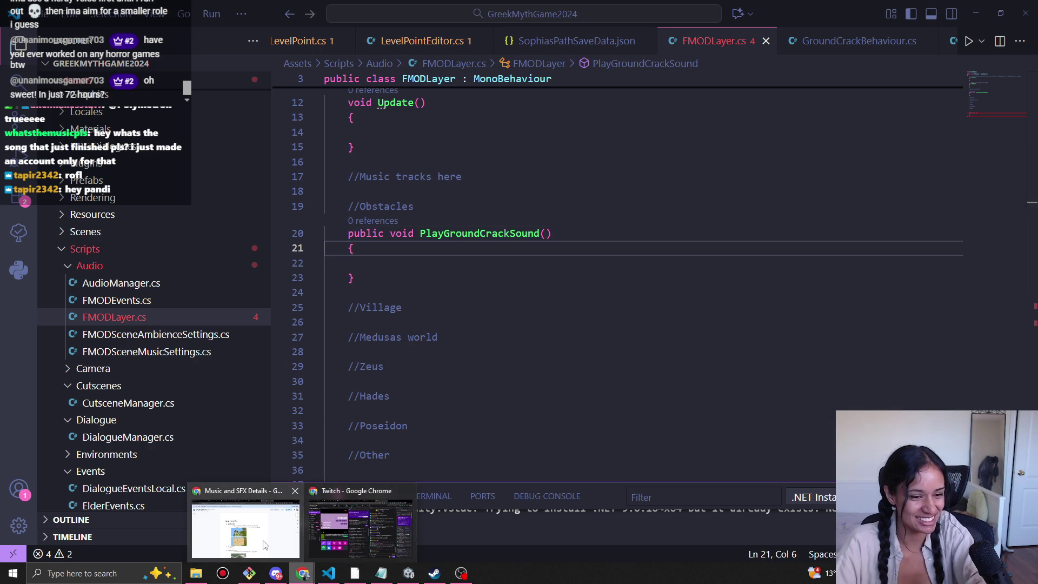
pyautogui.click(270, 532)
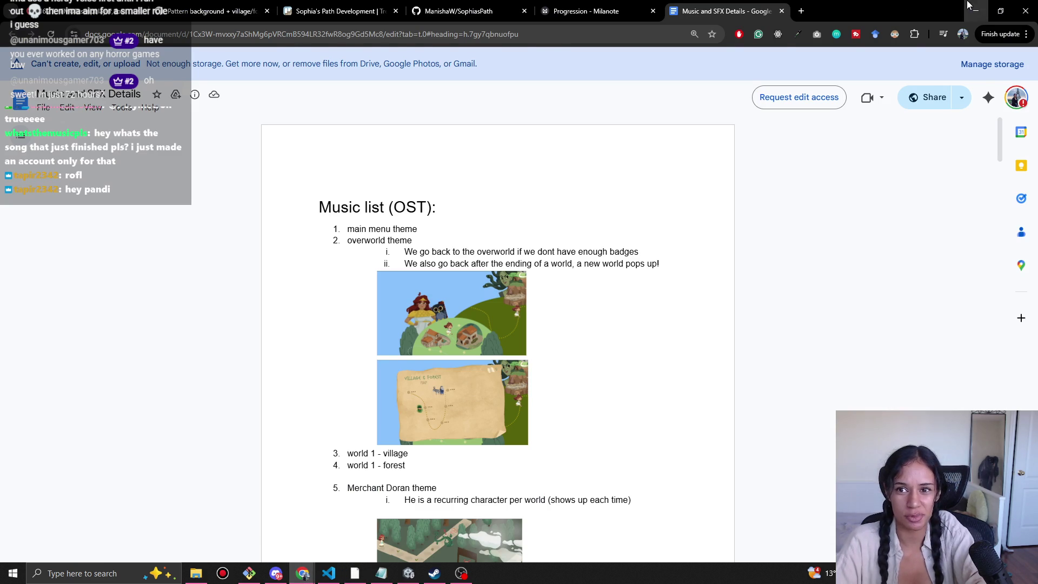
pyautogui.click(304, 576)
pyautogui.click(304, 576)
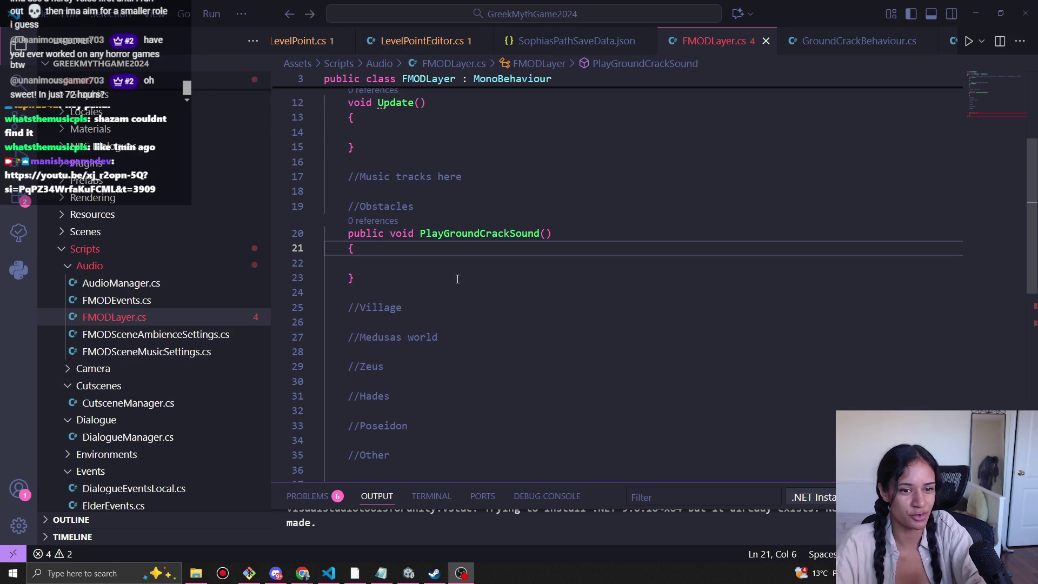
pyautogui.click(429, 274)
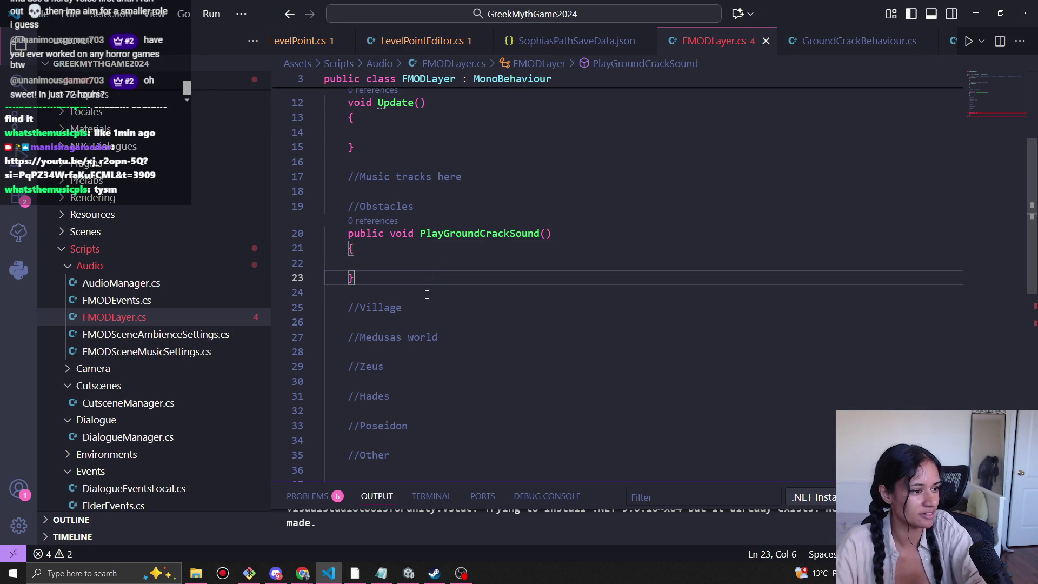
pyautogui.click(448, 256)
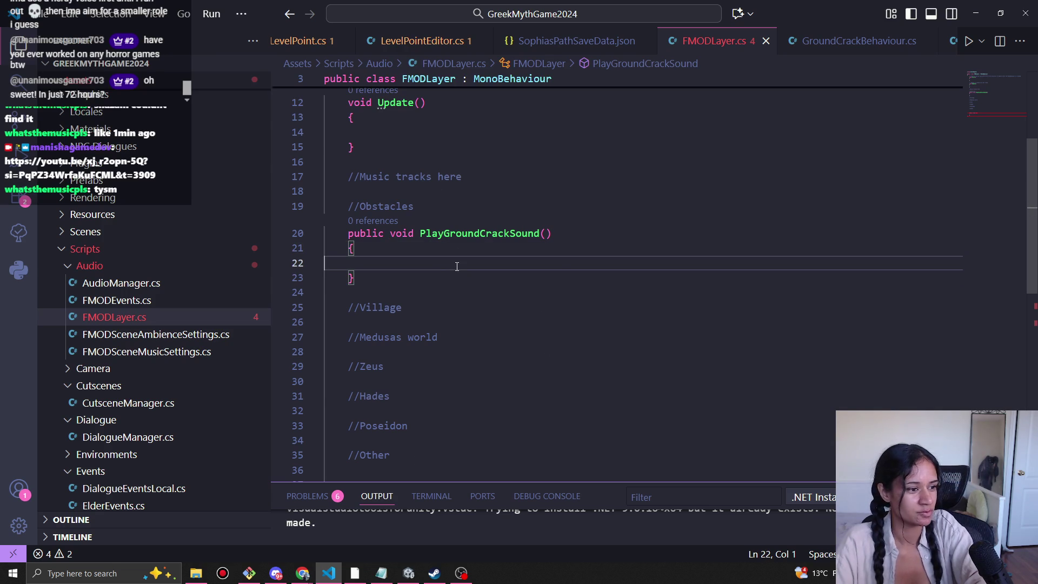
pyautogui.click(459, 246)
pyautogui.scroll(2, 471, 250)
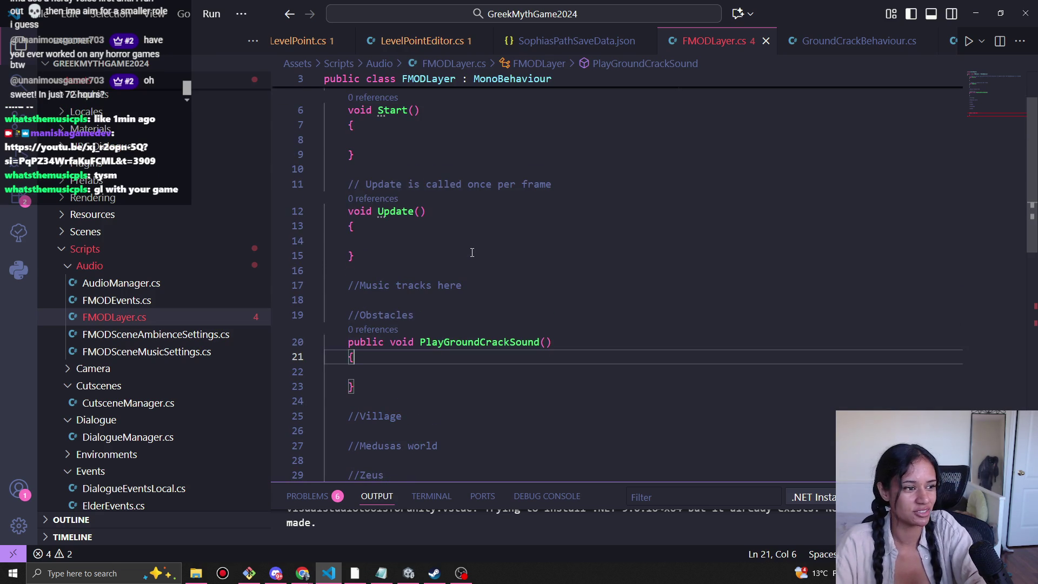
pyautogui.scroll(2, 463, 287)
pyautogui.scroll(-3, 462, 292)
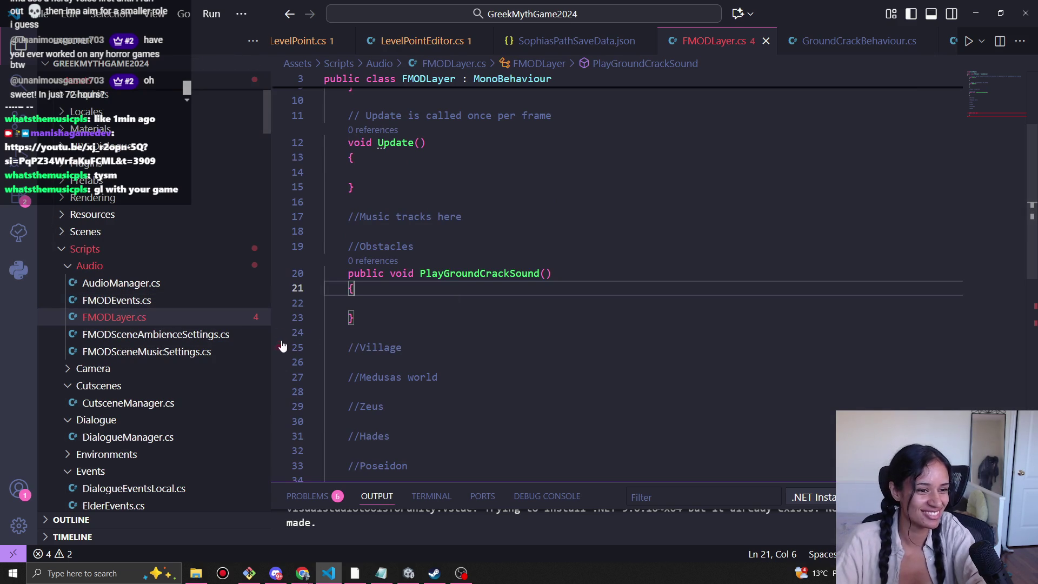
pyautogui.scroll(-4, 523, 329)
pyautogui.click(417, 336)
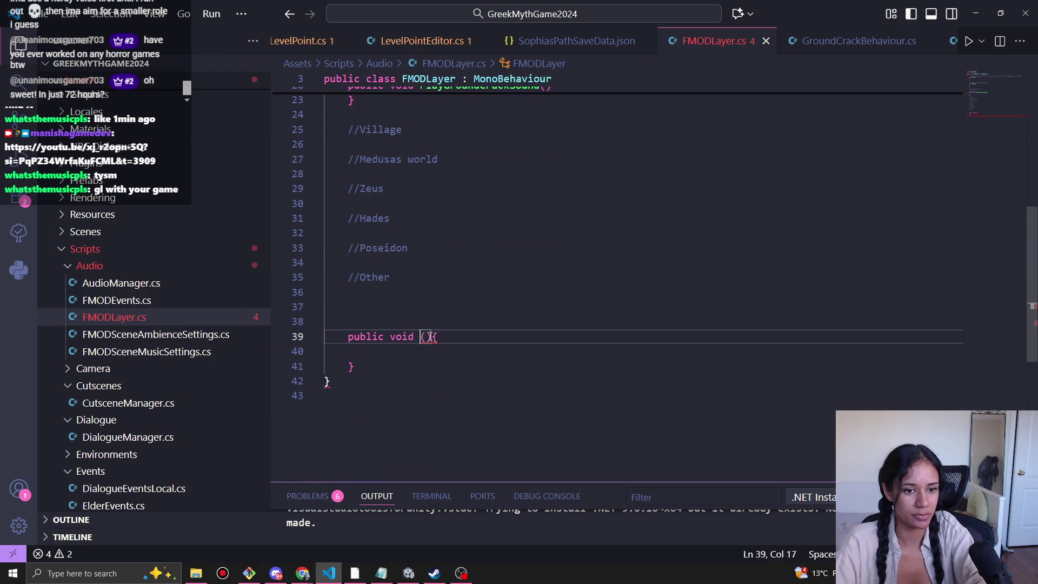
# Name the new stub ChomperSound and move it beneath PlayGroundCrackSound, indented.
pyautogui.write('ChomperS')
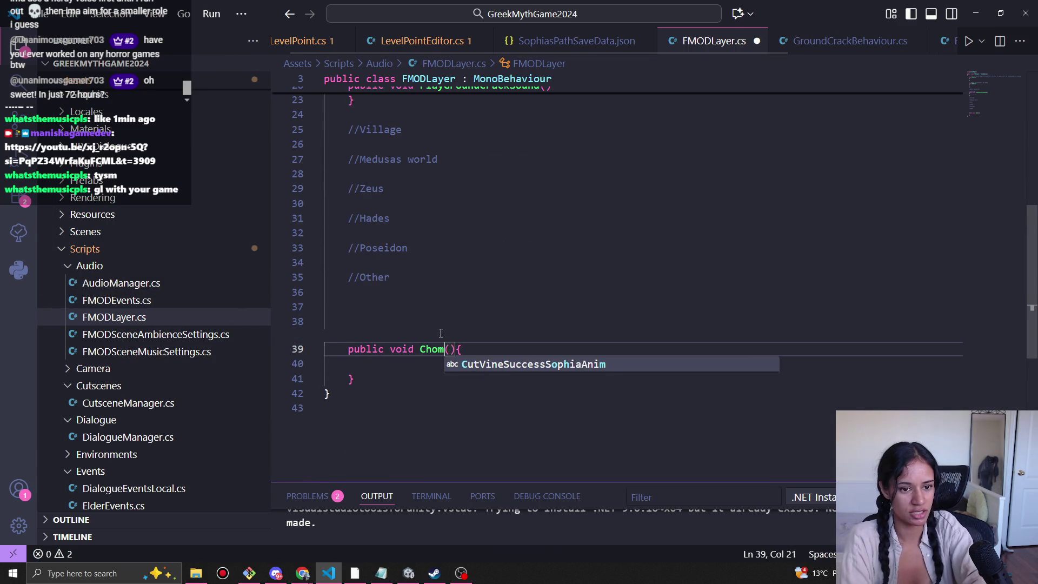
pyautogui.write('ound')
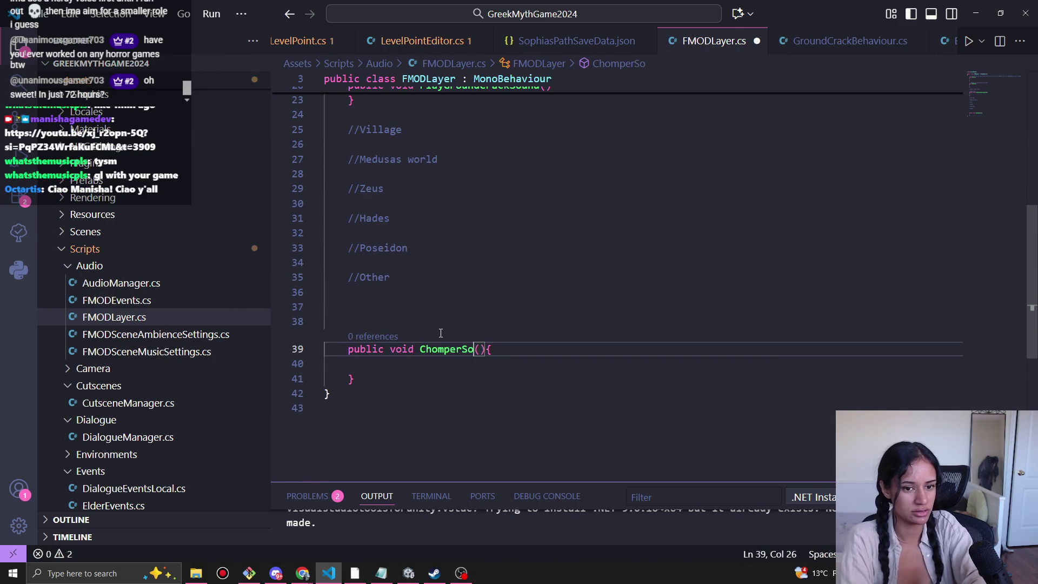
pyautogui.moveTo(357, 378)
pyautogui.mouseDown()
pyautogui.moveTo(325, 321)
pyautogui.moveTo(335, 349)
pyautogui.mouseUp()
pyautogui.scroll(1, 416, 385)
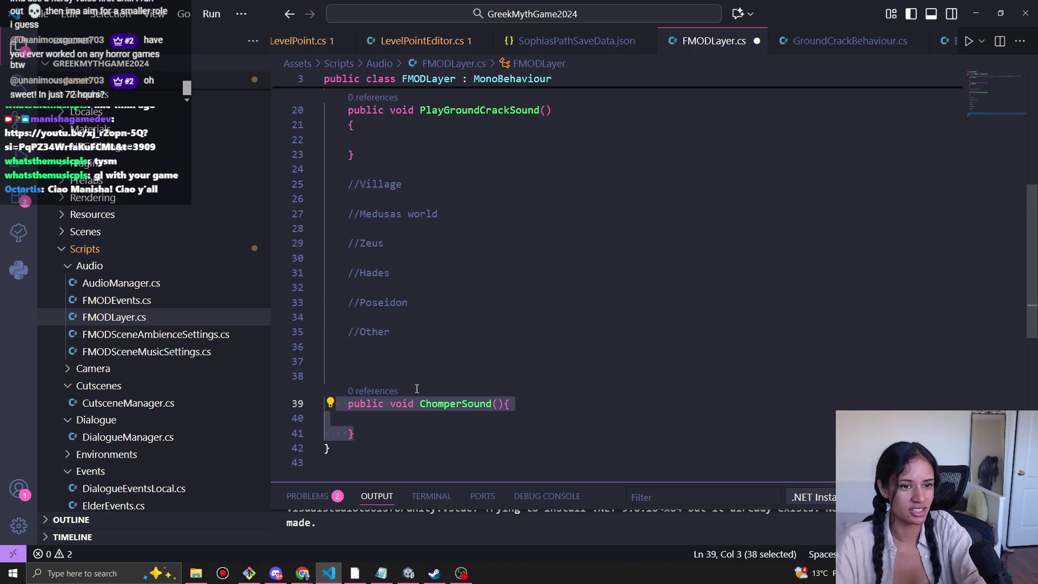
pyautogui.moveTo(393, 170); pyautogui.dragTo(393, 171)
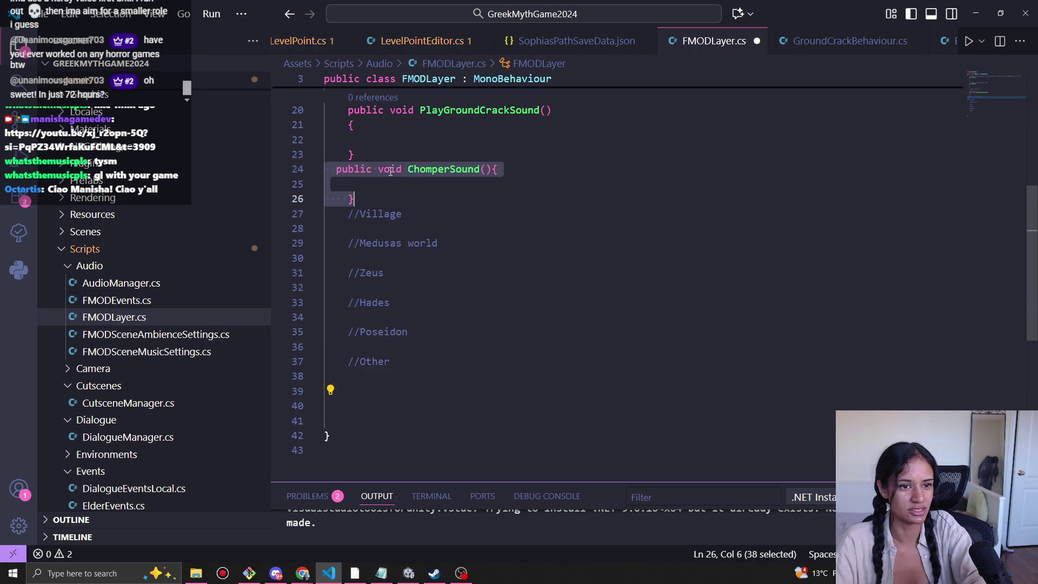
pyautogui.click(336, 181)
pyautogui.press('Tab')
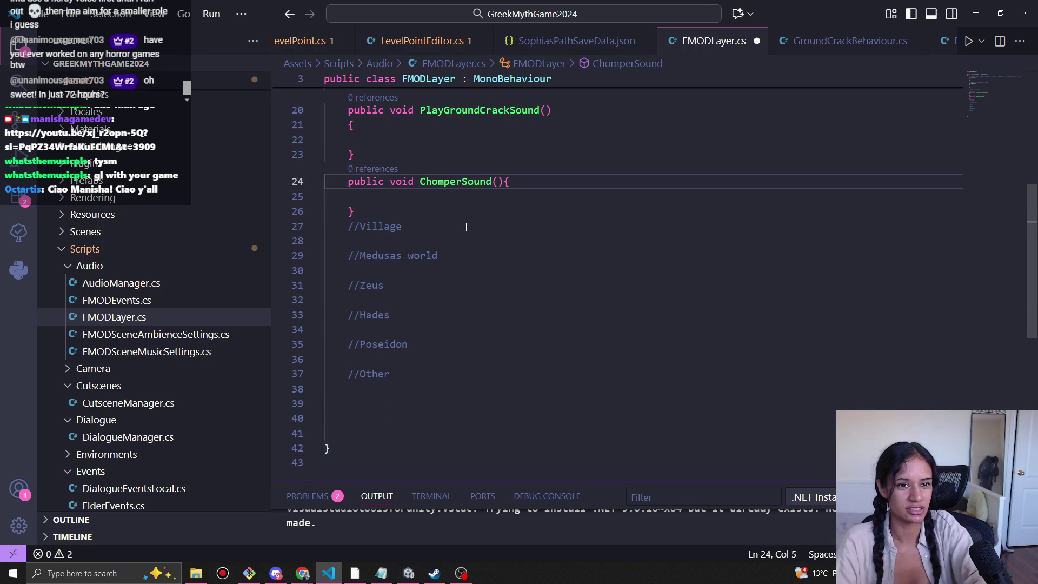
pyautogui.press('Return')
pyautogui.scroll(2, 448, 254)
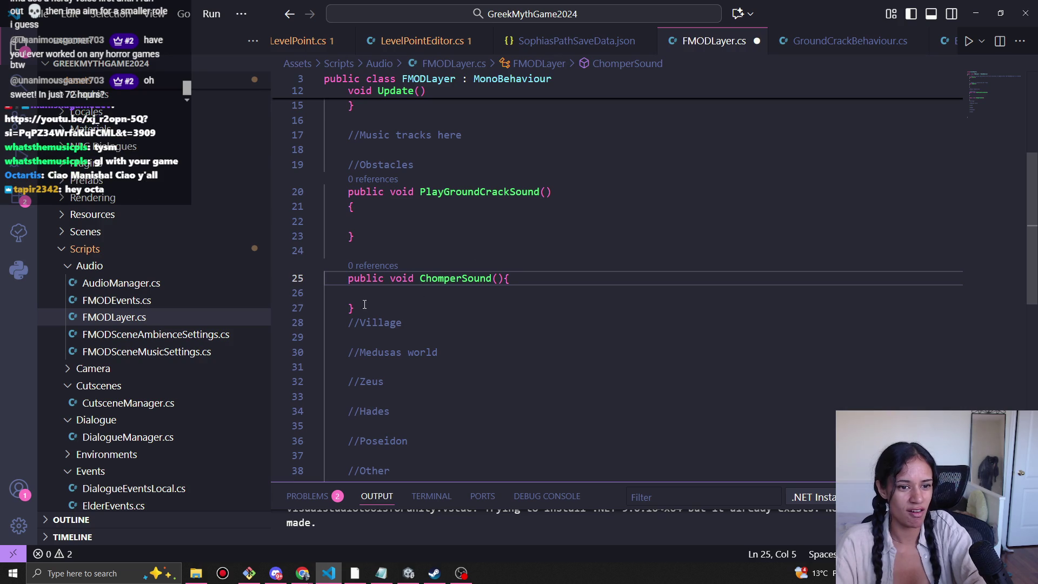
# Tidy ChomperSound's braces and separate it from the Village comment with a blank line.
pyautogui.click(425, 322)
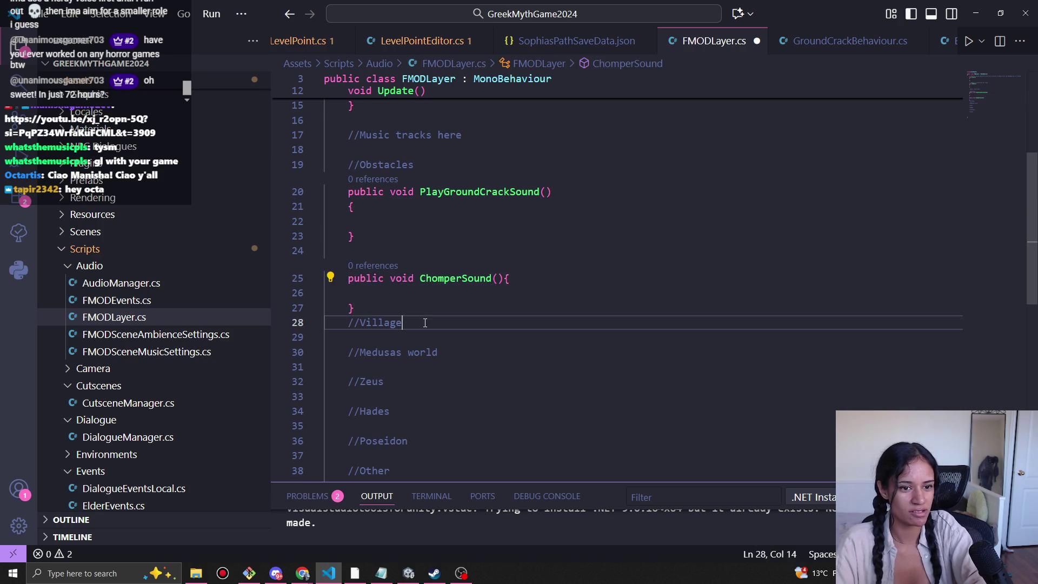
pyautogui.click(412, 288)
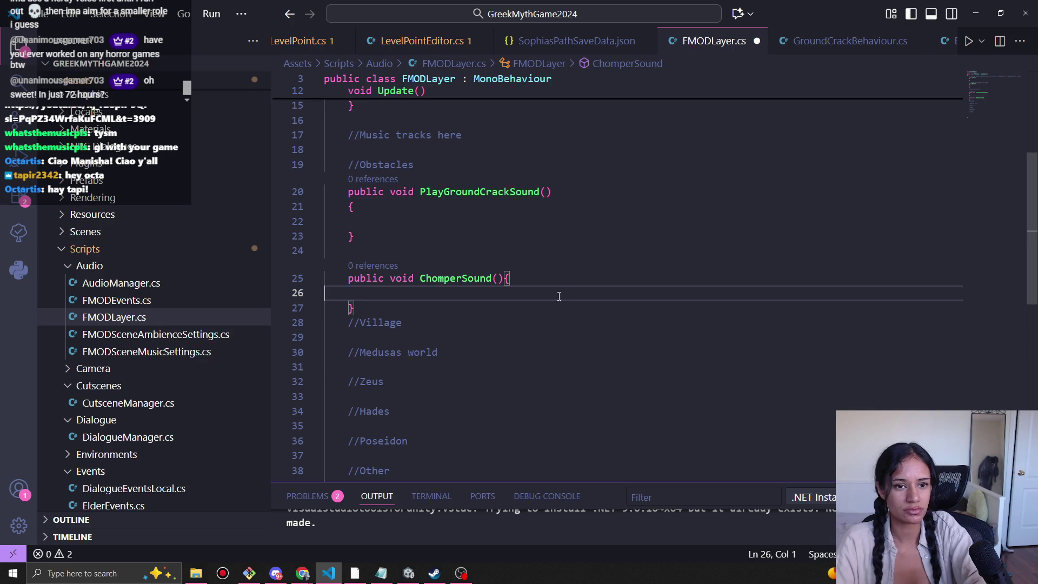
pyautogui.click(484, 282)
pyautogui.press('Down')
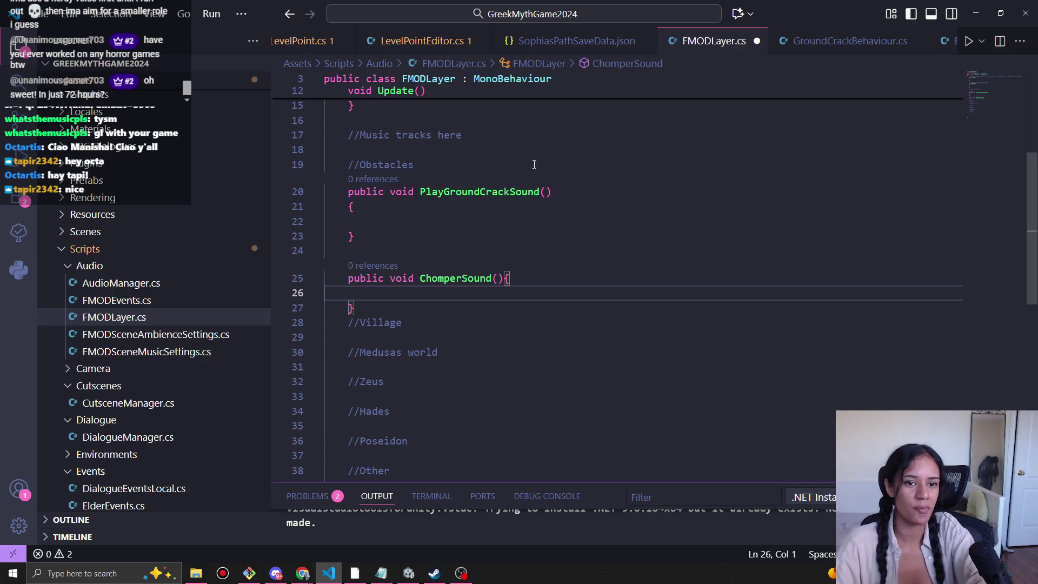
pyautogui.doubleClick(507, 192)
pyautogui.scroll(4, 577, 285)
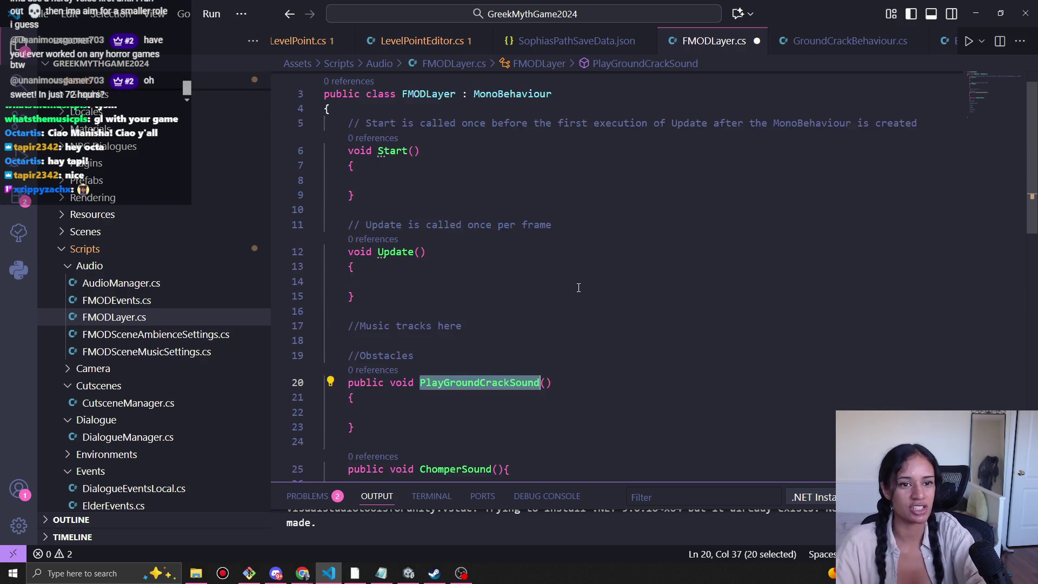
pyautogui.scroll(1, 578, 287)
pyautogui.scroll(-7, 547, 223)
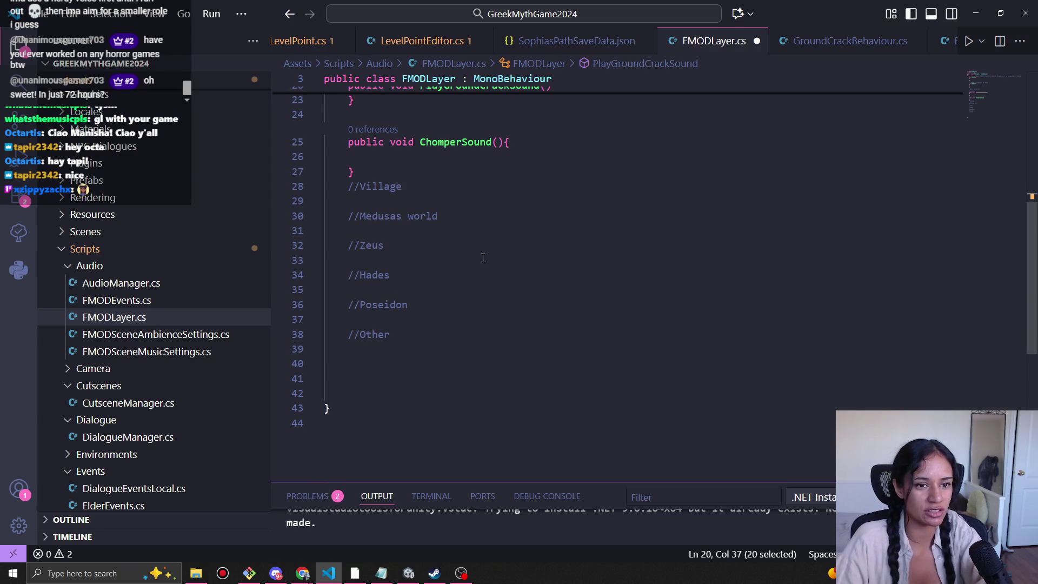
pyautogui.click(373, 177)
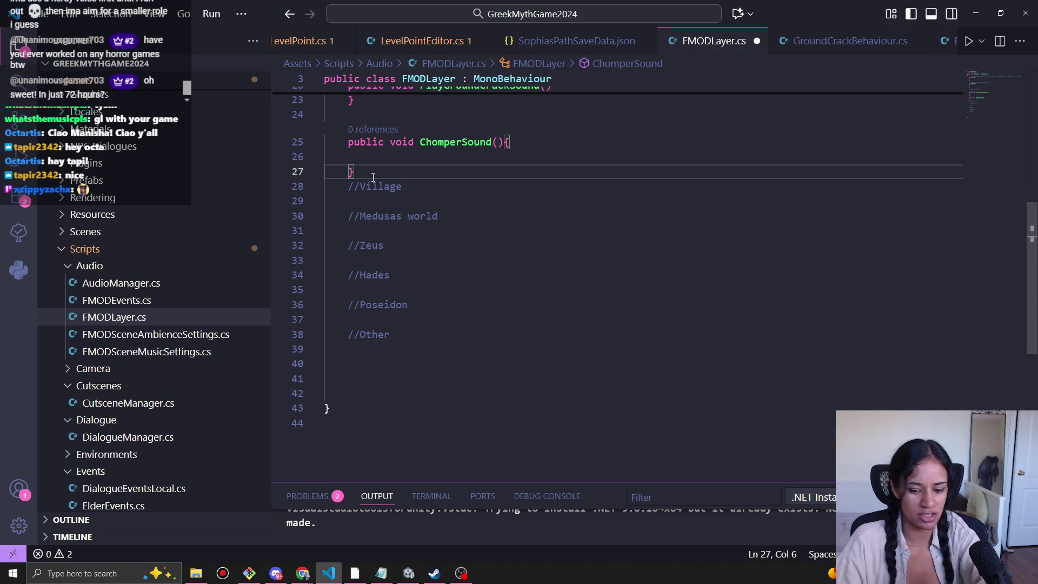
pyautogui.press('Return')
pyautogui.scroll(7, 496, 361)
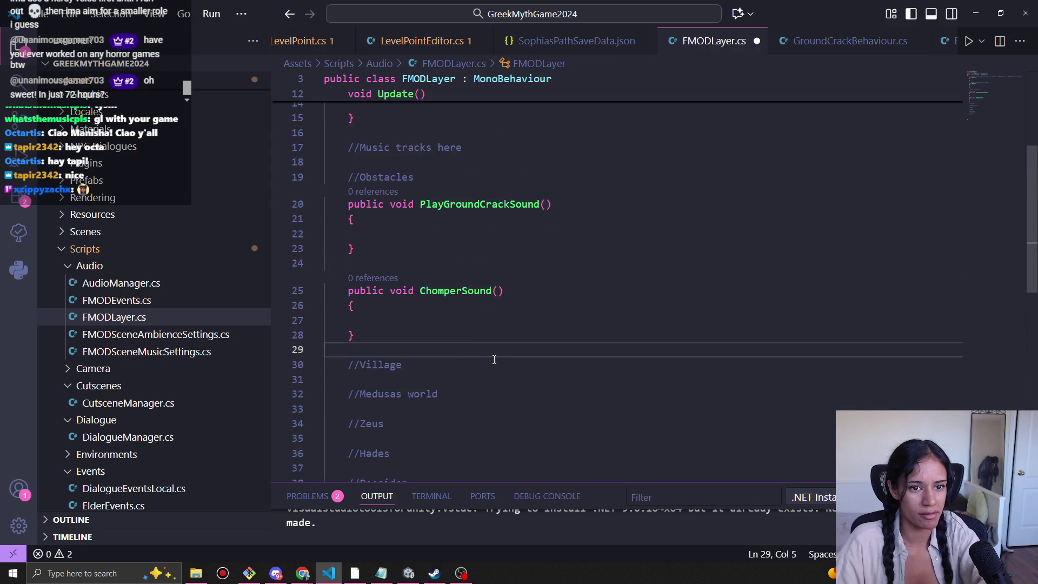
pyautogui.scroll(-3, 497, 368)
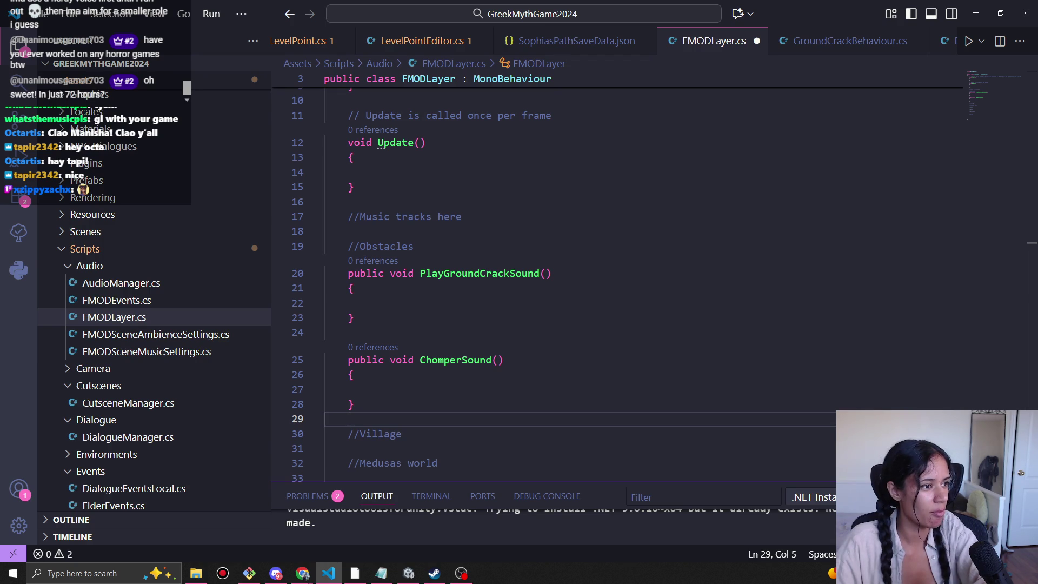
pyautogui.click(519, 361)
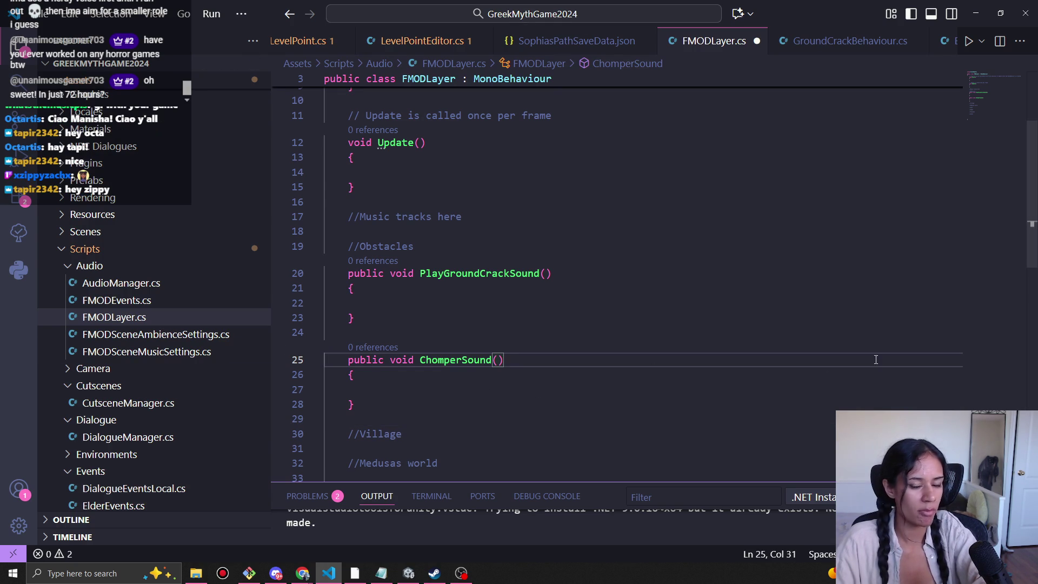
pyautogui.click(303, 573)
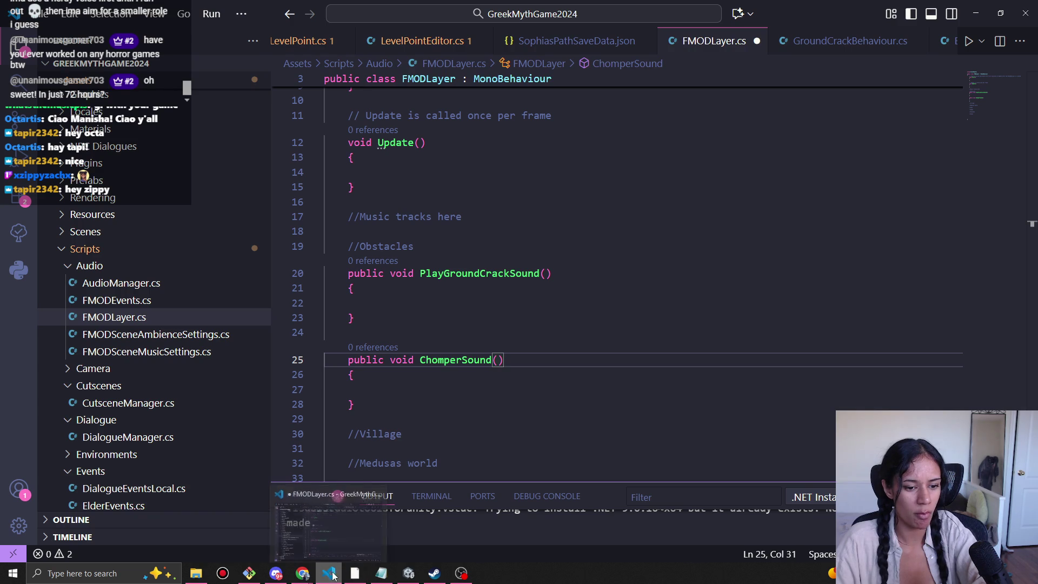
# Review the Music and SFX Details document, then return to FMODLayer.cs.
pyautogui.click(246, 527)
pyautogui.scroll(-1, 622, 314)
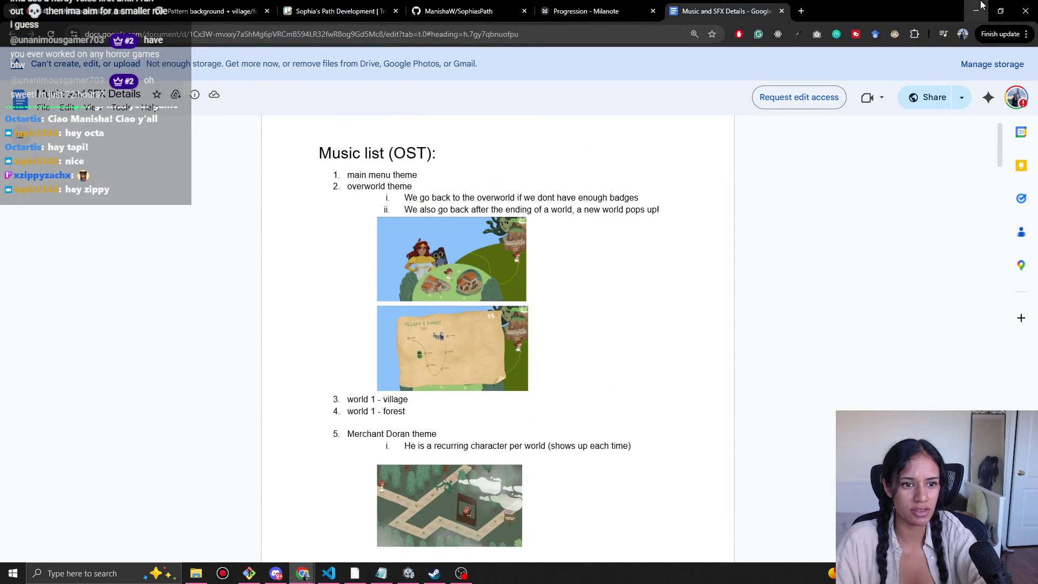
pyautogui.click(975, 9)
pyautogui.scroll(3, 465, 384)
pyautogui.scroll(1, 465, 384)
pyautogui.scroll(-2, 465, 384)
# Paste copies of the PlayGroundCrackSound method under the //Music tracks here comment.
pyautogui.click(359, 299)
pyautogui.press('Down')
pyautogui.moveTo(355, 414); pyautogui.dragTo(324, 356)
pyautogui.hotkey('ctrl', 'c')
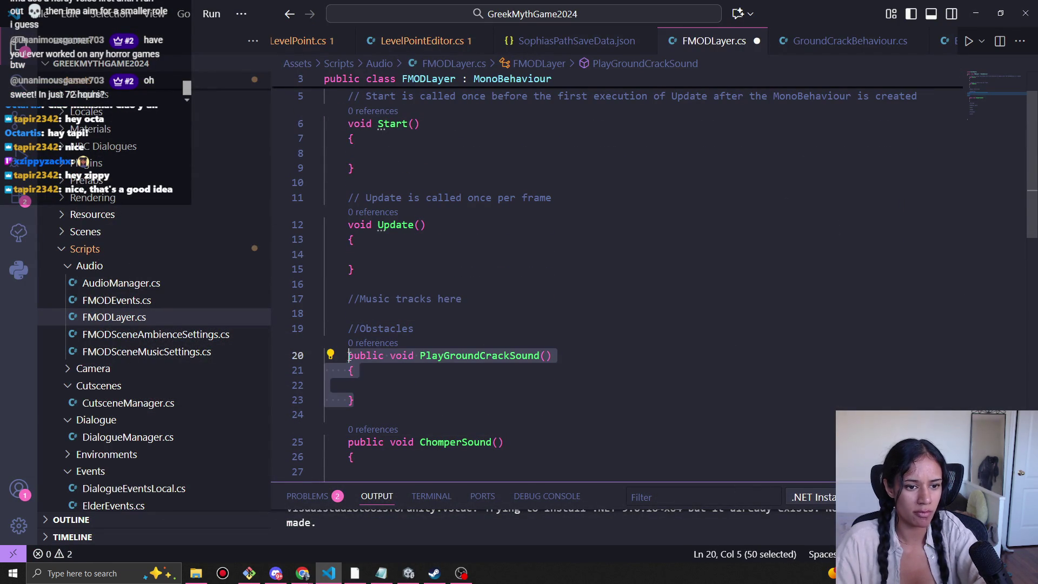
pyautogui.click(377, 316)
pyautogui.hotkey('ctrl', 'v')
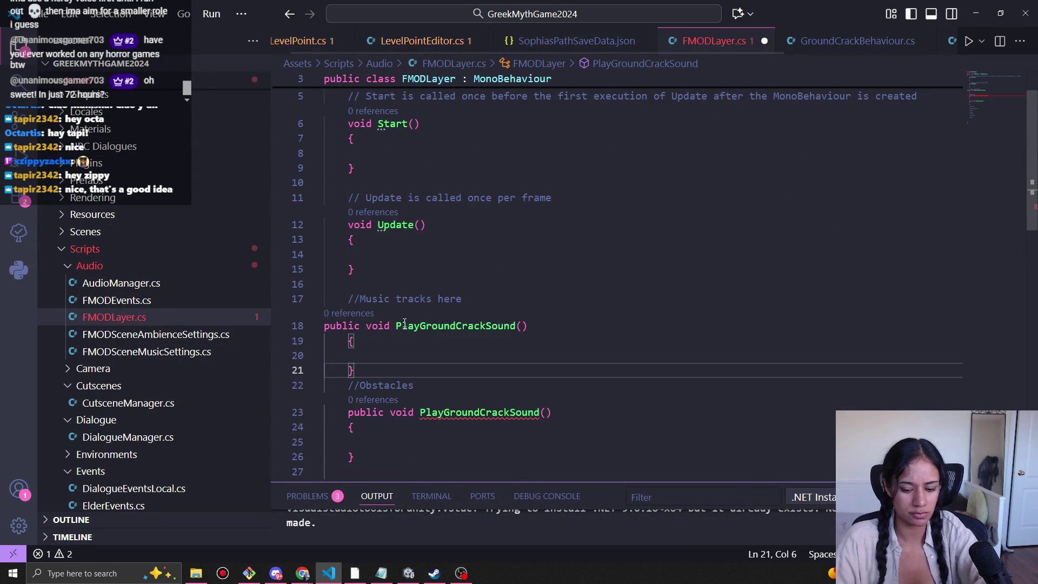
pyautogui.hotkey('ctrl', 'v')
pyautogui.hotkey('ctrl', 'v')
pyautogui.scroll(-2, 405, 323)
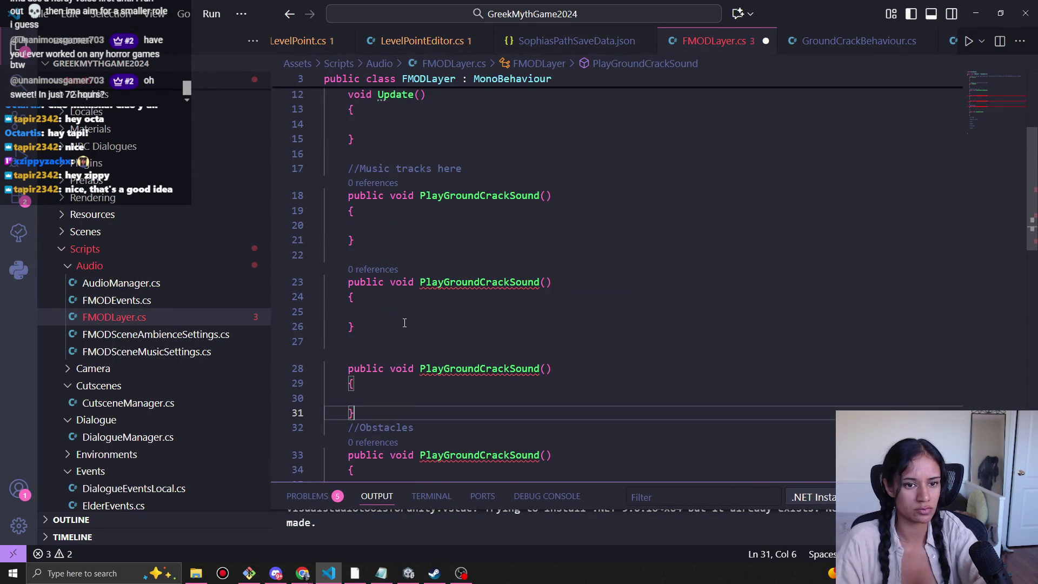
# Rename the first two copies PlayMainMenuTheme and PlayOverworldTheme.
pyautogui.doubleClick(498, 196)
pyautogui.write('M')
pyautogui.press('BackSpace')
pyautogui.write('M')
pyautogui.press('BackSpace')
pyautogui.write('PlayMainMenu')
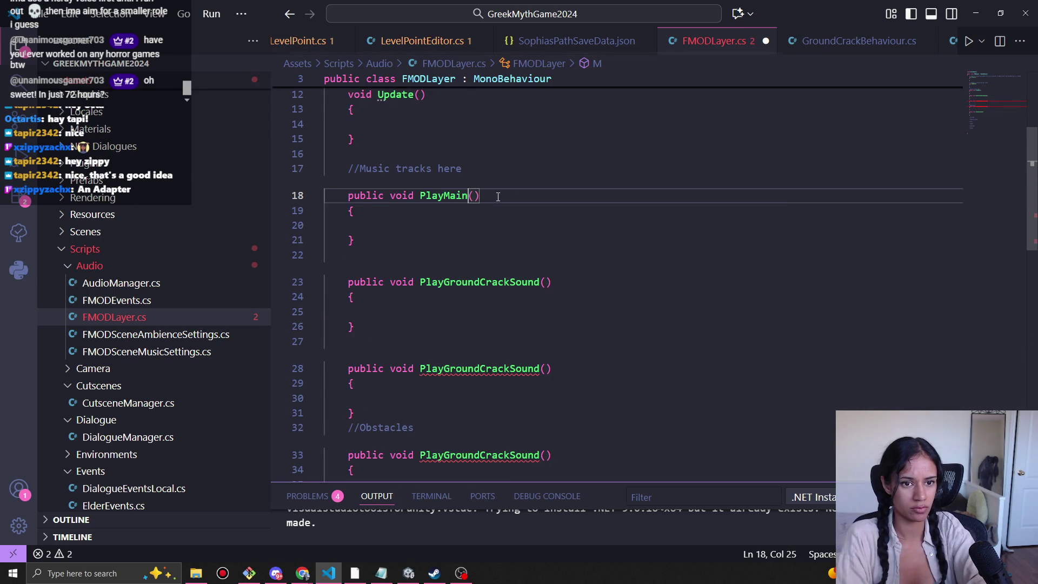
pyautogui.write('Theme')
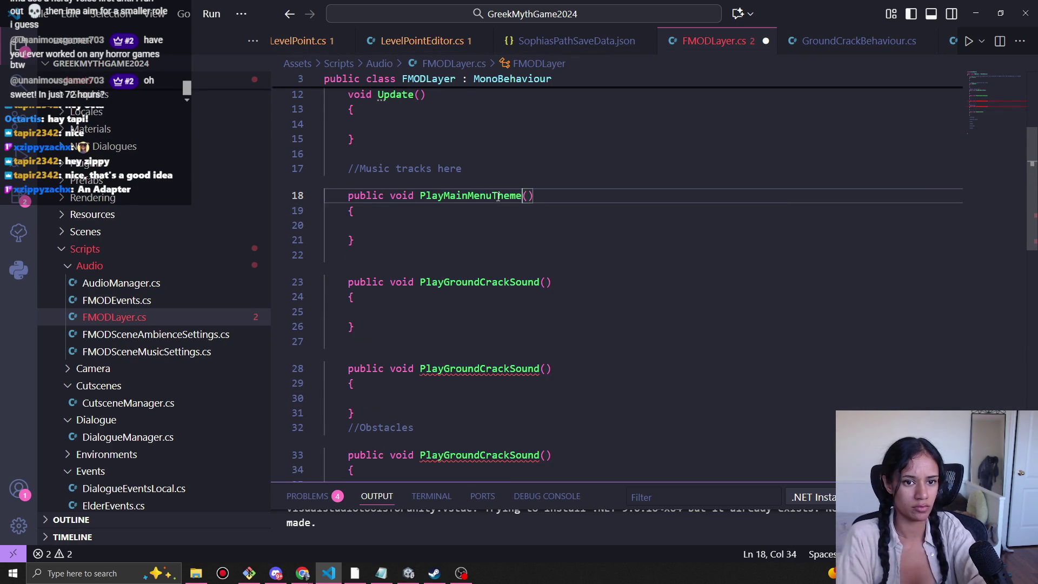
pyautogui.doubleClick(473, 281)
pyautogui.write('PlayOve')
pyautogui.write('rworldTheme')
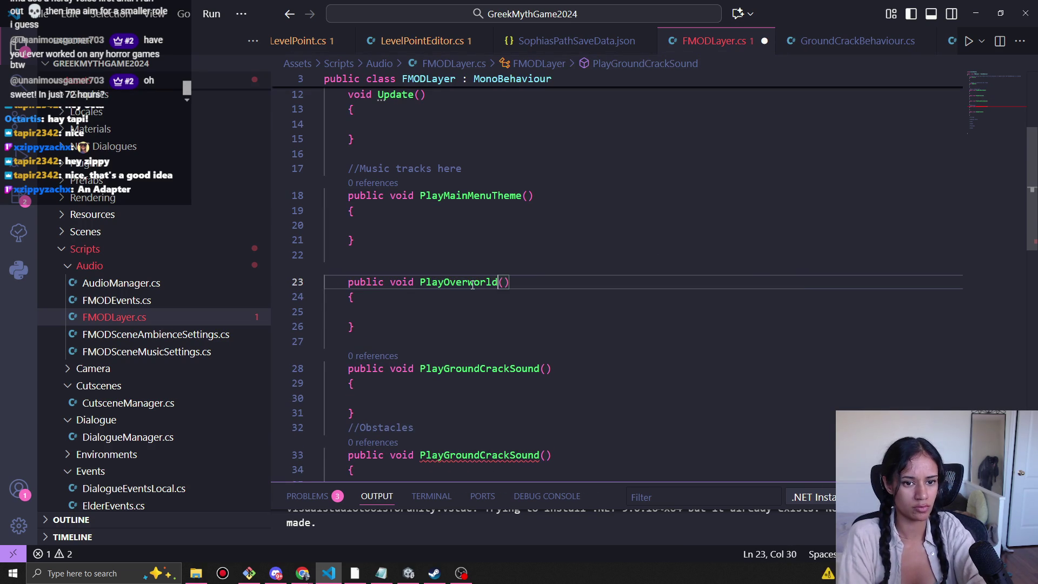
# Select the third copy's name and look up the next track in the music list document.
pyautogui.doubleClick(485, 367)
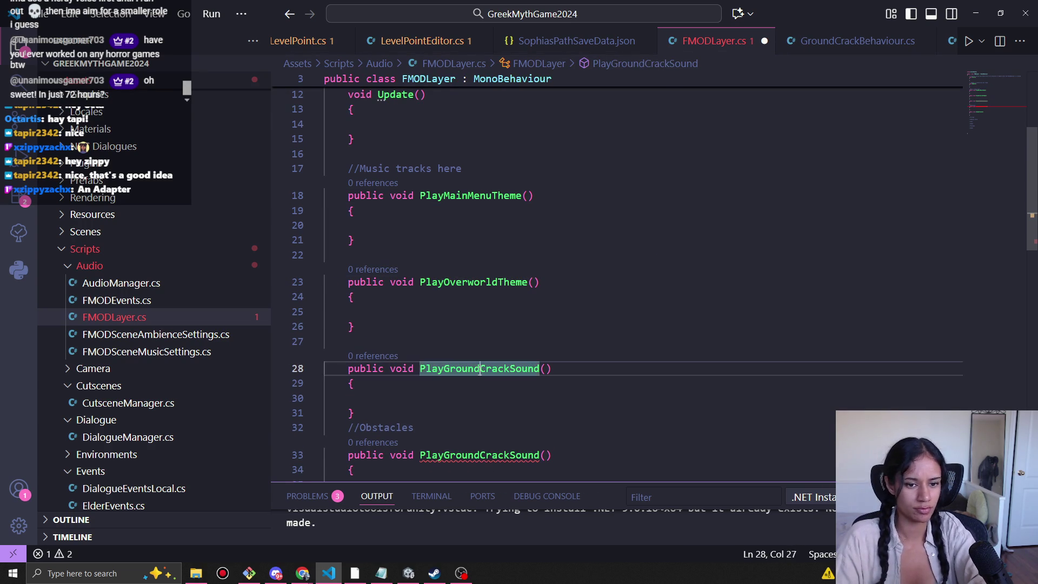
pyautogui.hotkey('alt', 'Tab')
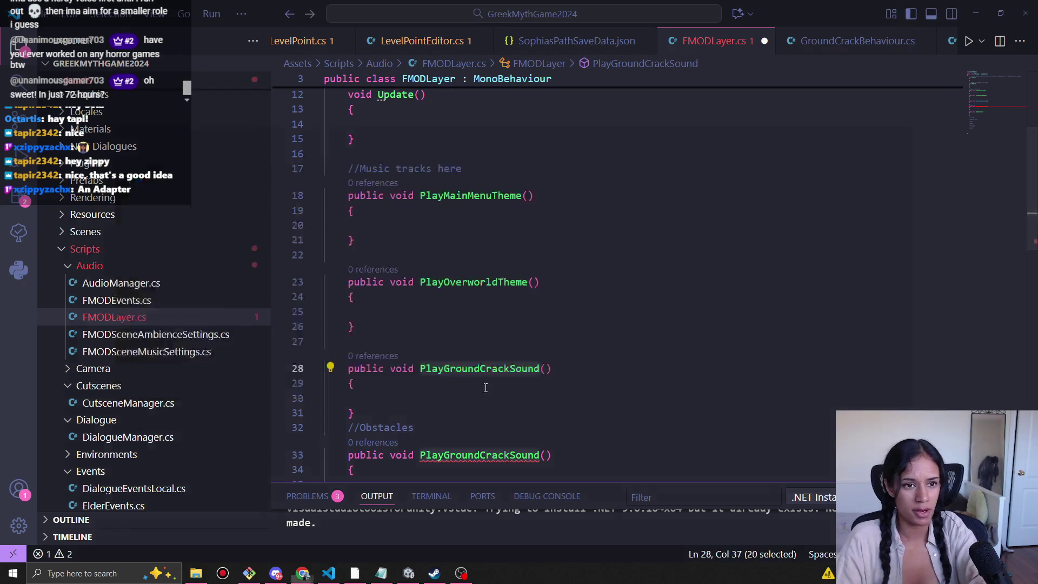
pyautogui.scroll(-2, 530, 242)
pyautogui.scroll(2, 532, 270)
pyautogui.scroll(-3, 557, 373)
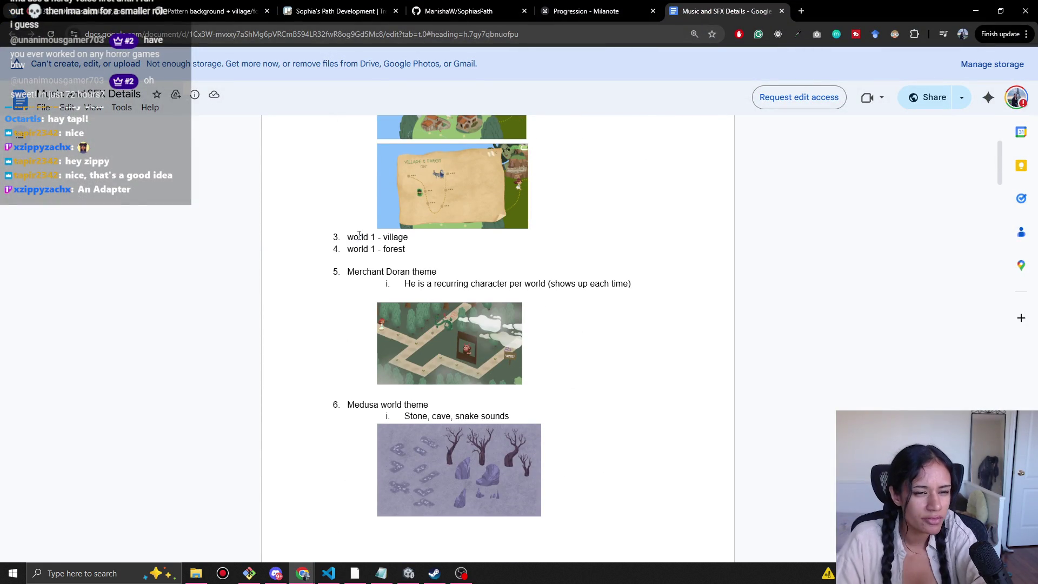
# Name the third copy PlayVillageTheme, after the world 1 village entry.
pyautogui.moveTo(357, 236); pyautogui.dragTo(409, 238)
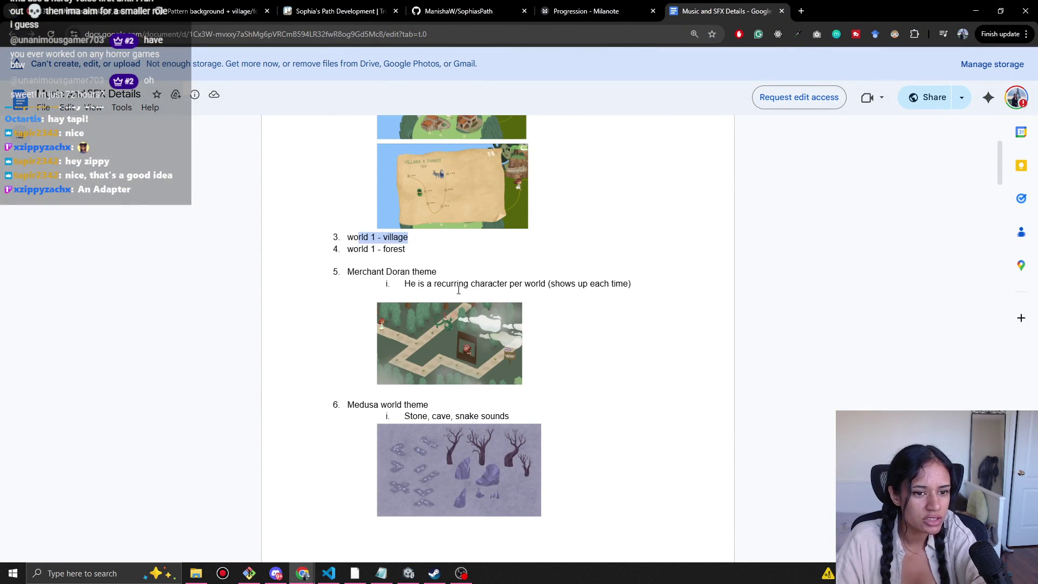
pyautogui.hotkey('alt', 'Tab')
pyautogui.write('PlayVillag')
pyautogui.write('eTheme')
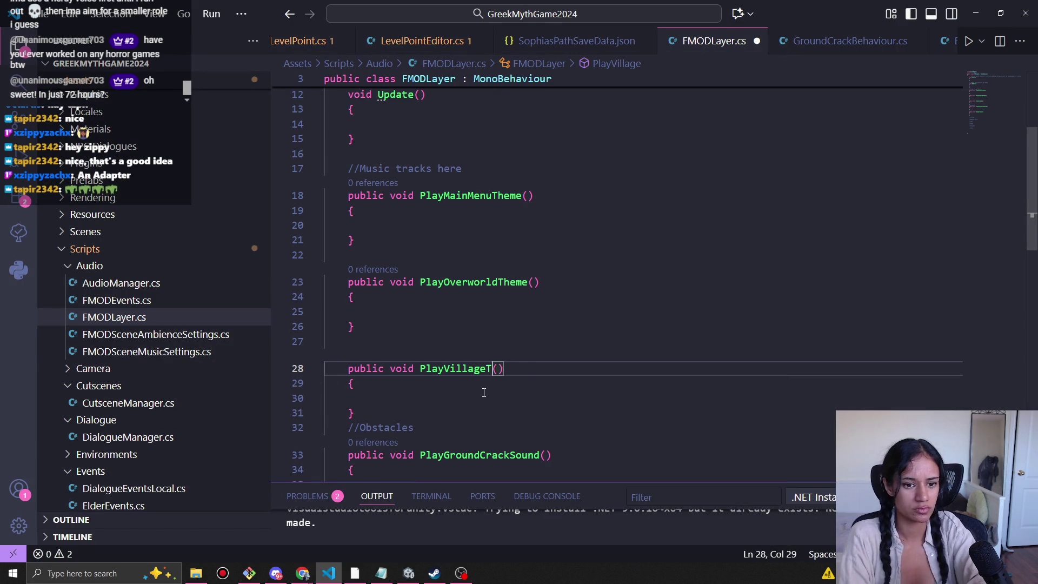
# Duplicate the PlayVillageTheme method and rename the copy PlayForestTheme.
pyautogui.doubleClick(476, 456)
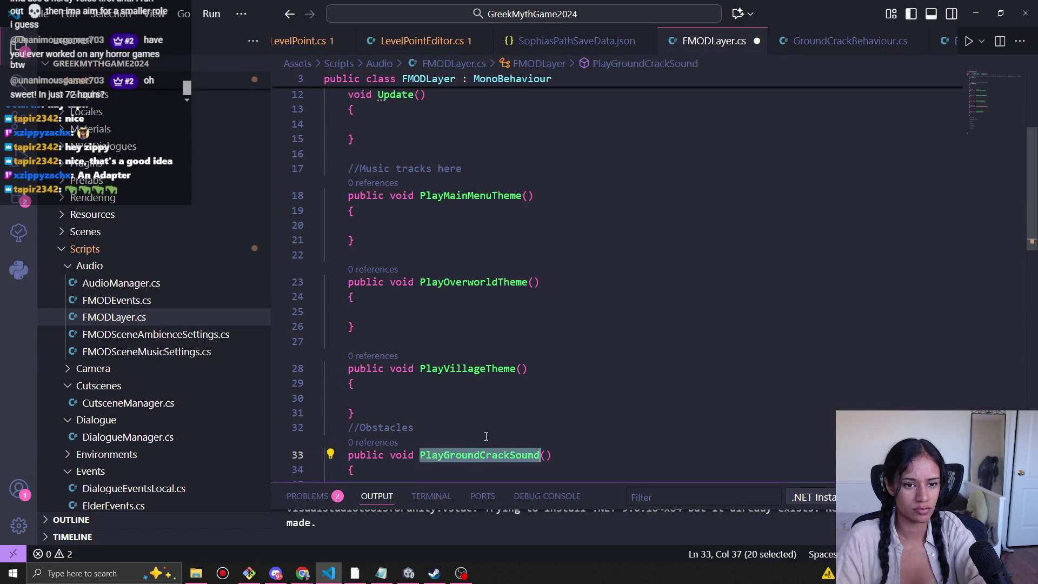
pyautogui.scroll(-2, 476, 455)
pyautogui.moveTo(354, 331); pyautogui.dragTo(350, 292)
pyautogui.hotkey('ctrl', 'c')
pyautogui.click(377, 337)
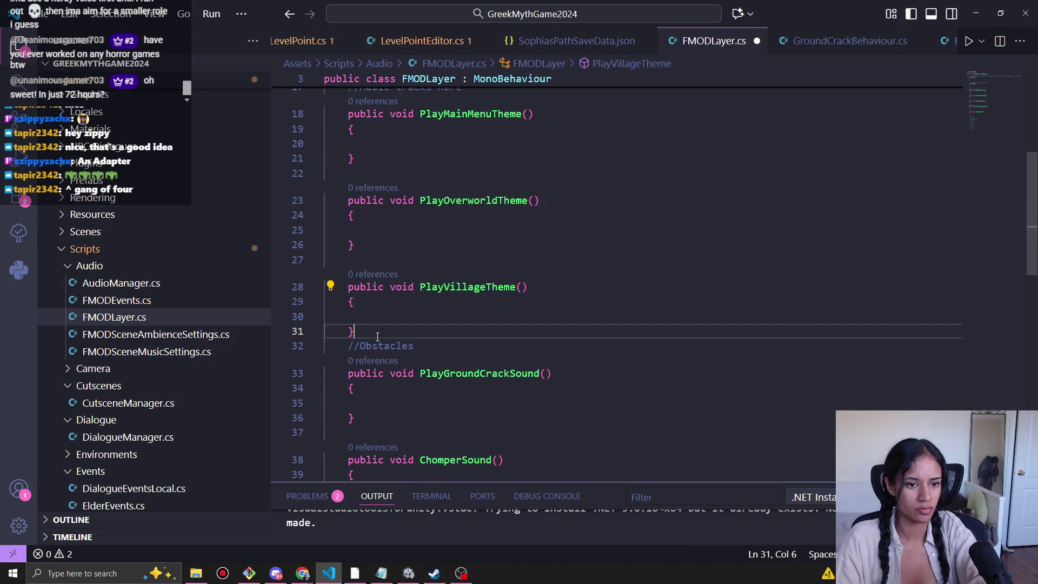
pyautogui.press('Return')
pyautogui.press('Return')
pyautogui.press('Return')
pyautogui.press('Up')
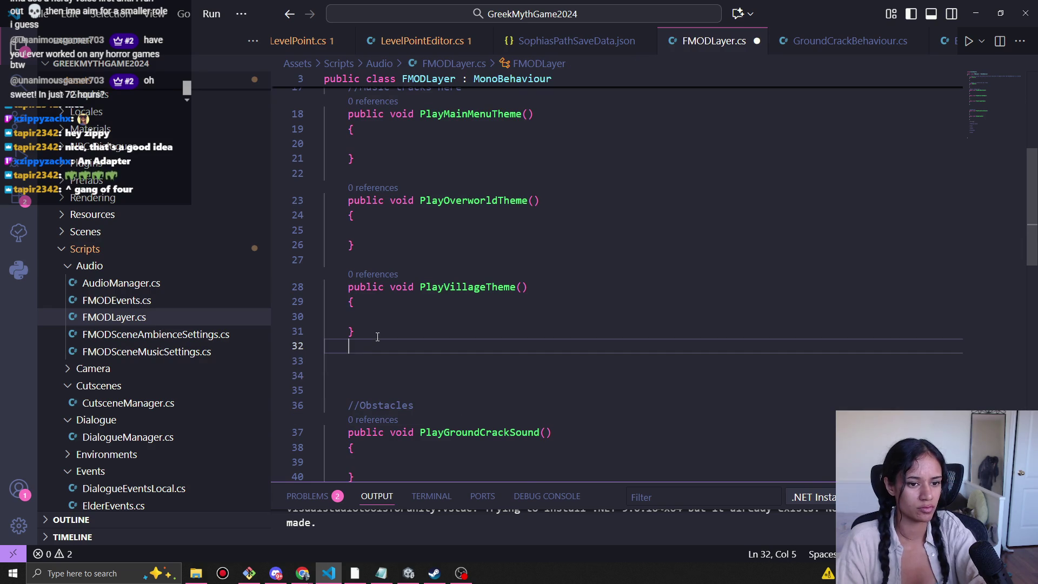
pyautogui.hotkey('ctrl', 'v')
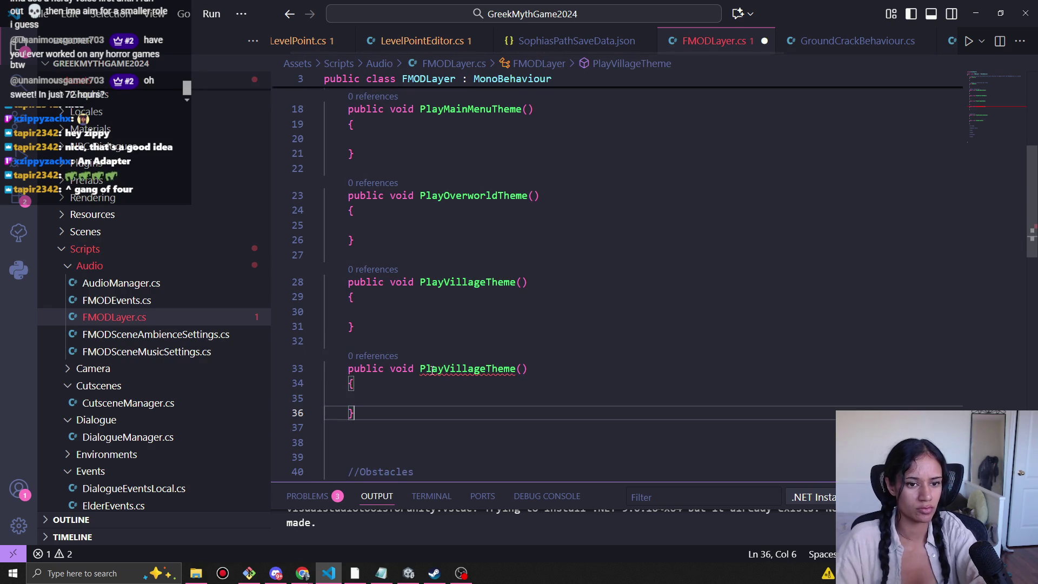
pyautogui.doubleClick(448, 369)
pyautogui.write('PlayForestT')
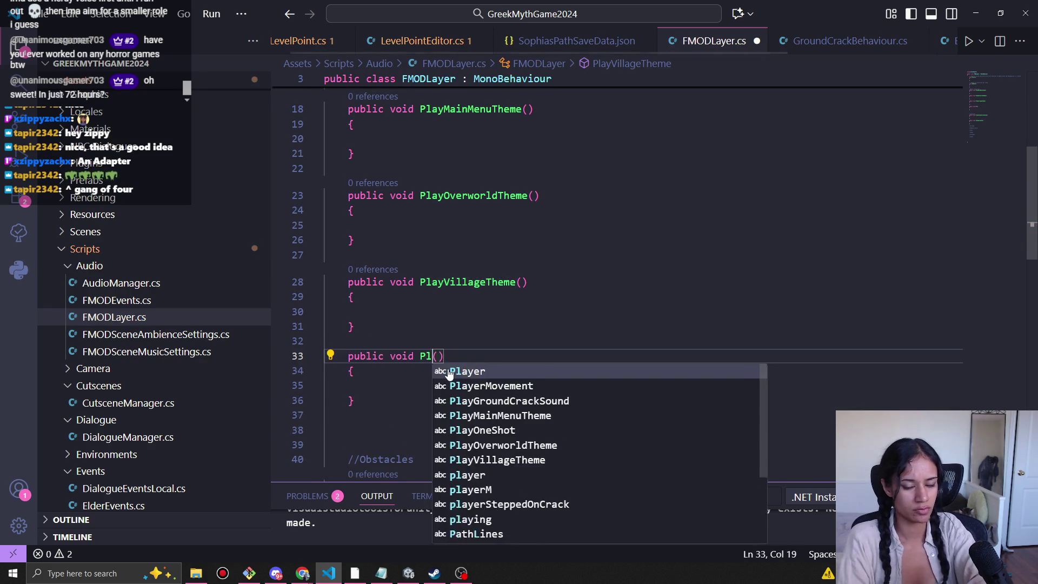
pyautogui.write('heme')
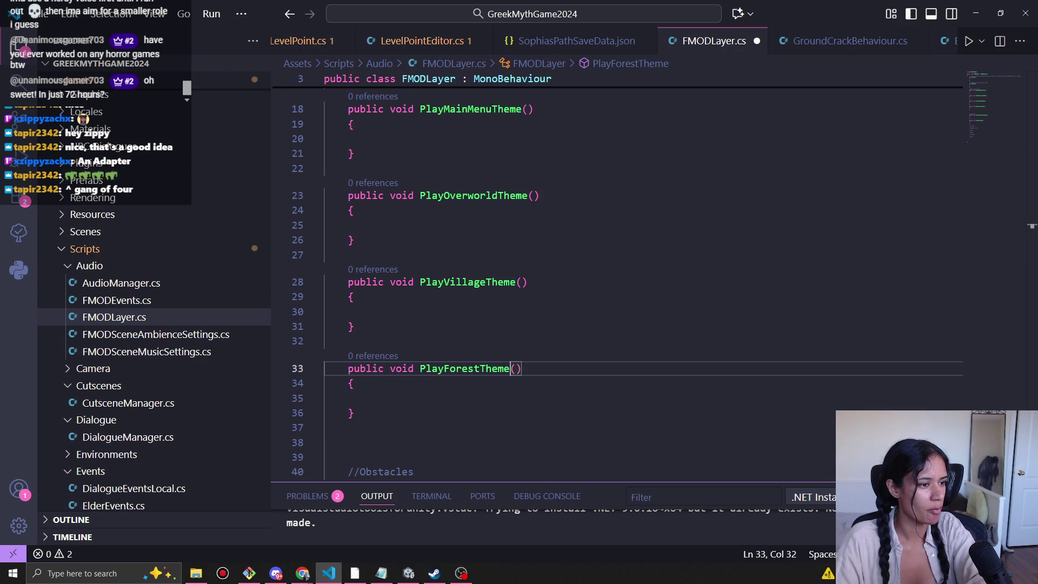
# Paste another village theme copy below and rename it PlayMerchantTheme.
pyautogui.scroll(-2, 377, 333)
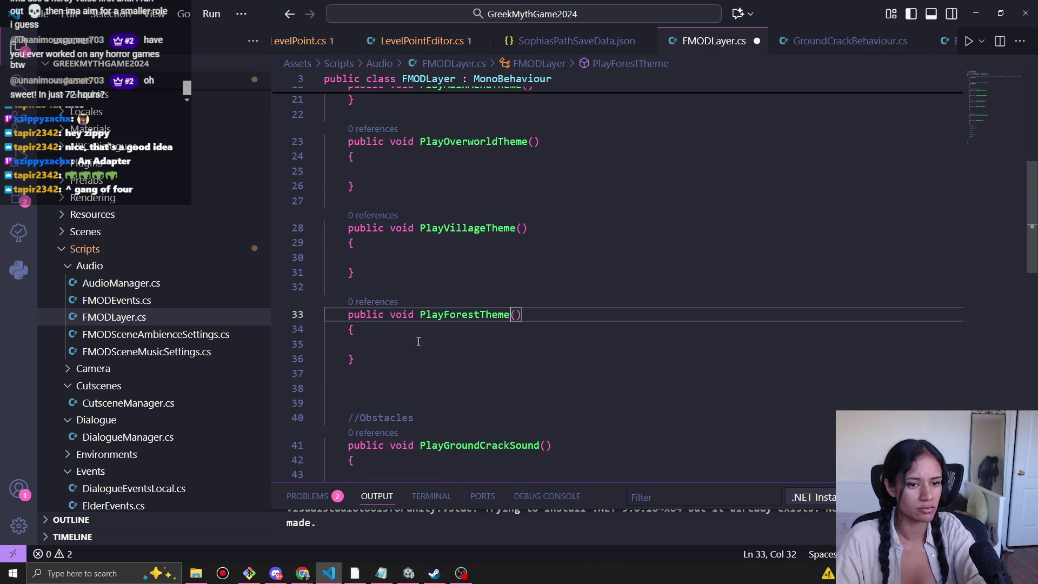
pyautogui.click(376, 333)
pyautogui.press('Return')
pyautogui.press('Return')
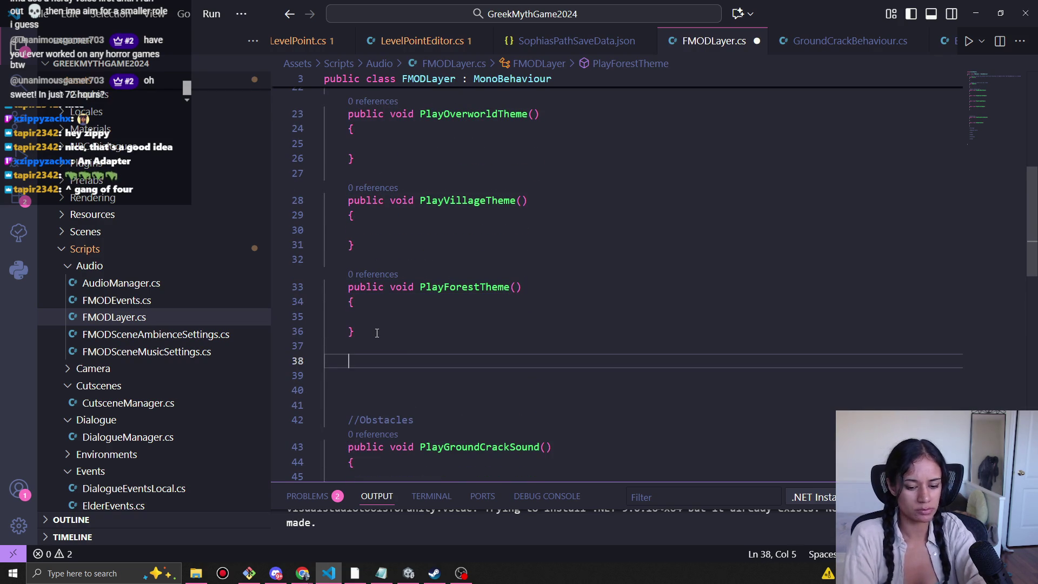
pyautogui.write('pul')
pyautogui.press('BackSpace')
pyautogui.press('BackSpace')
pyautogui.press('BackSpace')
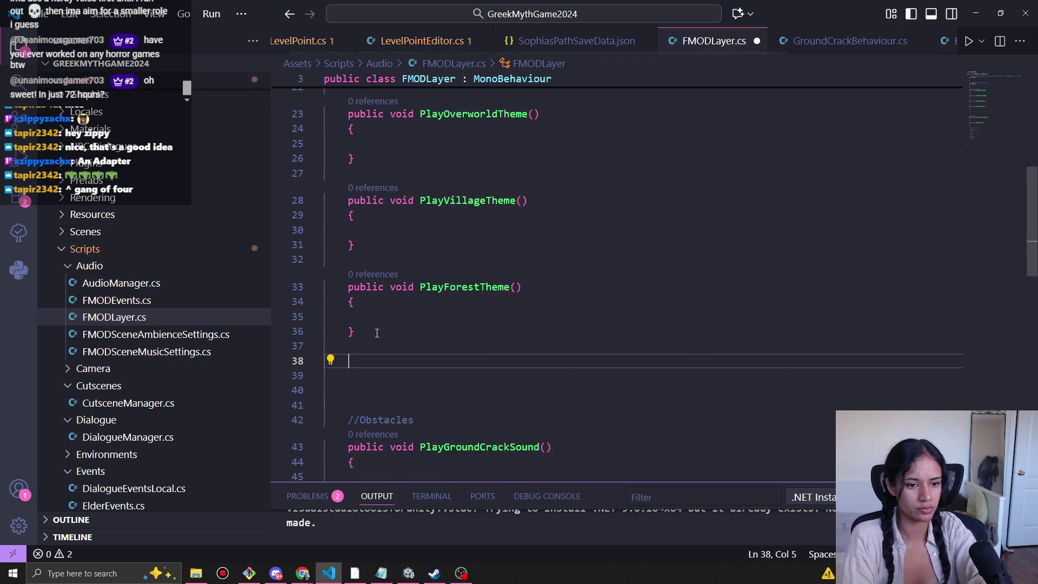
pyautogui.hotkey('ctrl', 'v')
pyautogui.moveTo(486, 369); pyautogui.dragTo(444, 369)
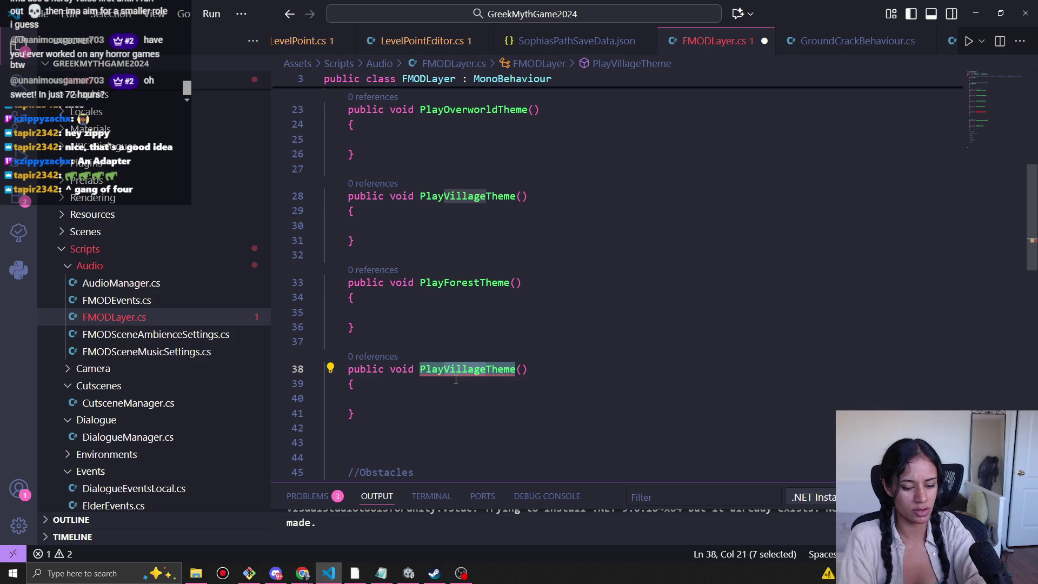
pyautogui.write('Merchant')
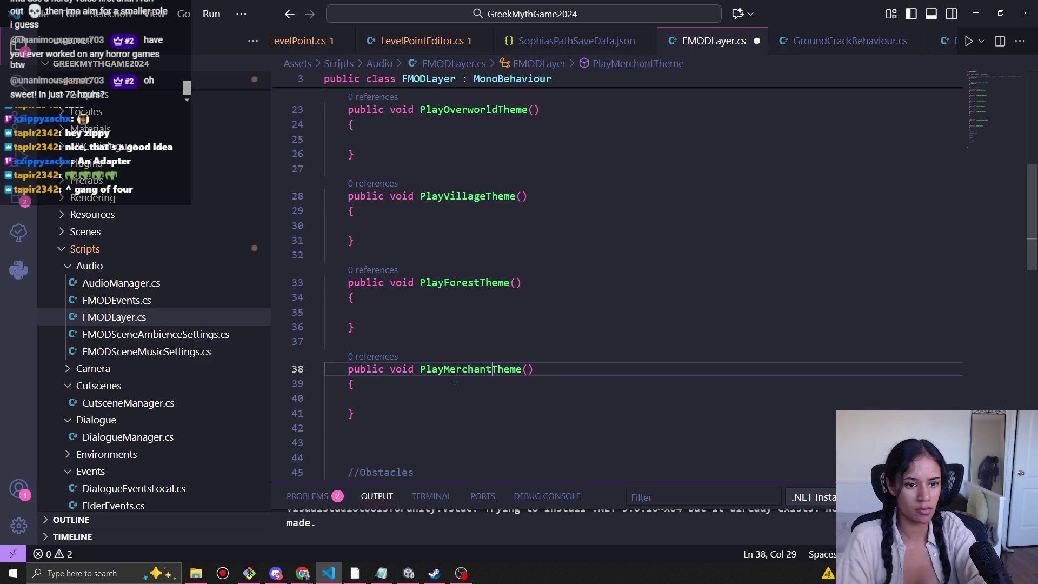
# Check the music list, then add a copy of the merchant method named PlayMedusaWorldTheme.
pyautogui.hotkey('alt', 'Tab')
pyautogui.scroll(-4, 402, 314)
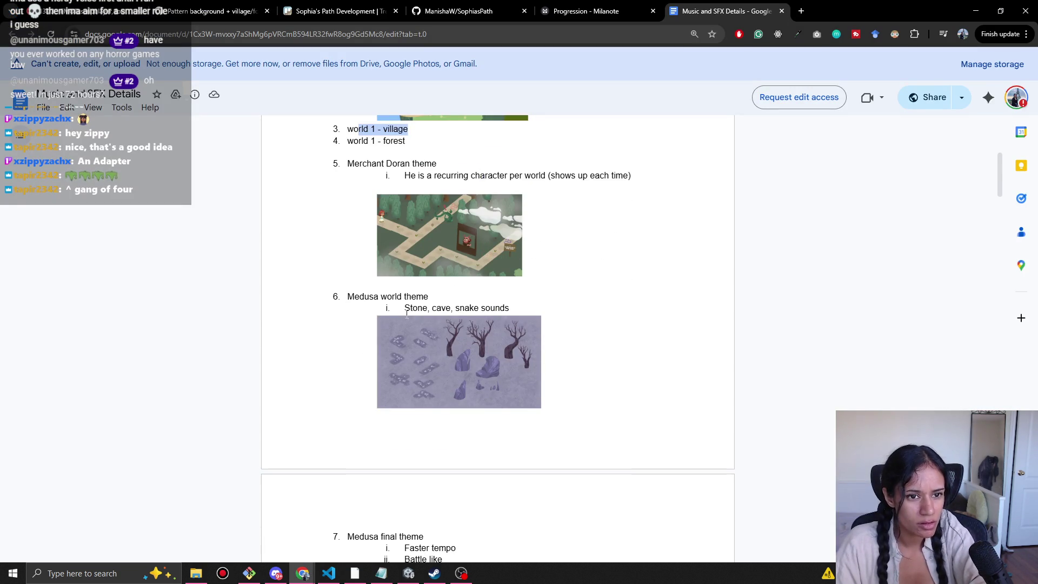
pyautogui.scroll(-3, 402, 314)
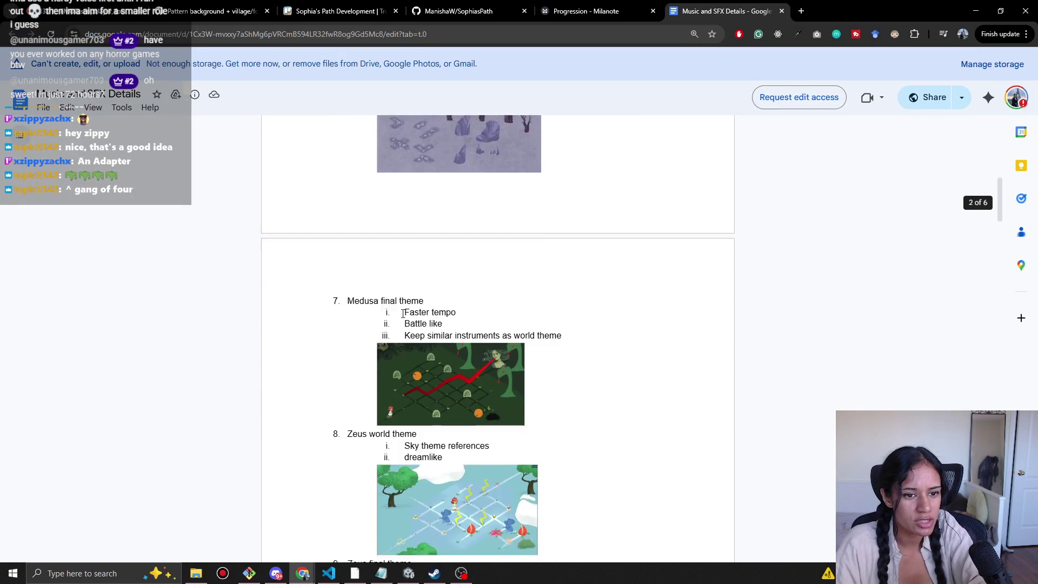
pyautogui.hotkey('alt', 'Tab')
pyautogui.scroll(-1, 460, 404)
pyautogui.moveTo(380, 358); pyautogui.dragTo(325, 314)
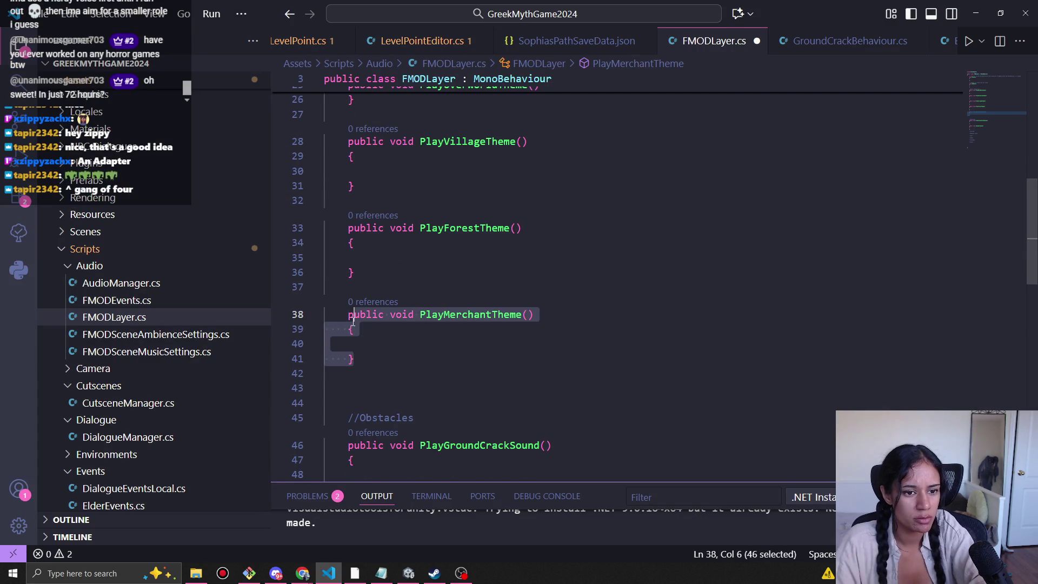
pyautogui.click(379, 360)
pyautogui.press('Return')
pyautogui.press('Return')
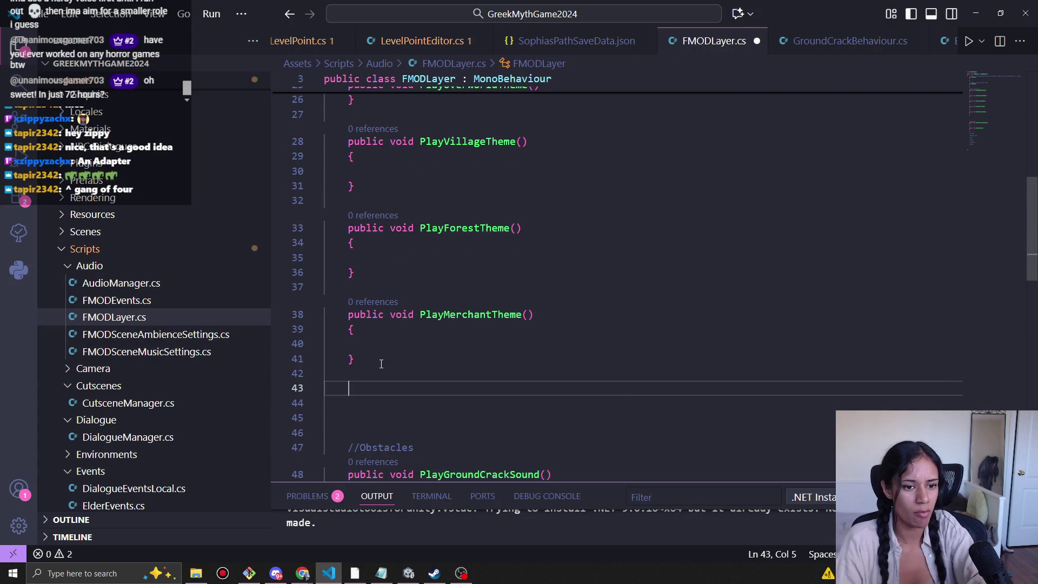
pyautogui.write('public void PlayMerchantTheme()     {      }')
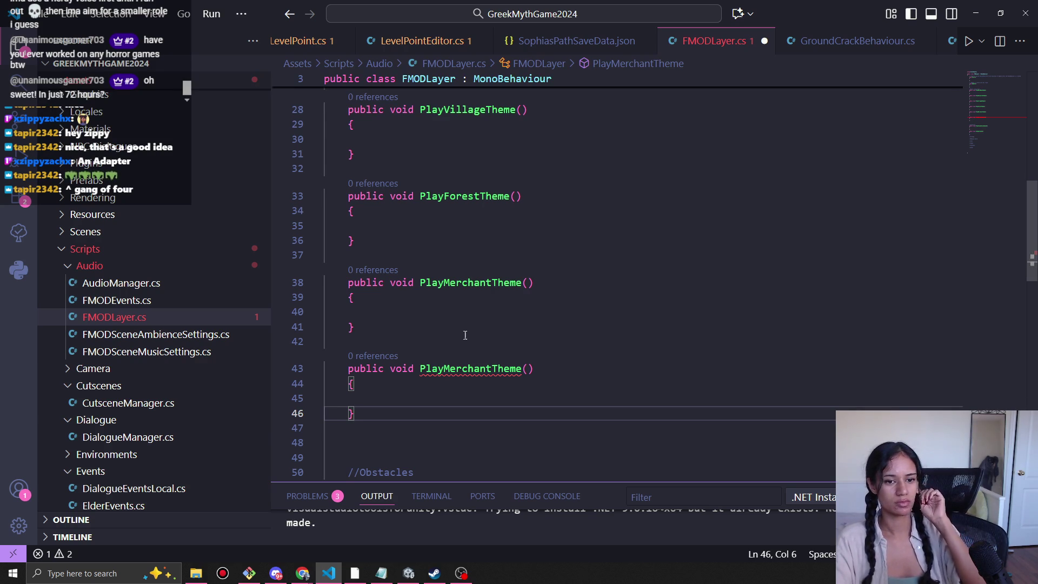
pyautogui.doubleClick(477, 365)
pyautogui.write('Play')
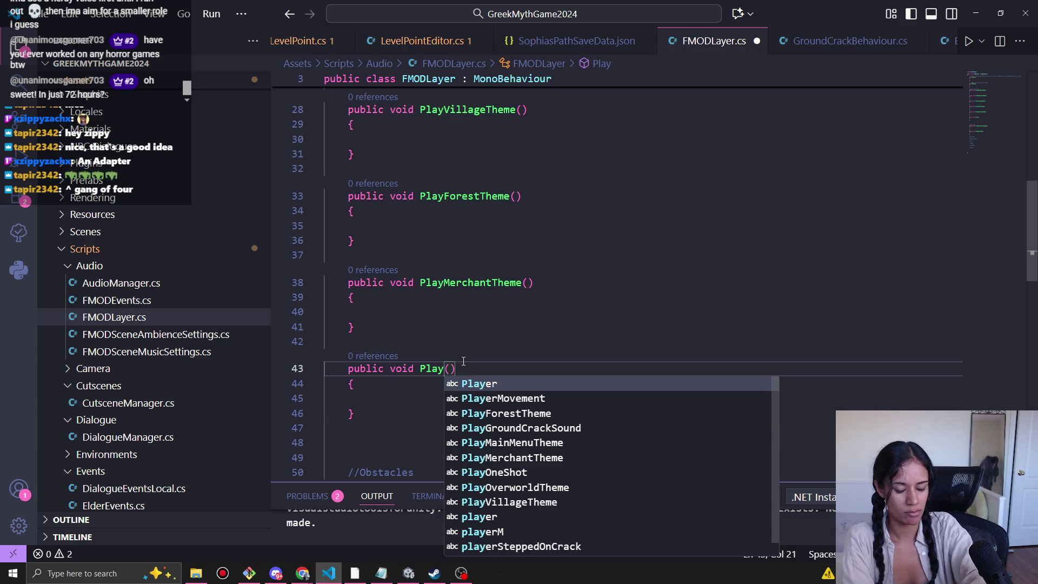
pyautogui.write('Medu')
pyautogui.write('aWor')
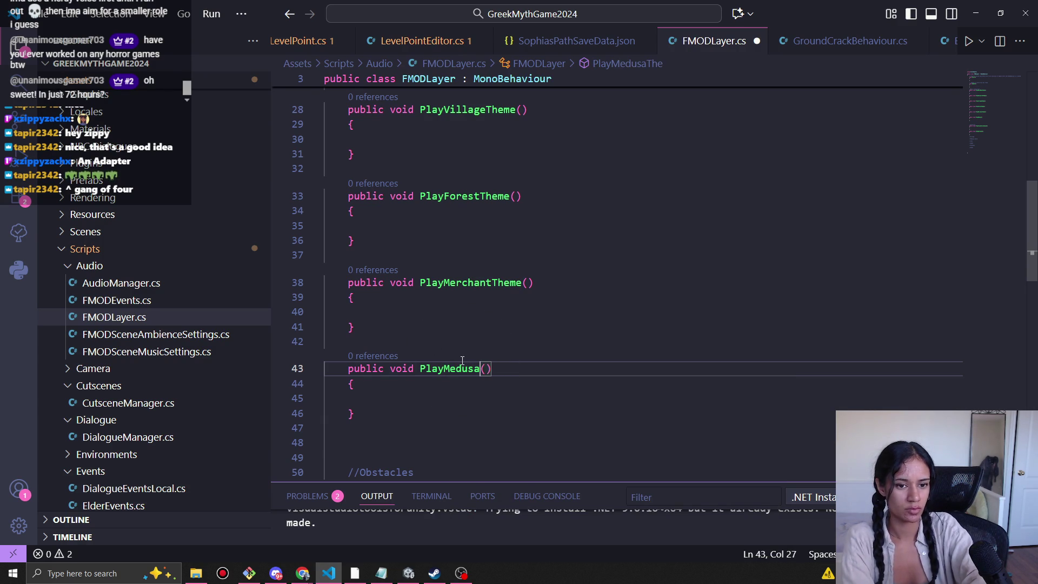
pyautogui.write('ldTheme')
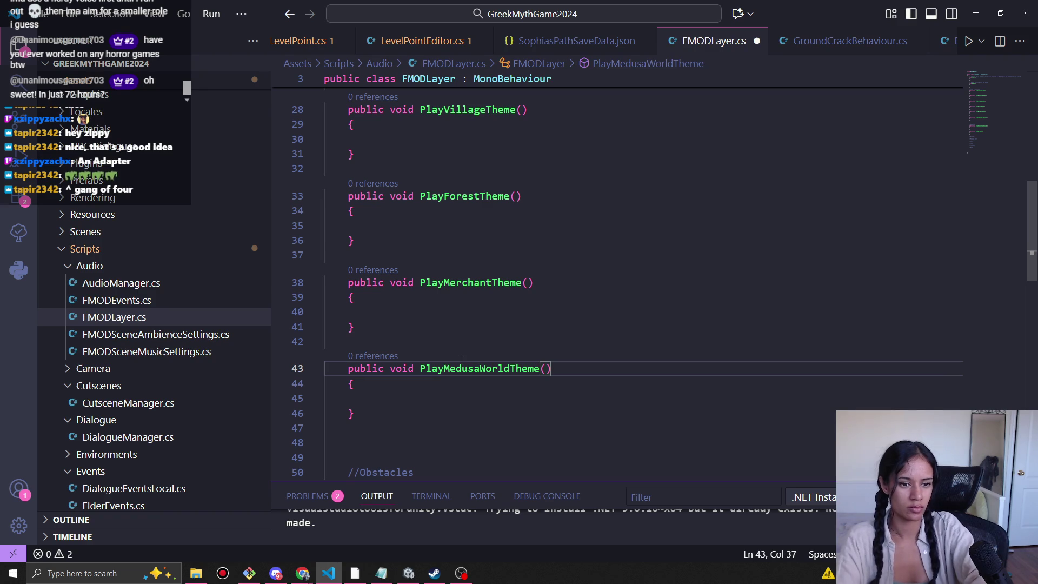
# Paste another merchant method copy and start renaming it PlayMedusaBossTheme.
pyautogui.click(407, 428)
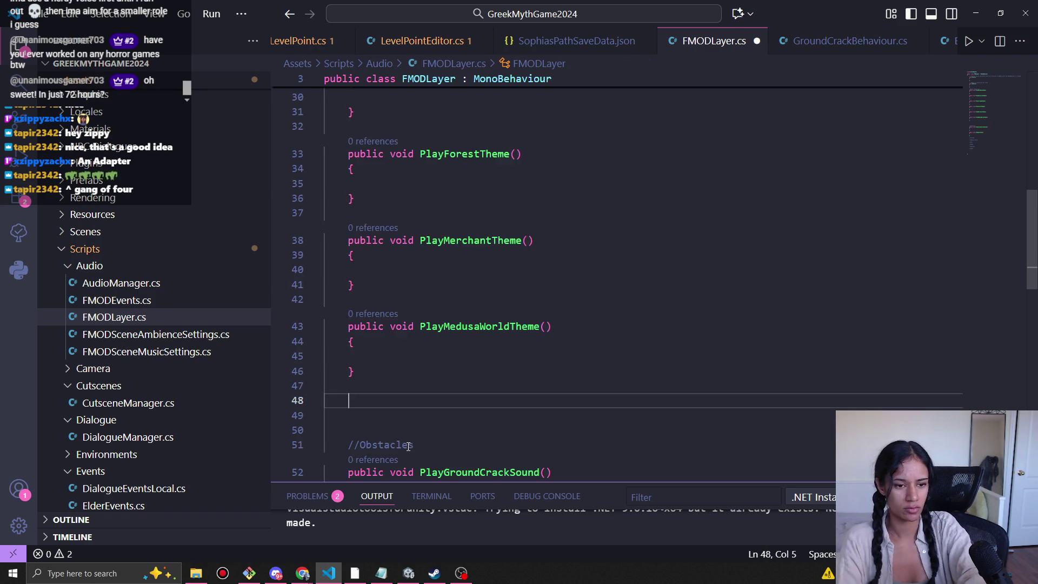
pyautogui.write('public void PlayMerchantTheme()     {      }')
pyautogui.doubleClick(454, 356)
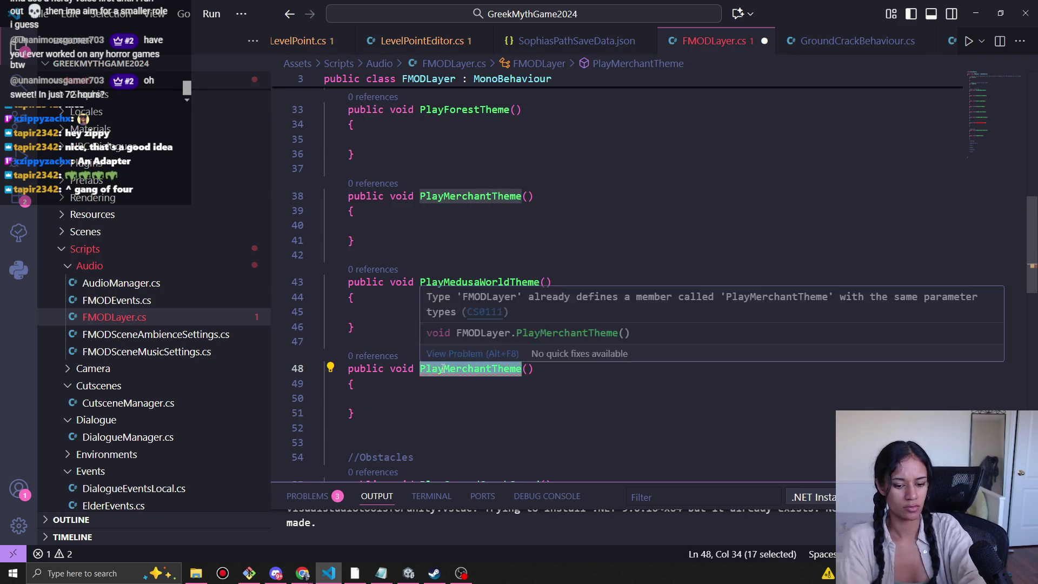
pyautogui.write('Play')
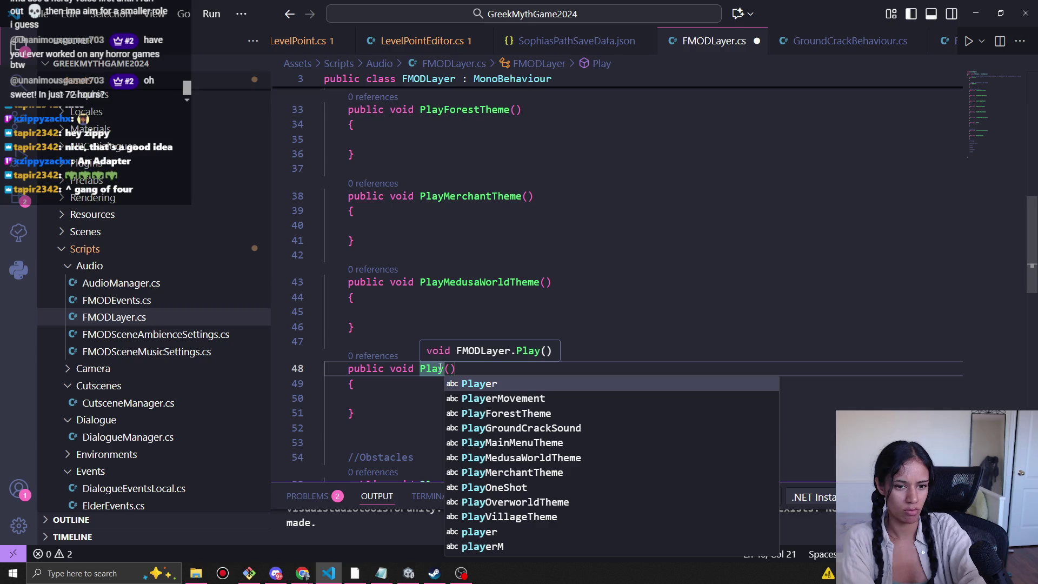
pyautogui.write('MedusaBoss')
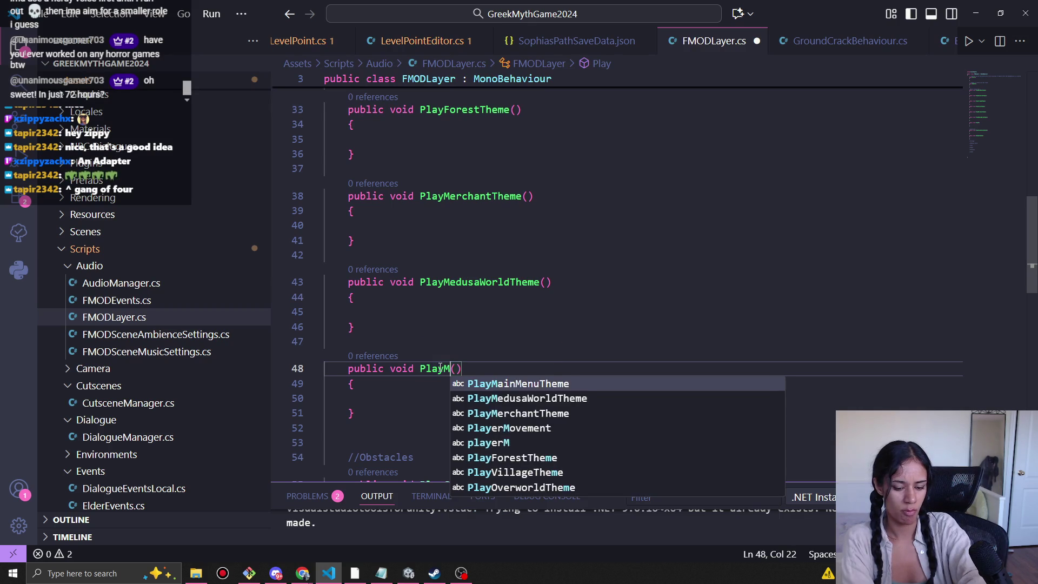
pyautogui.write('Them')
# Paste a copy below the Medusa boss method and rename it PlayZeusWorldTheme.
pyautogui.scroll(-2, 433, 373)
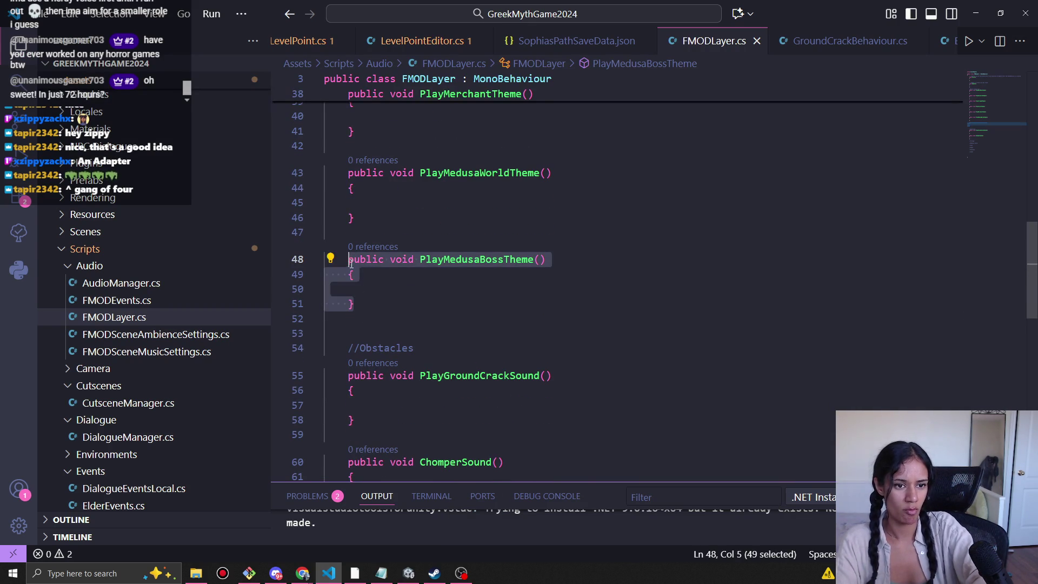
pyautogui.click(361, 311)
pyautogui.press('Return')
pyautogui.write('public void PlayMedusaBossTheme()     {      }')
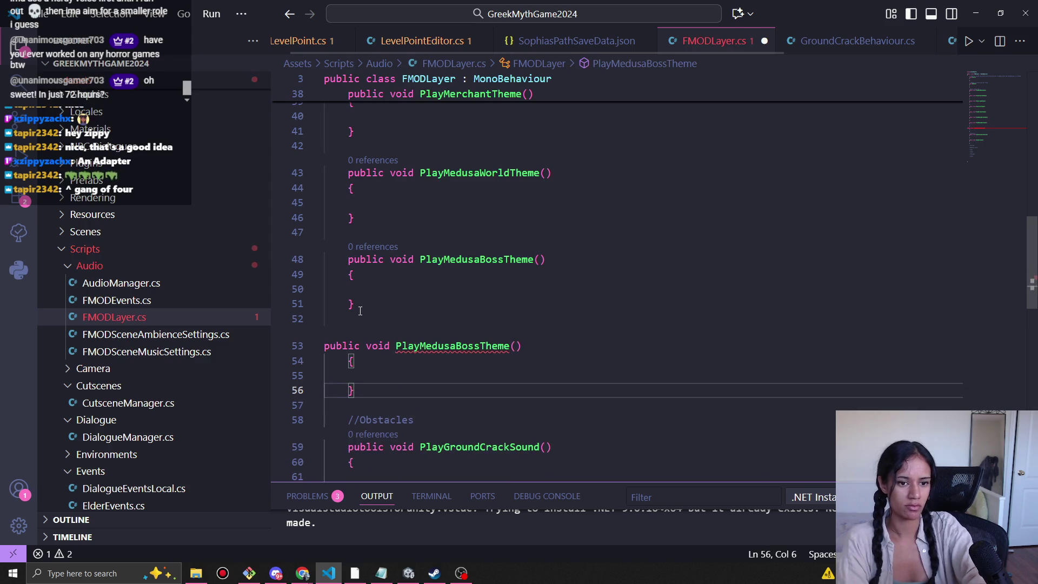
pyautogui.hotkey('alt', 'Tab')
pyautogui.scroll(-2, 475, 316)
pyautogui.scroll(-4, 474, 316)
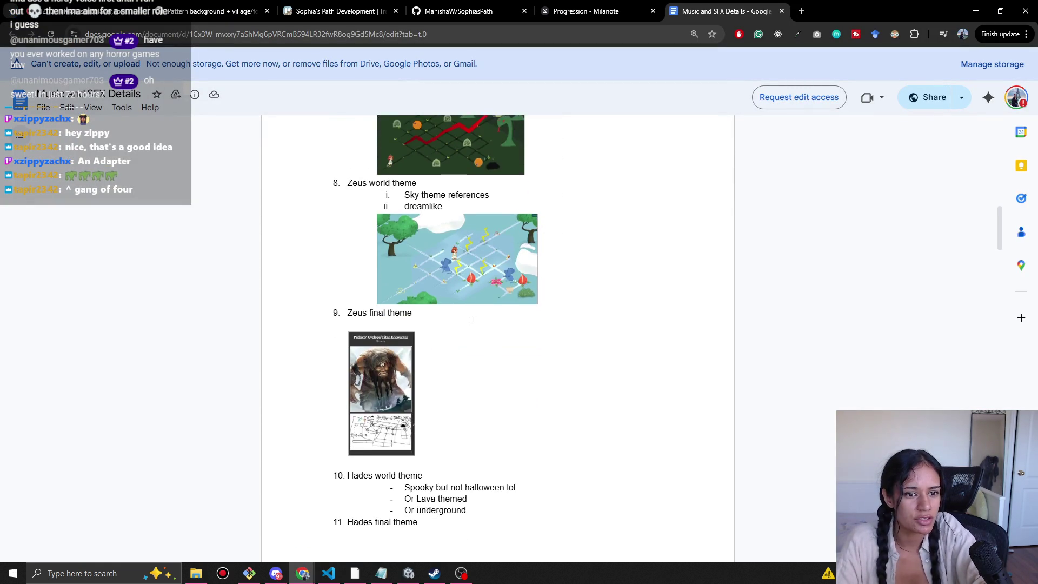
pyautogui.hotkey('alt', 'Tab')
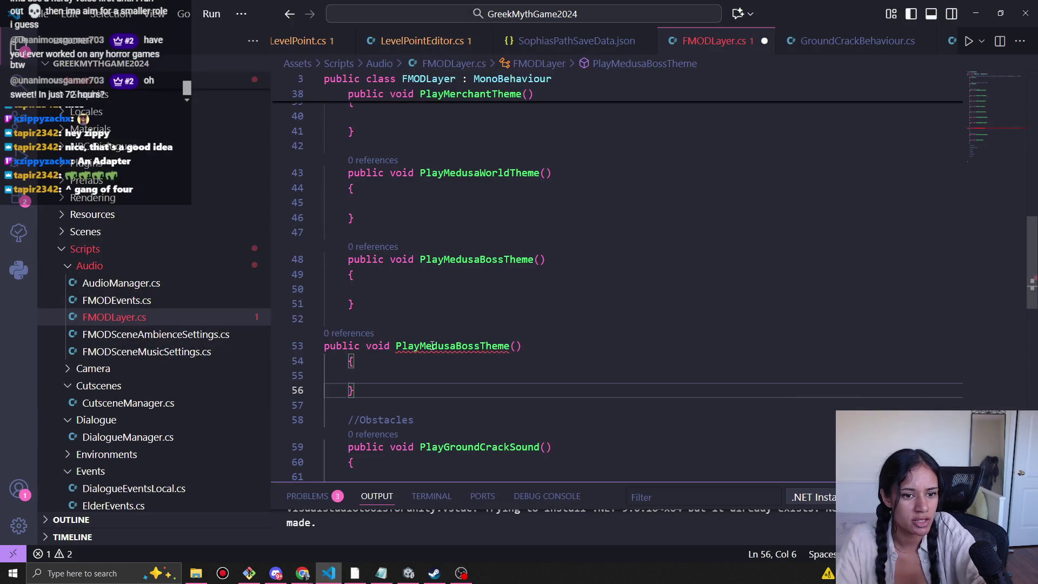
pyautogui.doubleClick(428, 344)
pyautogui.write('Play')
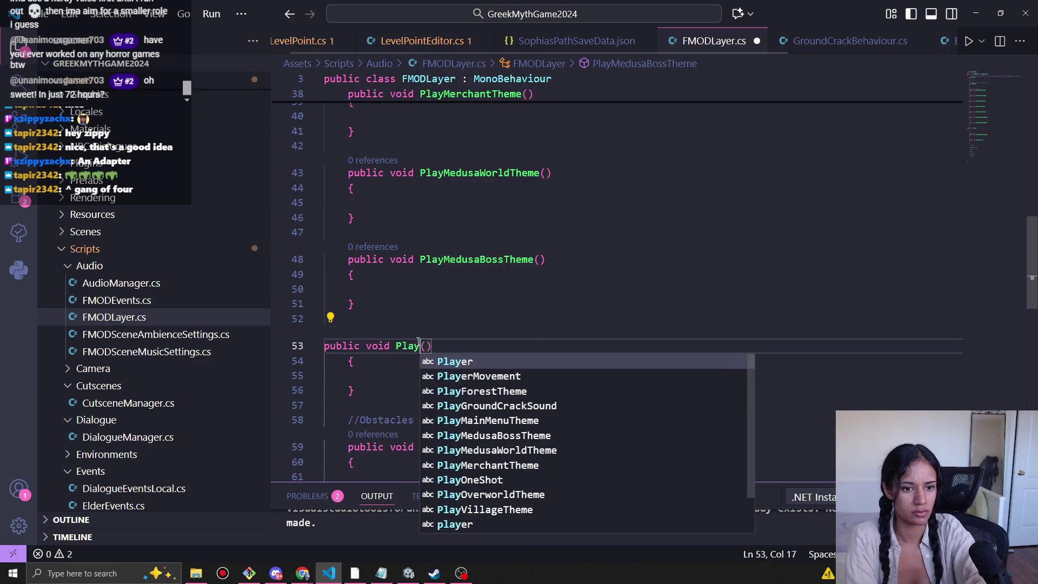
pyautogui.write('ZeusWorldThem')
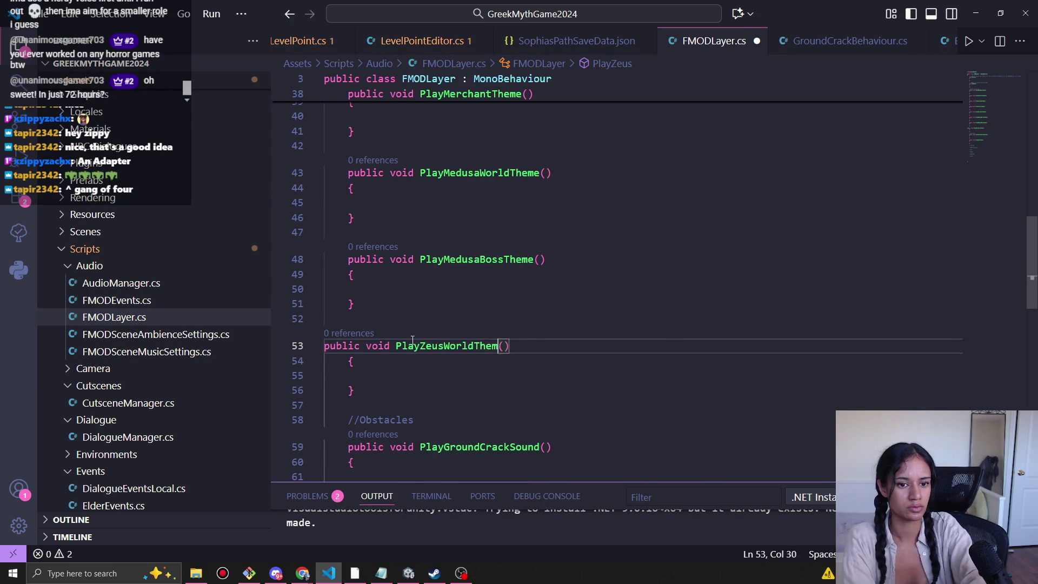
pyautogui.write('e')
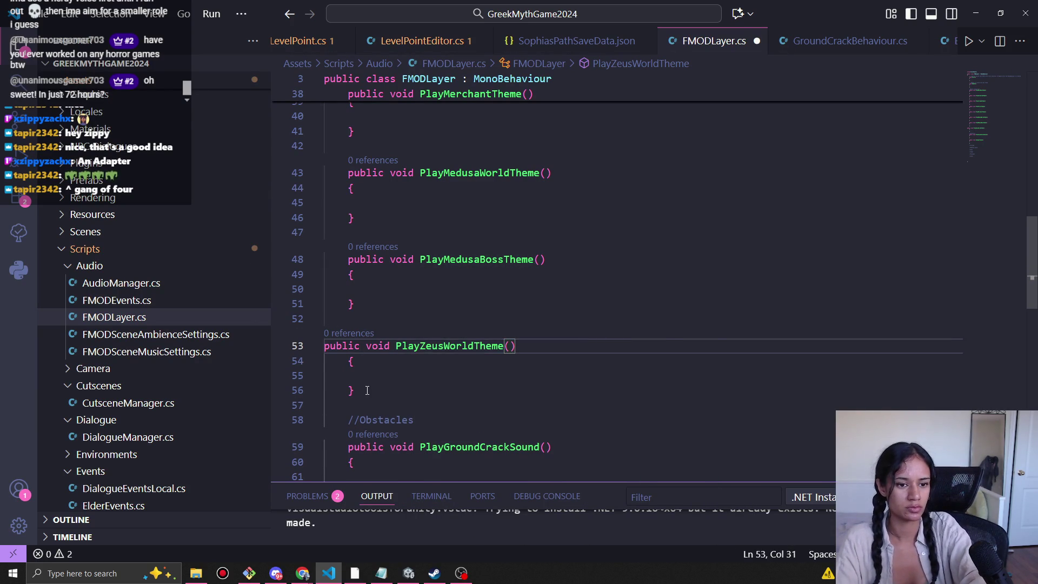
# Add another copy below and rename it PlayZeusBossTheme.
pyautogui.click(338, 352)
pyautogui.click(360, 390)
pyautogui.press('Return')
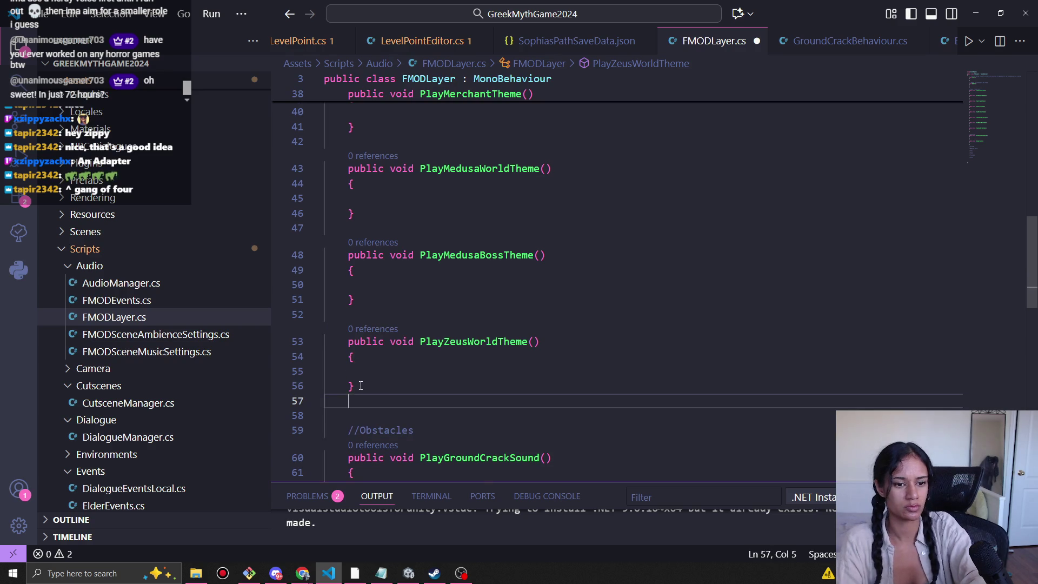
pyautogui.write('public void PlayMedusaBossTheme()     {      }')
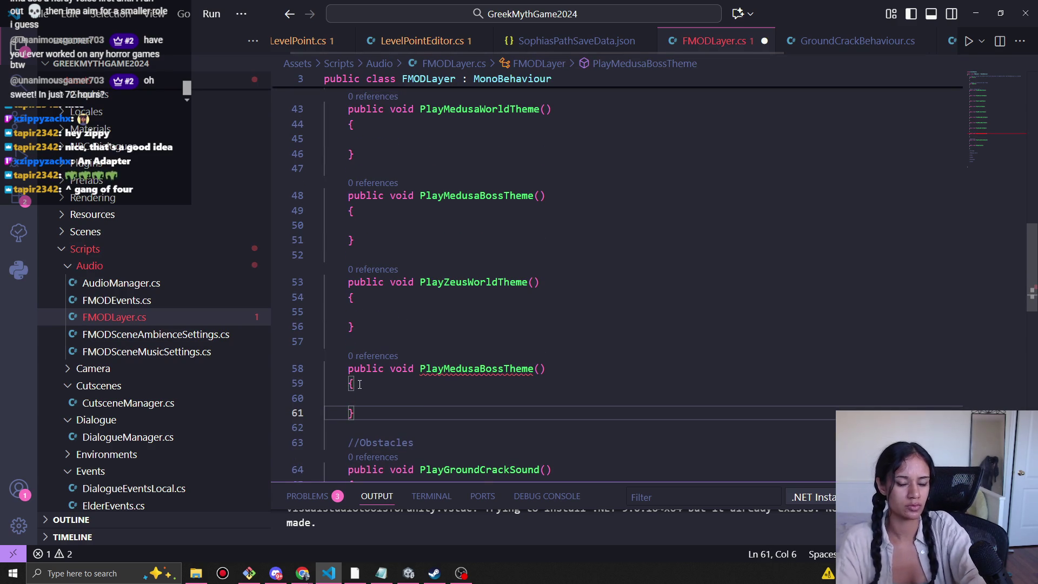
pyautogui.doubleClick(451, 284)
pyautogui.hotkey('ctrl', 'c')
pyautogui.doubleClick(452, 368)
pyautogui.hotkey('ctrl', 'v')
pyautogui.click(492, 368)
pyautogui.moveTo(493, 368); pyautogui.dragTo(468, 368)
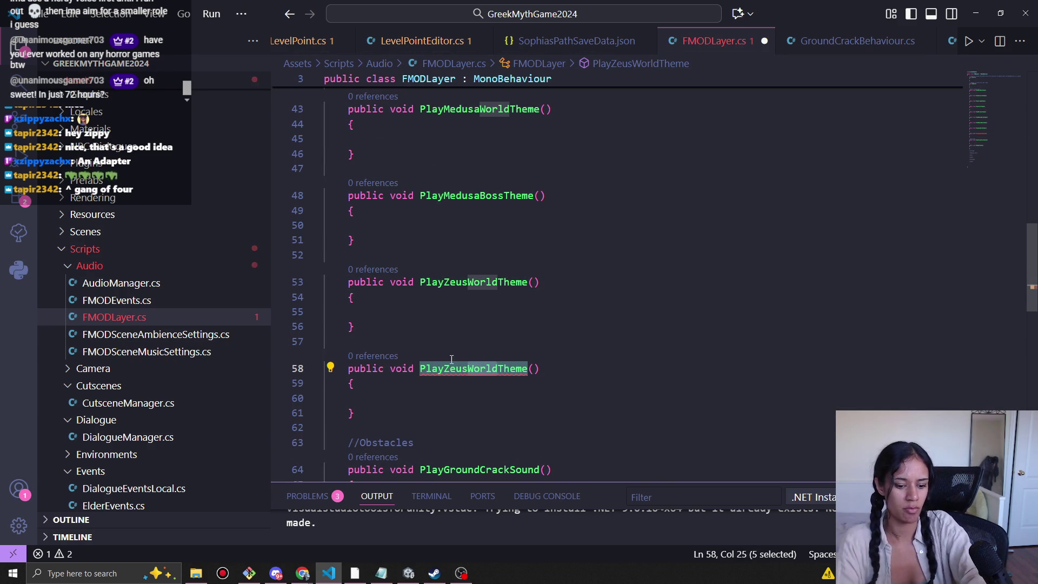
pyautogui.write('Boss')
# Check the music document for the next tracks and select the two Zeus methods.
pyautogui.scroll(-3, 467, 334)
pyautogui.scroll(-1, 467, 333)
pyautogui.hotkey('alt', 'Tab')
pyautogui.scroll(-2, 466, 337)
pyautogui.scroll(-10, 465, 337)
pyautogui.scroll(-5, 465, 340)
pyautogui.hotkey('alt', 'Tab')
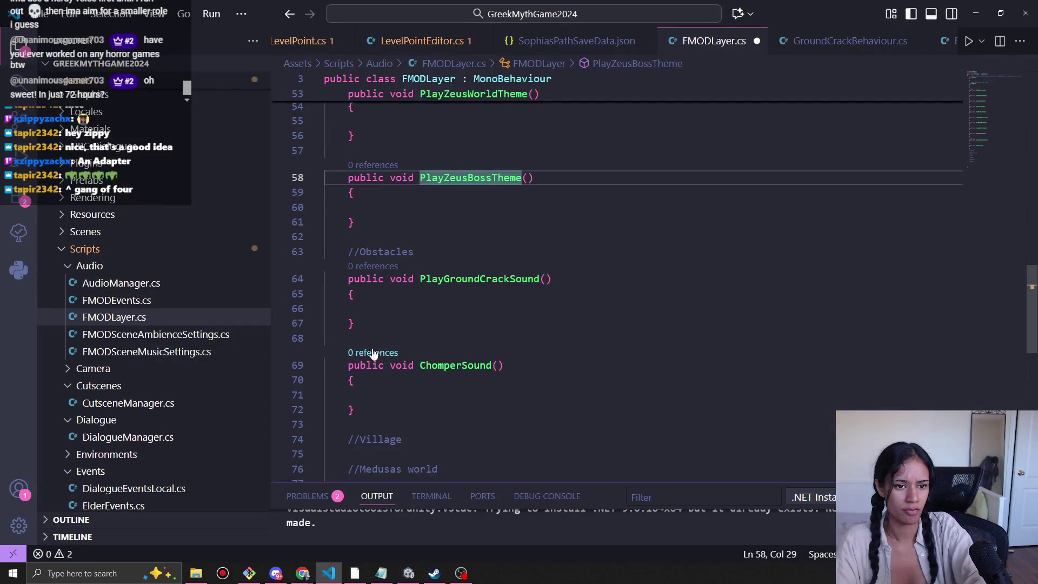
pyautogui.click(406, 321)
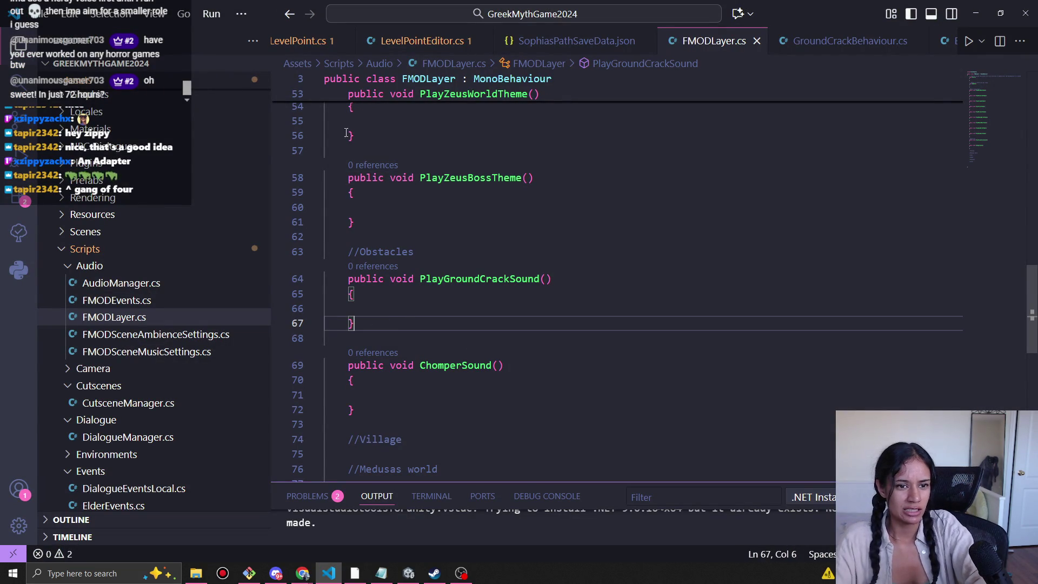
pyautogui.moveTo(361, 219)
pyautogui.mouseDown()
pyautogui.moveTo(354, 125)
pyautogui.moveTo(349, 151)
pyautogui.mouseUp()
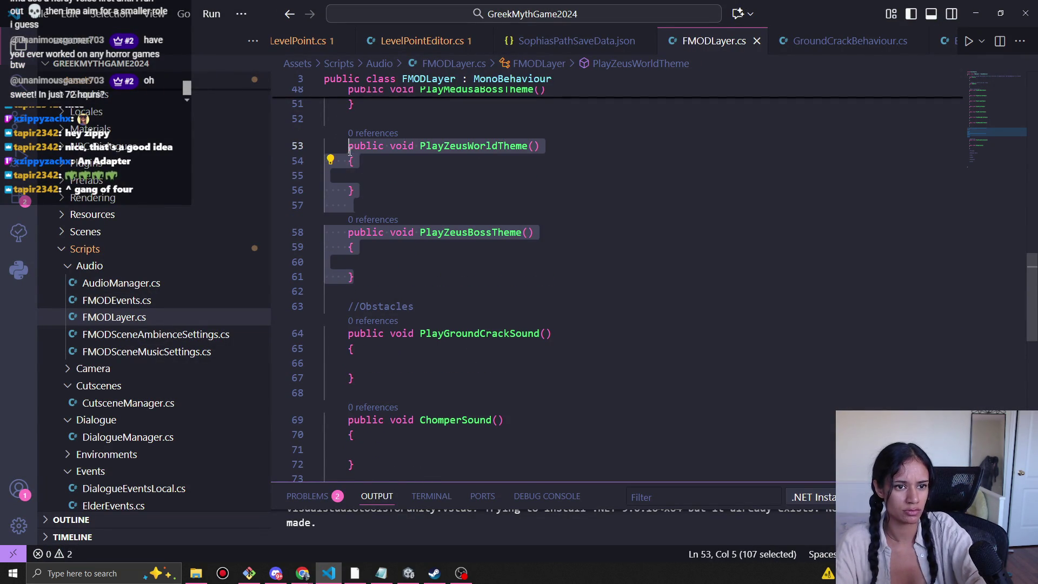
# Paste both Zeus methods below and rename them PlayHadesWorldTheme and PlayHadesBossTheme.
pyautogui.click(384, 282)
pyautogui.press('Return')
pyautogui.press('Return')
pyautogui.hotkey('ctrl', 'v')
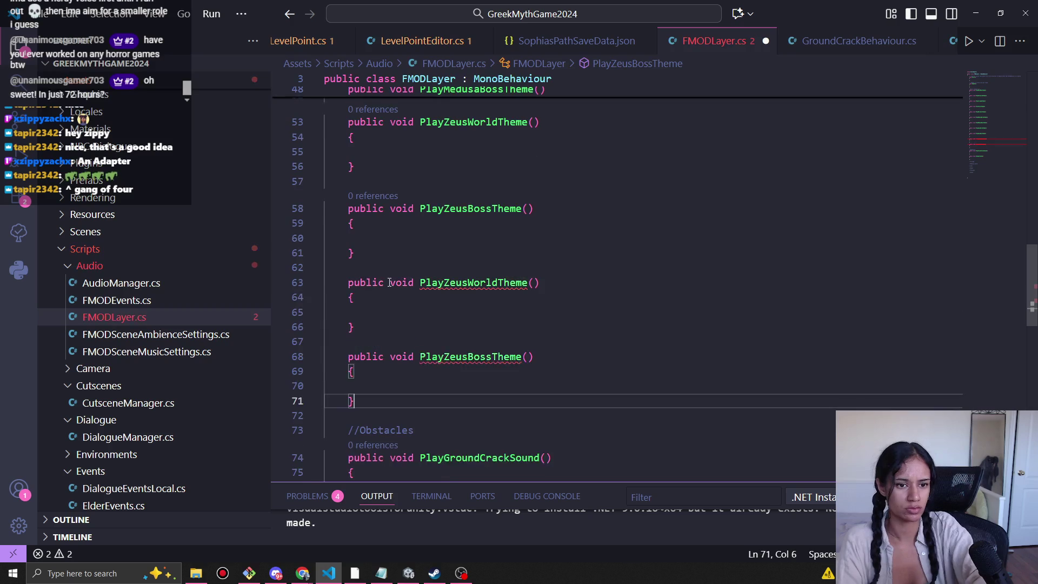
pyautogui.moveTo(444, 297); pyautogui.dragTo(467, 295)
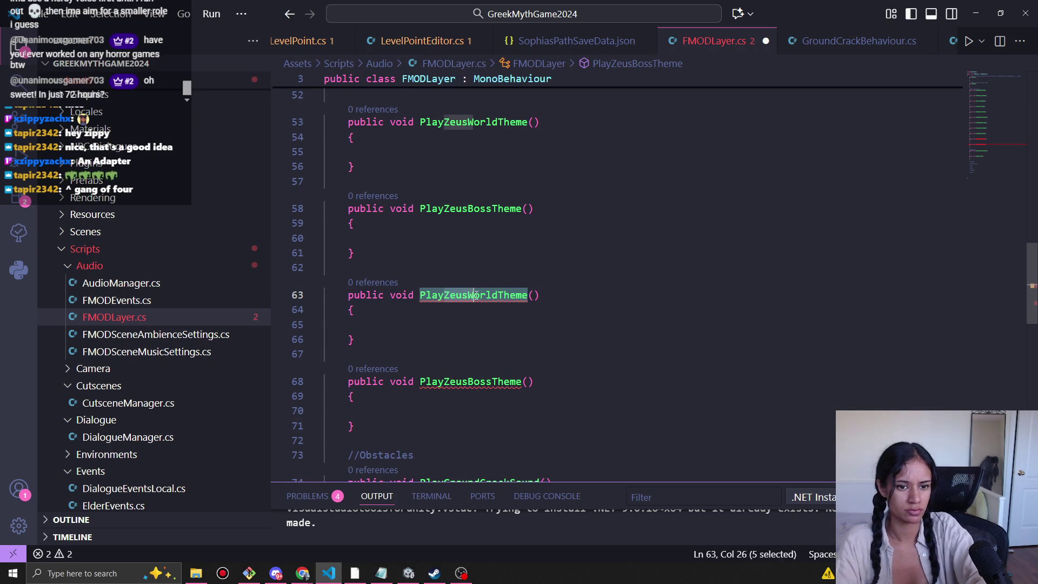
pyautogui.write('Hades')
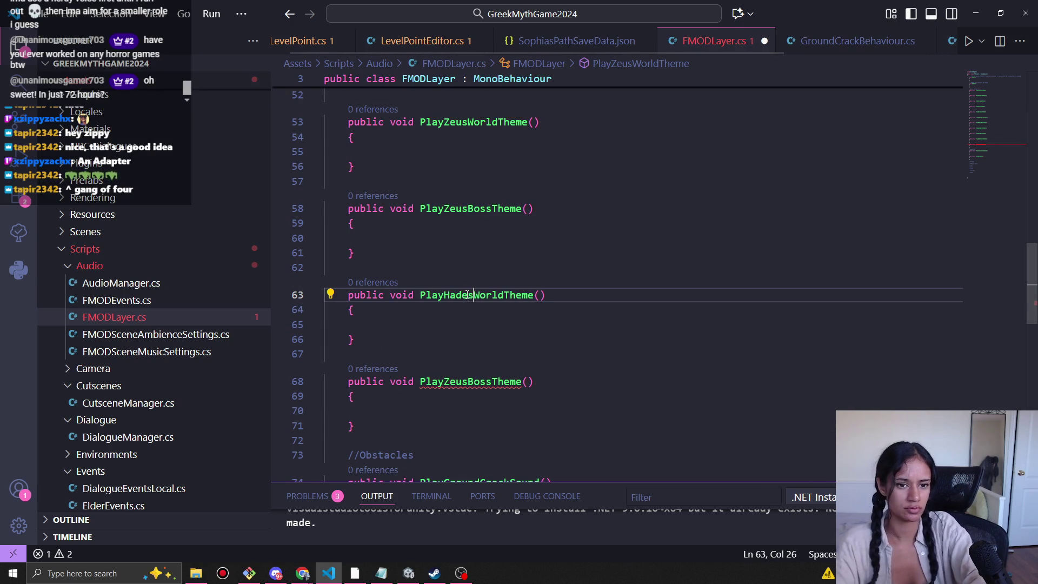
pyautogui.moveTo(467, 382); pyautogui.dragTo(444, 383)
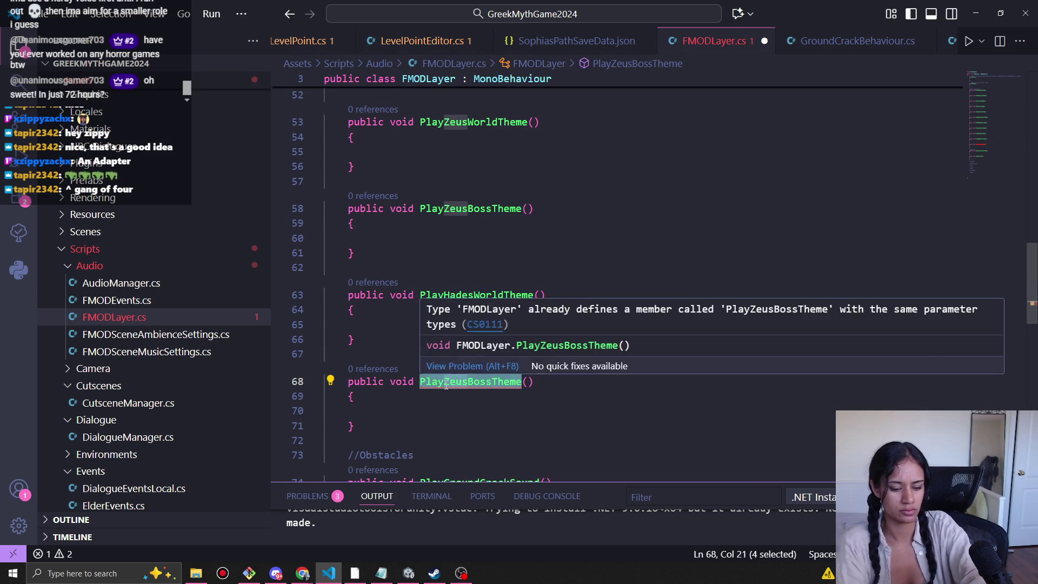
pyautogui.write('Hades')
# Duplicate the Hades boss method and rename the copy PlayAphroditeTheme using the doc's wording.
pyautogui.scroll(-2, 473, 377)
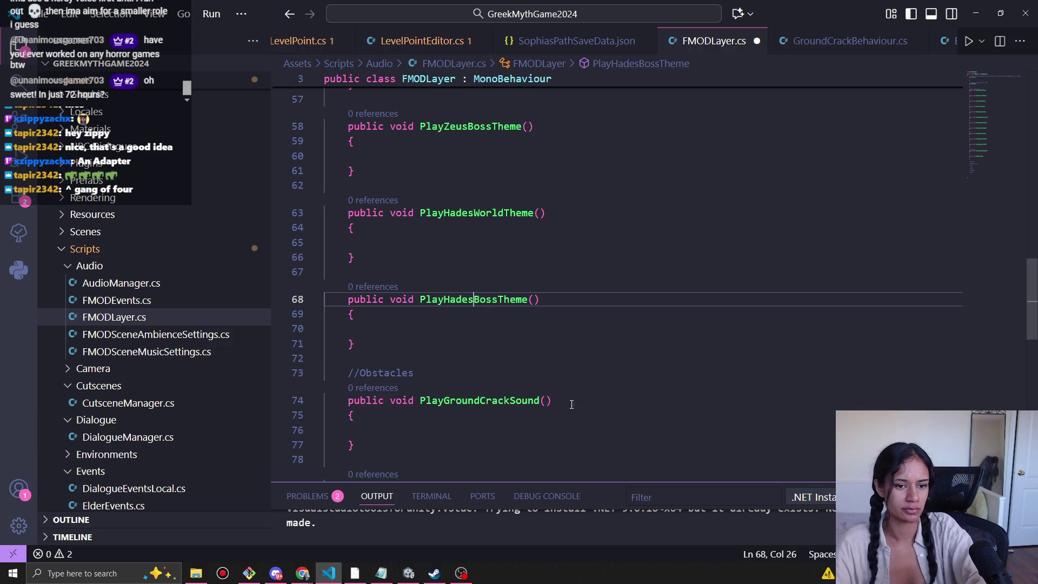
pyautogui.moveTo(361, 350); pyautogui.dragTo(348, 300)
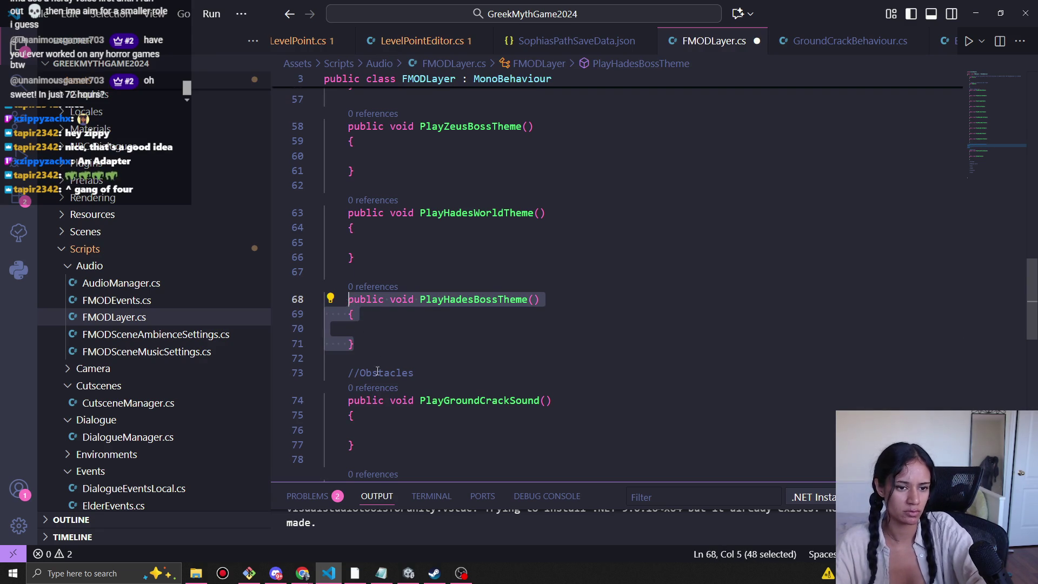
pyautogui.hotkey('ctrl', 'c')
pyautogui.click(376, 348)
pyautogui.press('Return')
pyautogui.press('Return')
pyautogui.hotkey('ctrl', 'v')
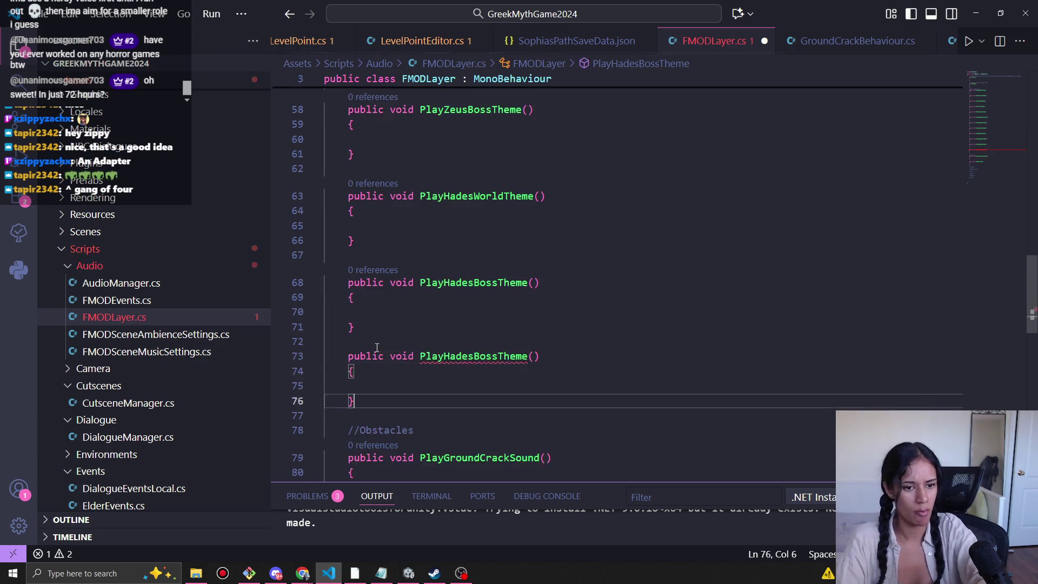
pyautogui.hotkey('alt', 'Tab')
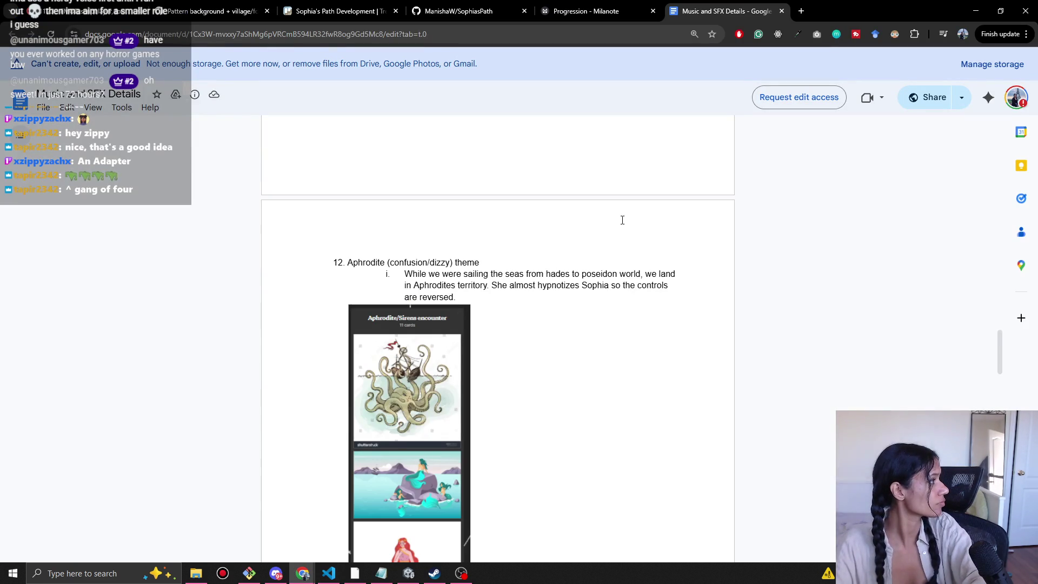
pyautogui.doubleClick(366, 263)
pyautogui.hotkey('alt', 'Tab')
pyautogui.moveTo(468, 368); pyautogui.dragTo(449, 363)
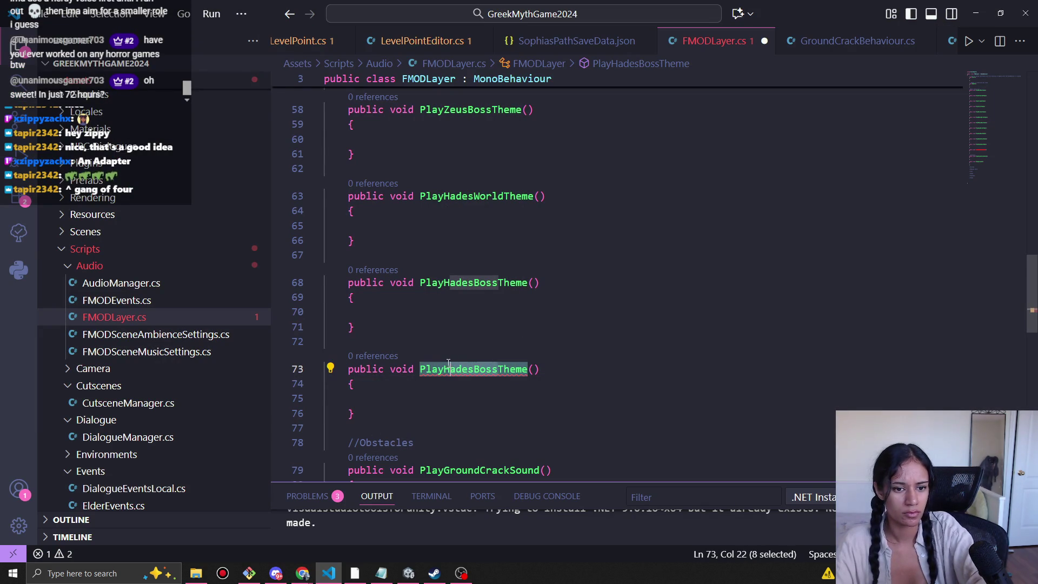
pyautogui.hotkey('ctrl', 'v')
pyautogui.press('BackSpace')
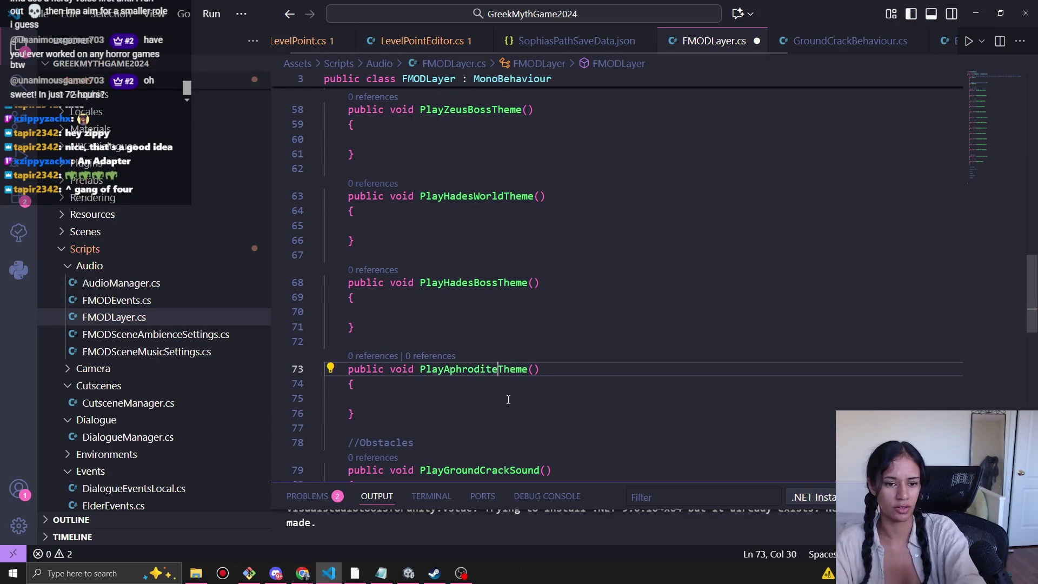
# Scroll through the music and SFX design doc for the remaining tracks.
pyautogui.hotkey('alt', 'Tab')
pyautogui.scroll(-10, 526, 338)
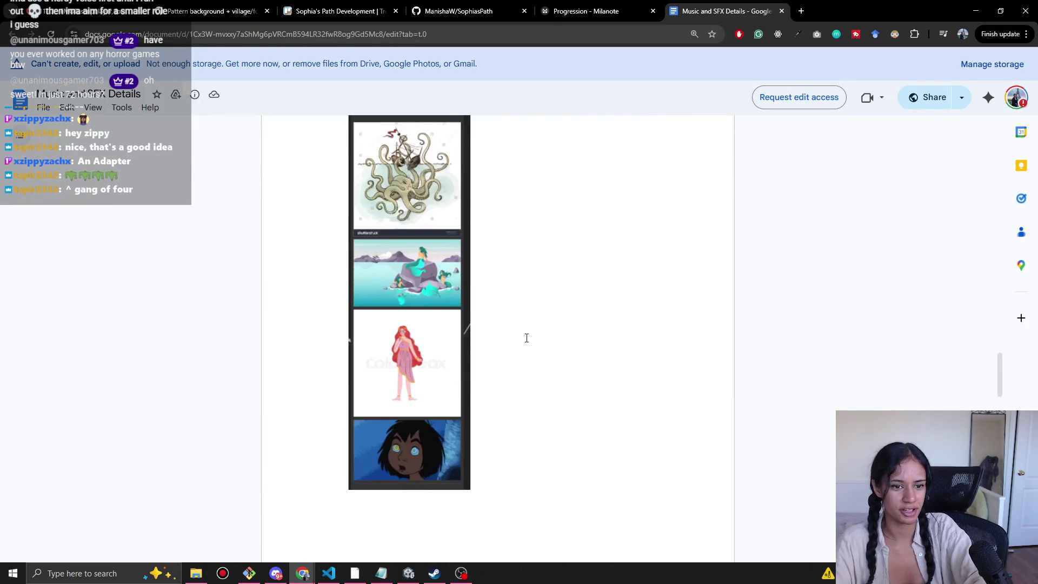
pyautogui.scroll(-4, 527, 338)
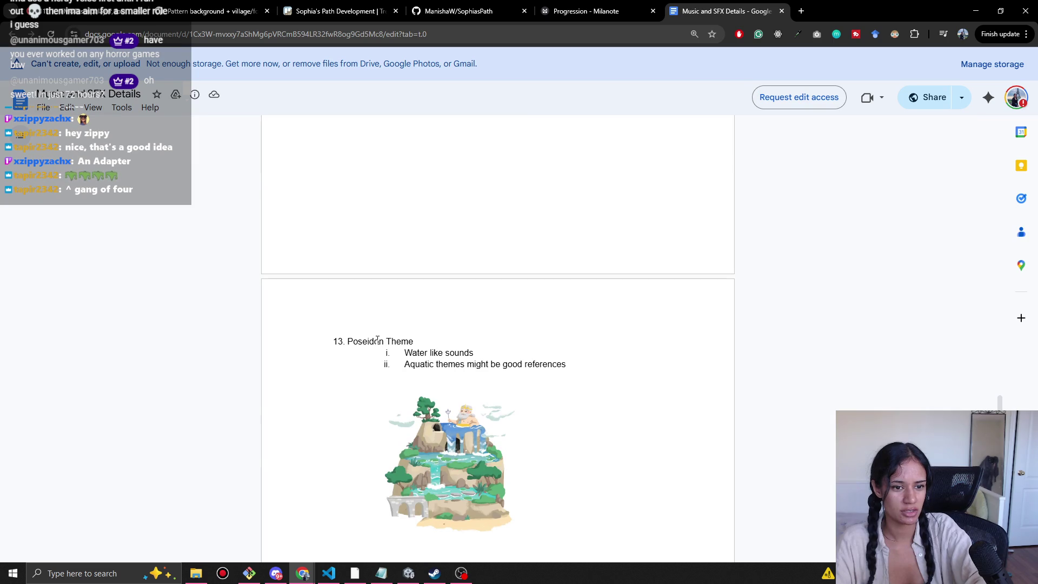
pyautogui.scroll(-2, 377, 339)
pyautogui.scroll(-2, 544, 367)
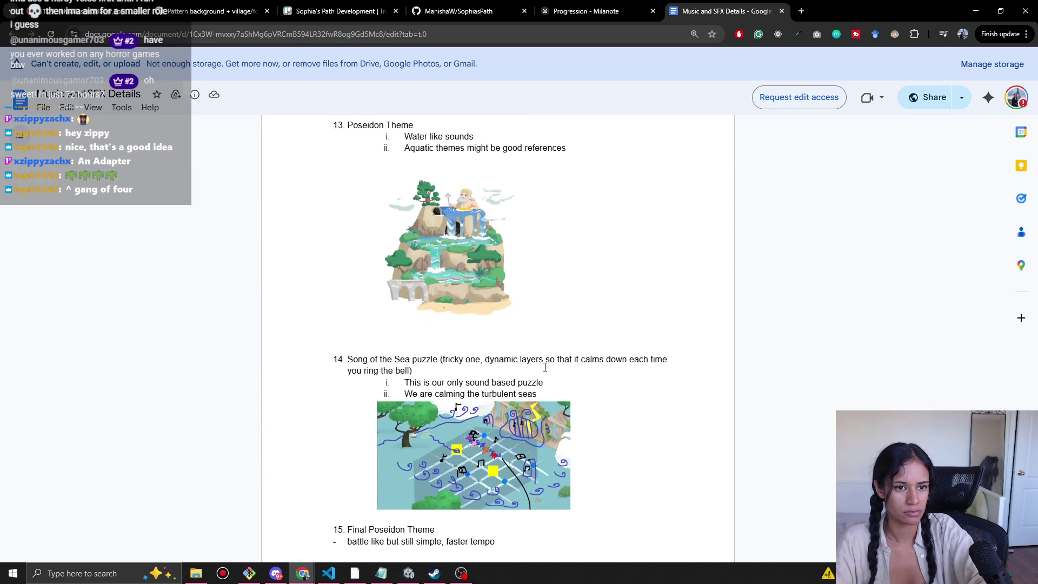
pyautogui.scroll(-1, 545, 367)
pyautogui.scroll(2, 551, 368)
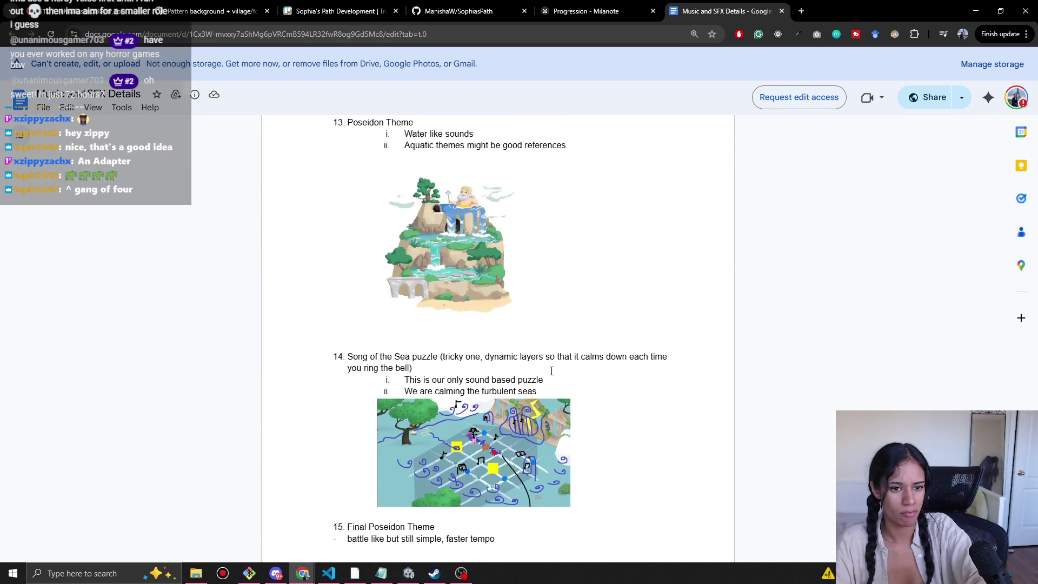
pyautogui.scroll(-1, 597, 385)
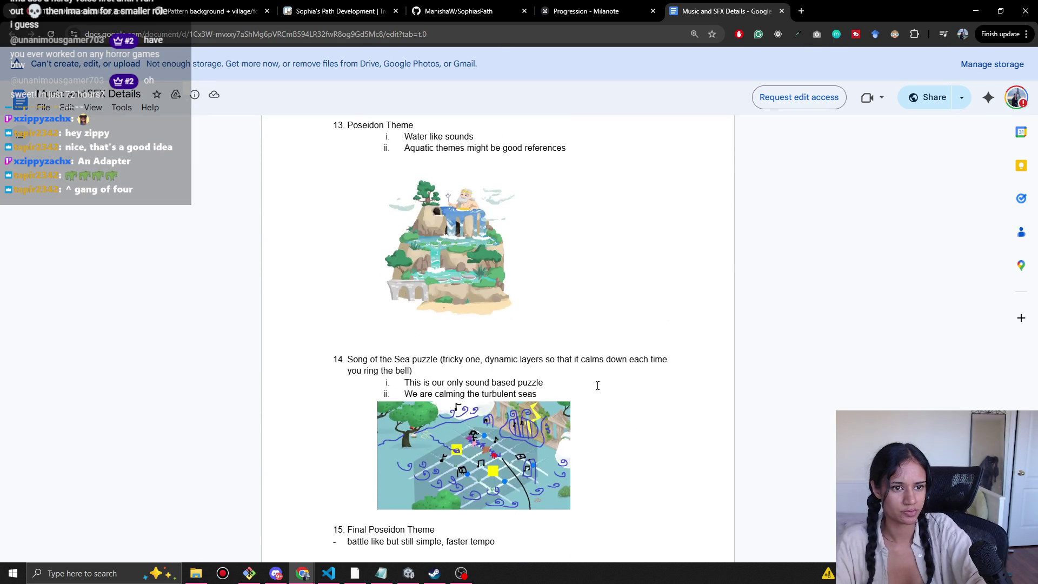
pyautogui.hotkey('alt', 'Tab')
# Paste a second copy of the PlayAphroditeTheme method below it.
pyautogui.moveTo(371, 411); pyautogui.dragTo(350, 368)
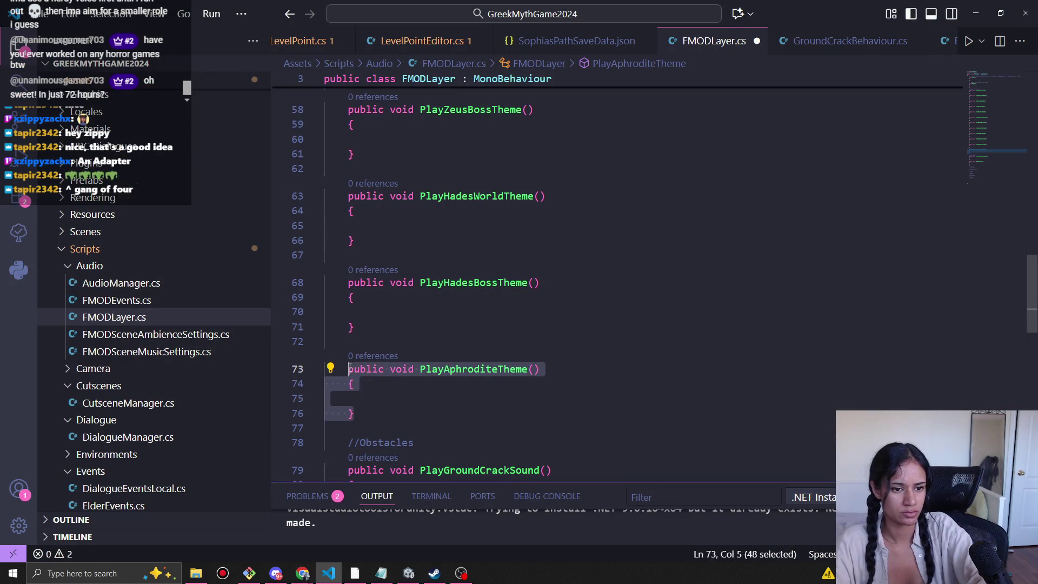
pyautogui.hotkey('ctrl', 'c')
pyautogui.click(373, 419)
pyautogui.press('Return')
pyautogui.press('Return')
pyautogui.hotkey('ctrl', 'v')
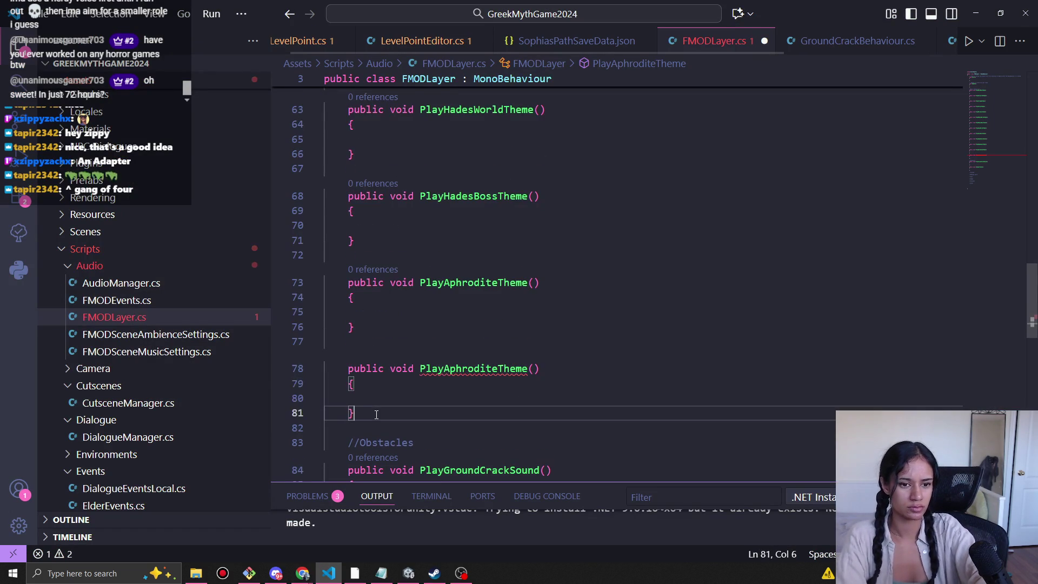
# Rename the copied Aphrodite stub to PlayPoseidonWorldTheme after checking the design doc's Poseidon themes.
pyautogui.moveTo(498, 369); pyautogui.dragTo(449, 370)
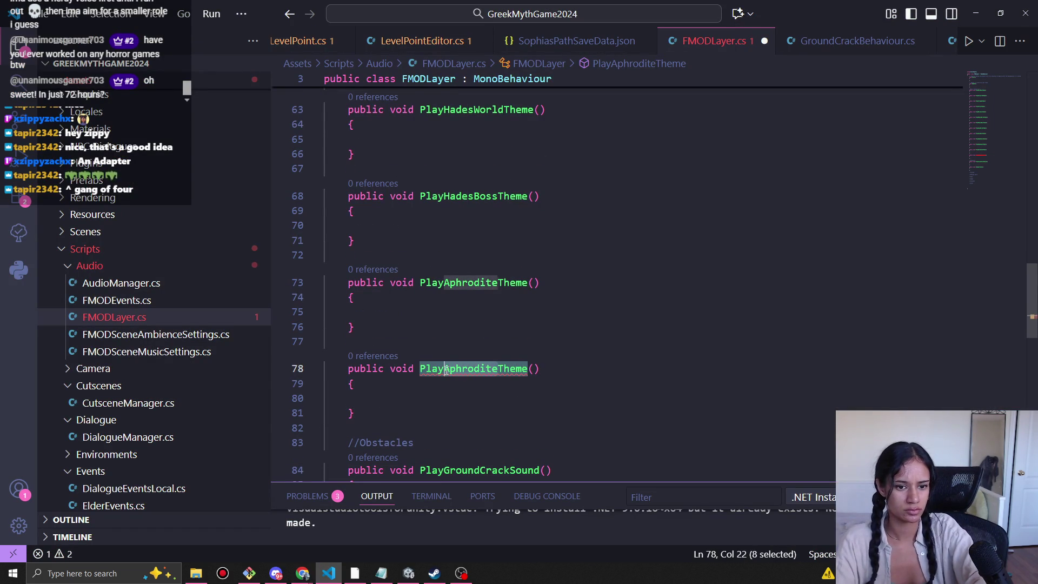
pyautogui.write('Powe')
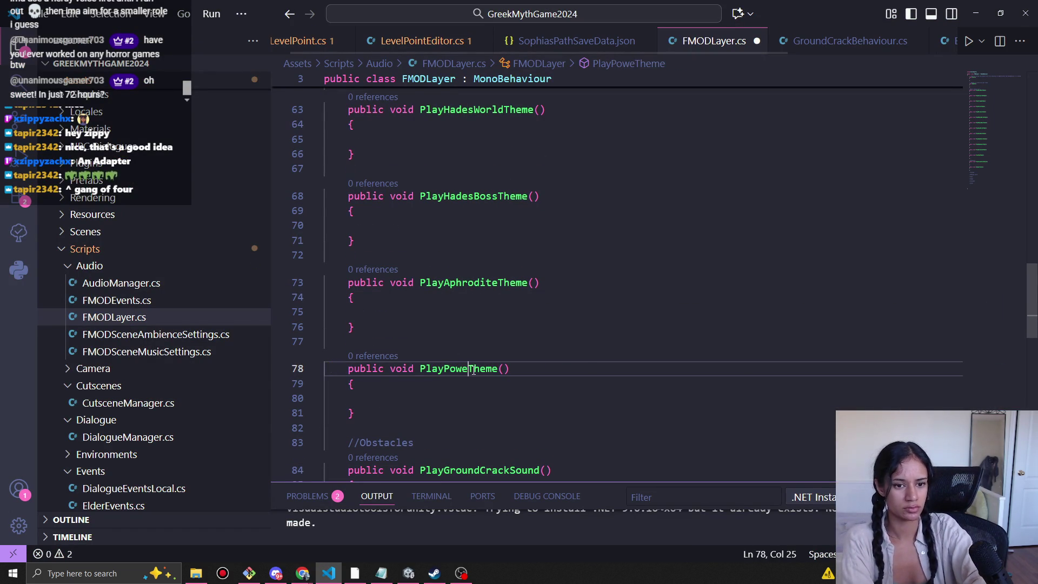
pyautogui.press('BackSpace')
pyautogui.press('BackSpace')
pyautogui.write('seidonWorld')
pyautogui.scroll(2, 472, 369)
pyautogui.scroll(4, 472, 369)
pyautogui.scroll(-2, 474, 380)
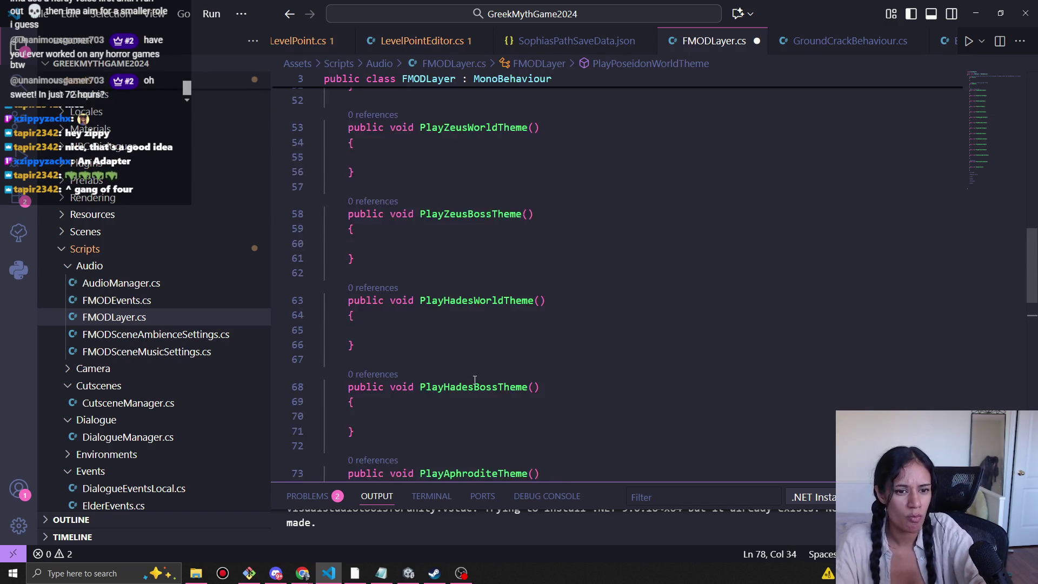
pyautogui.scroll(-4, 475, 380)
pyautogui.hotkey('alt', 'Tab')
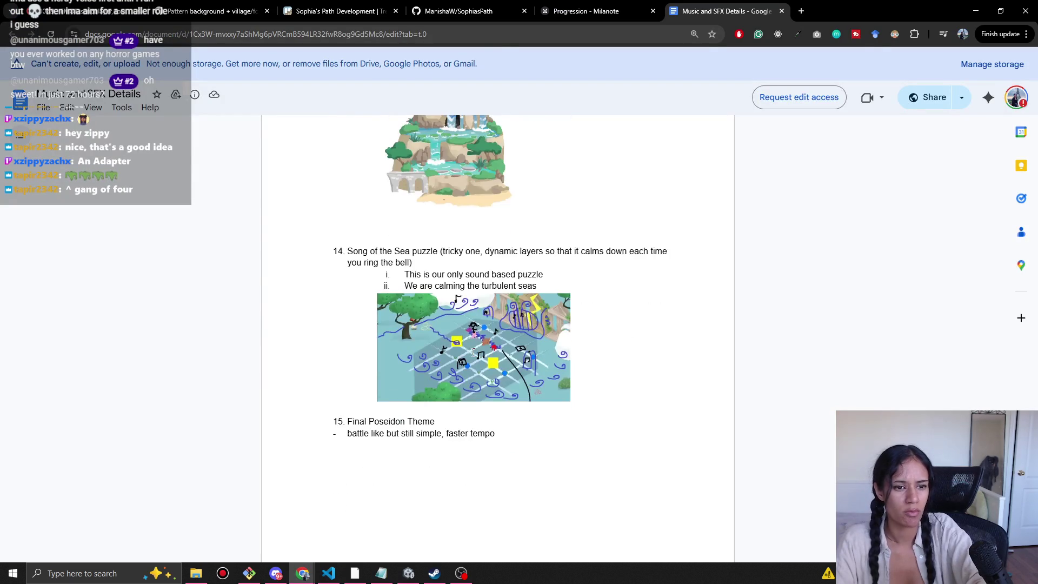
pyautogui.hotkey('alt', 'Tab')
pyautogui.scroll(-1, 472, 361)
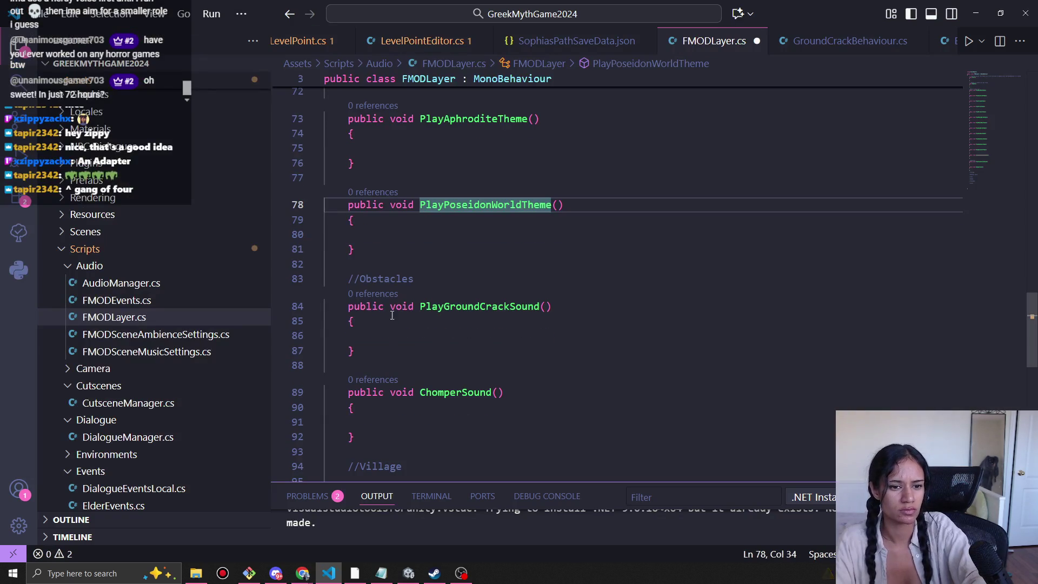
# Duplicate the PlayPoseidonWorldTheme stub below itself and fix the copy's indentation.
pyautogui.moveTo(355, 249); pyautogui.dragTo(344, 205)
pyautogui.hotkey('ctrl', 'c')
pyautogui.click(381, 249)
pyautogui.press('Return')
pyautogui.press('Return')
pyautogui.hotkey('ctrl', 'v')
pyautogui.click(354, 291)
pyautogui.hotkey('shift', 'Left')
pyautogui.press('BackSpace')
# Rename the duplicate to PlayPoseidonBossTheme by replacing World with Boss.
pyautogui.moveTo(494, 290); pyautogui.dragTo(444, 291)
pyautogui.press('BackSpace')
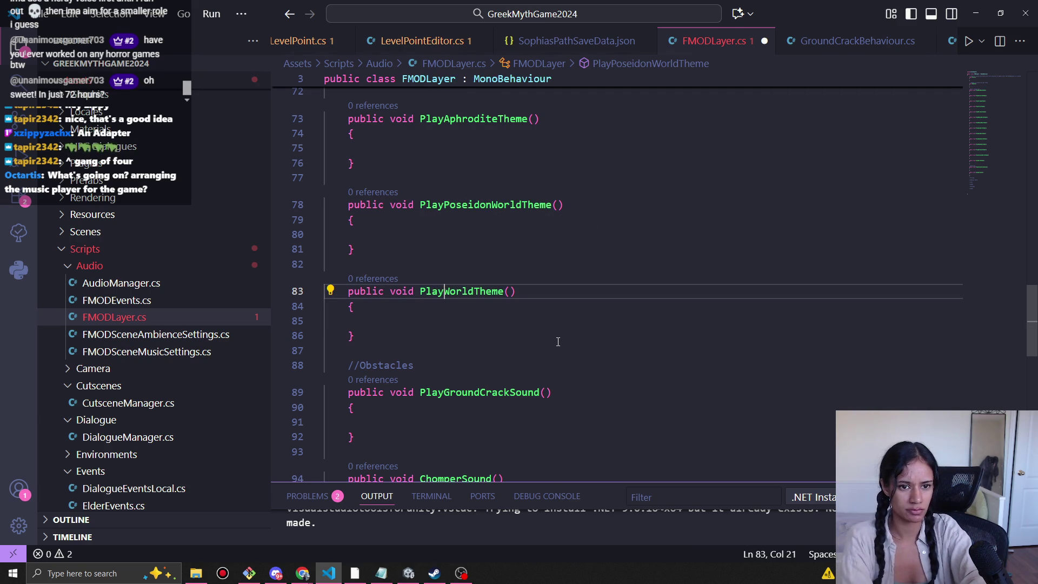
pyautogui.hotkey('ctrl', 'z')
pyautogui.press('Right')
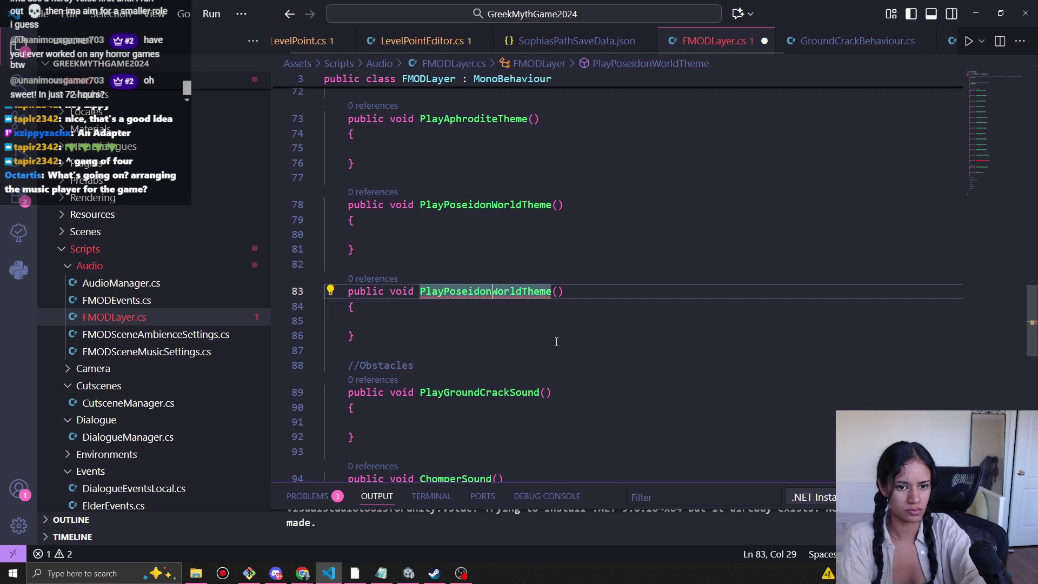
pyautogui.press('Delete')
pyautogui.press('Delete')
pyautogui.press('Delete')
pyautogui.write('Boss')
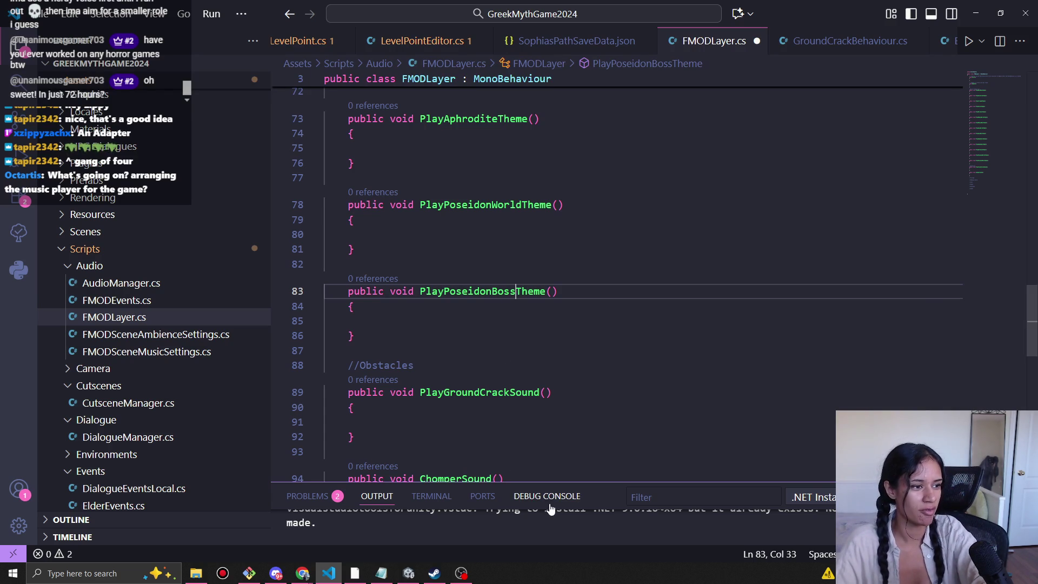
pyautogui.press('Up')
pyautogui.scroll(-2, 513, 314)
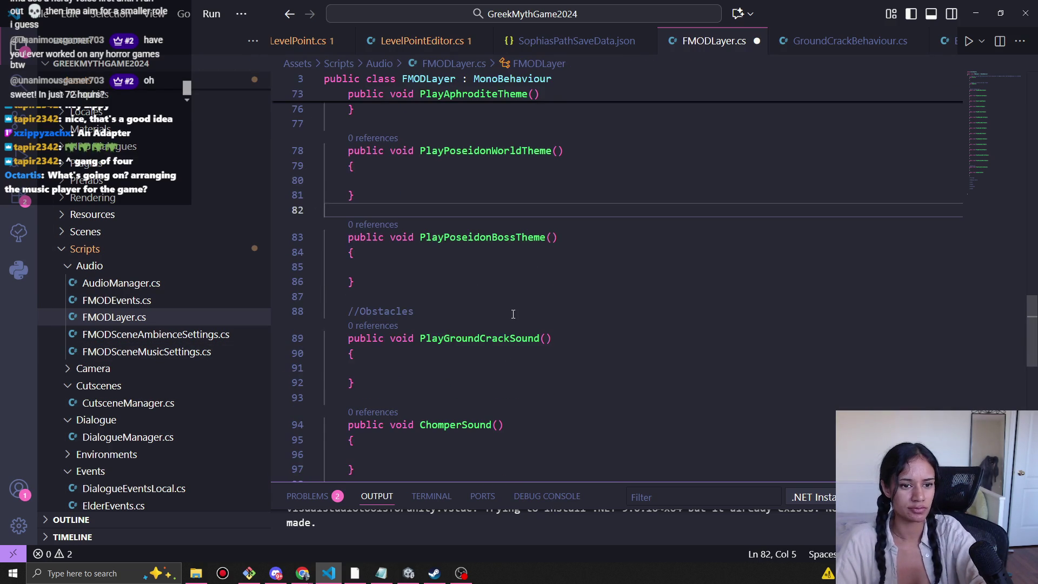
pyautogui.click(480, 266)
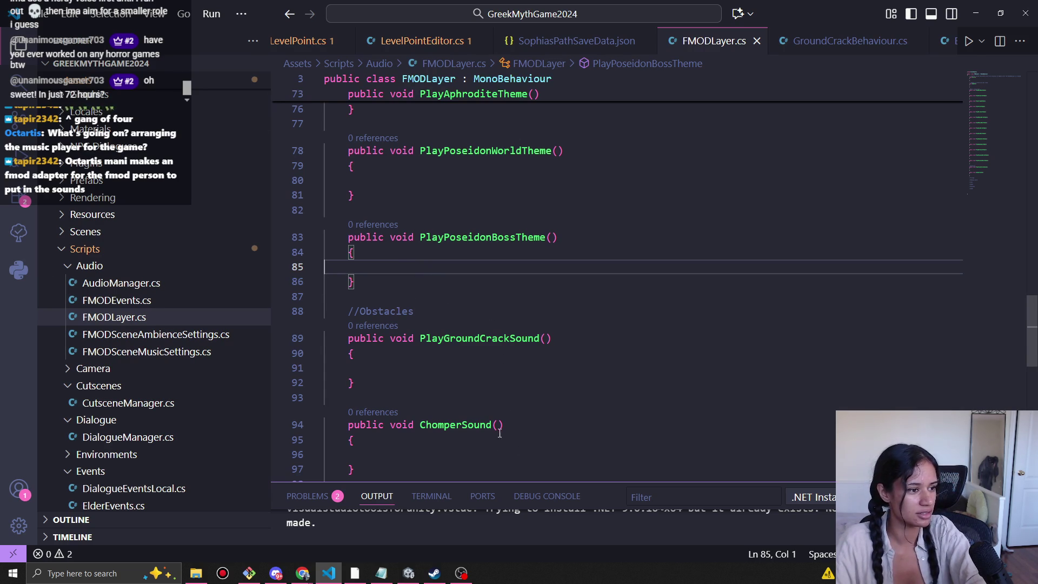
pyautogui.scroll(-3, 479, 352)
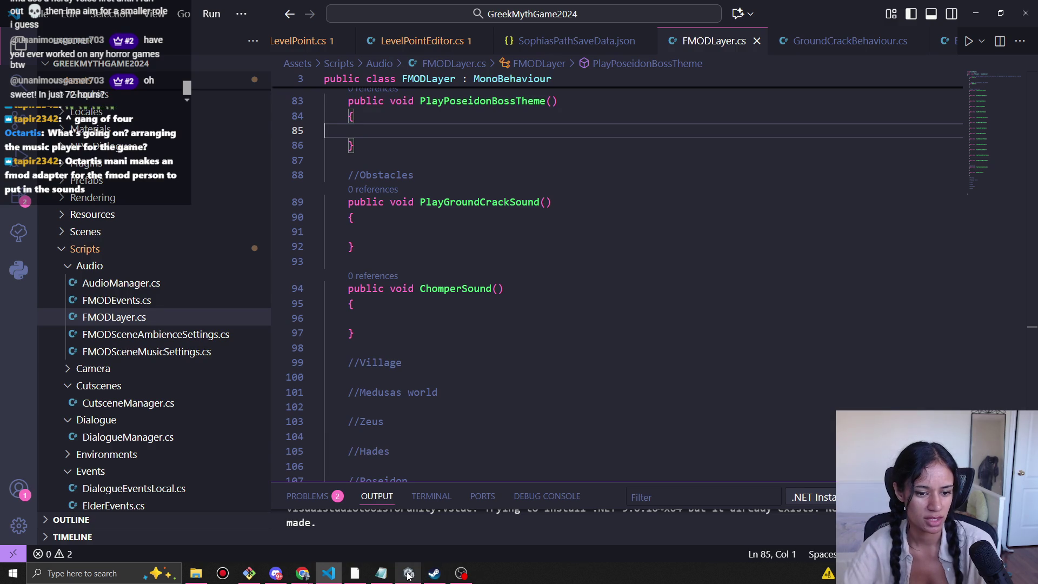
pyautogui.moveTo(409, 574)
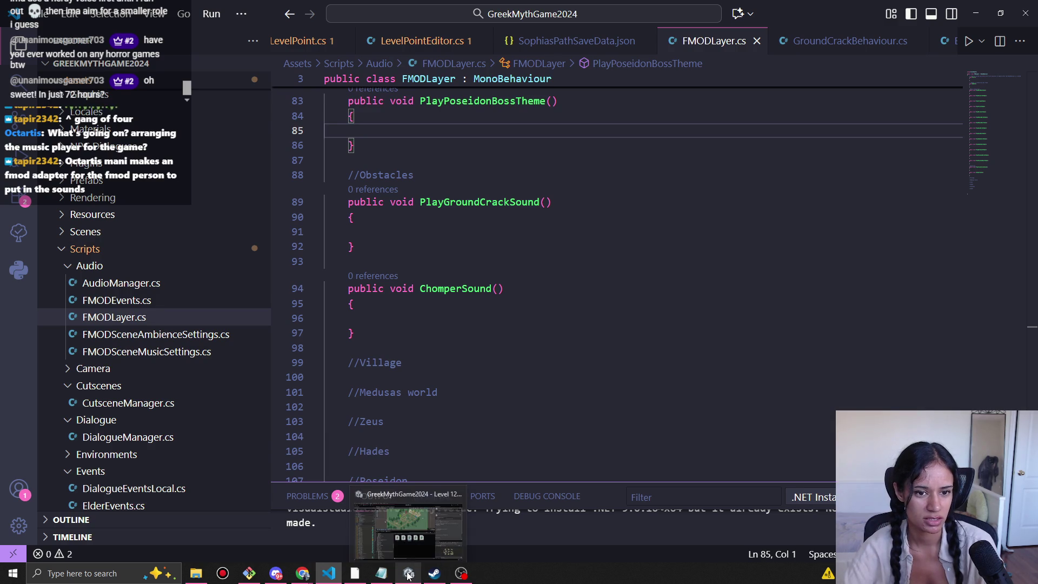
pyautogui.click(301, 575)
pyautogui.click(246, 510)
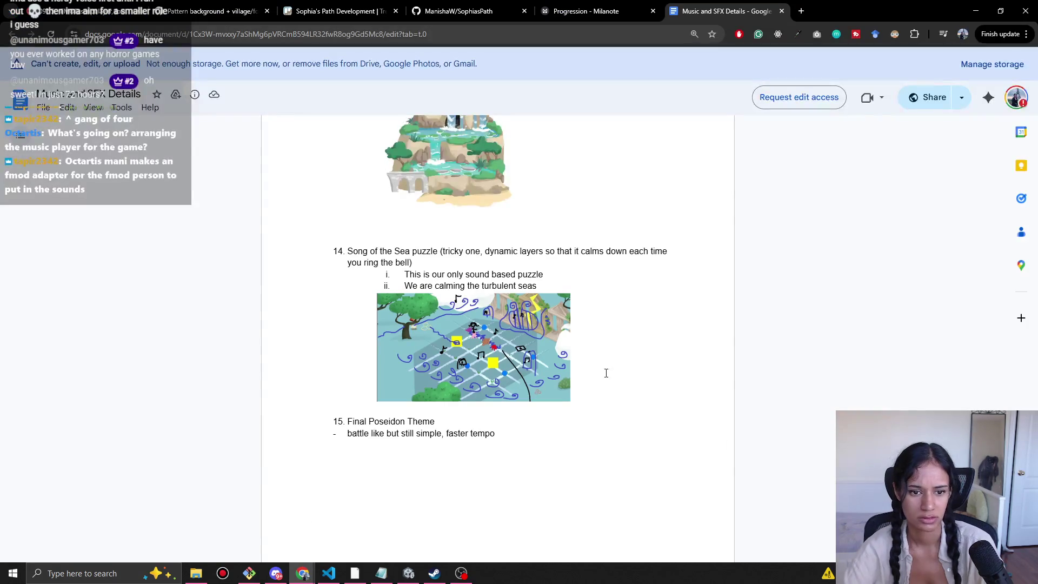
pyautogui.hotkey('alt', 'Tab')
pyautogui.click(420, 333)
pyautogui.scroll(2, 393, 289)
pyautogui.moveTo(370, 220); pyautogui.dragTo(323, 184)
pyautogui.hotkey('ctrl', 'c')
pyautogui.click(375, 230)
# Paste a copy of PlayPoseidonBossTheme below and rename it PlaySongOfTheSeaTheme.
pyautogui.press('Return')
pyautogui.press('Return')
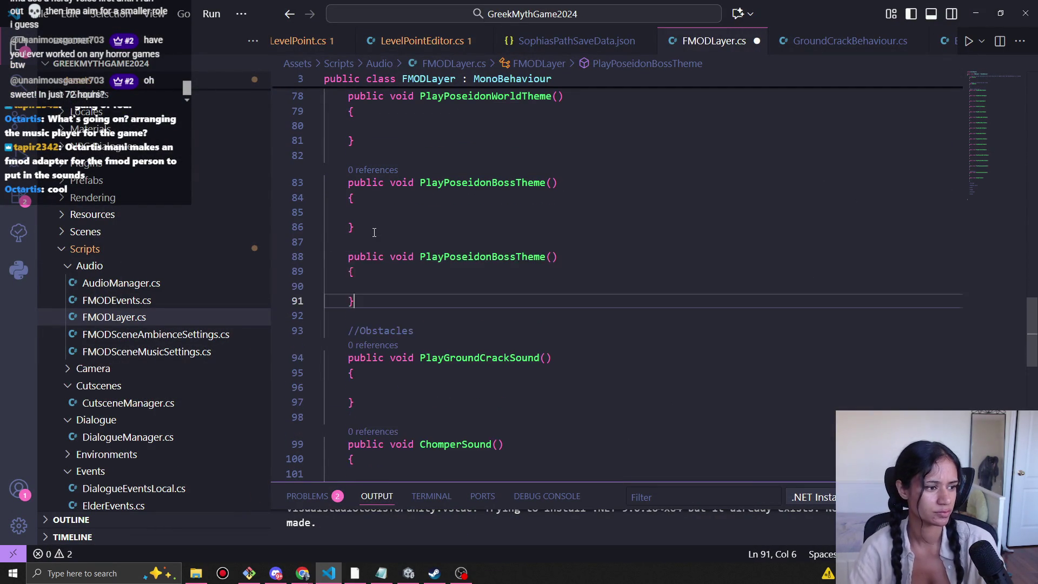
pyautogui.hotkey('ctrl', 'v')
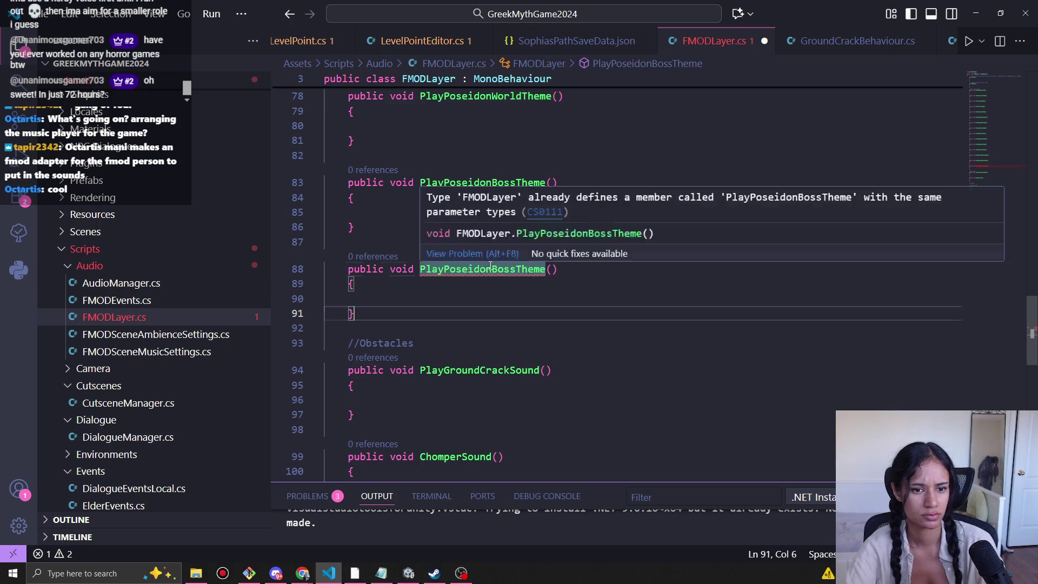
pyautogui.moveTo(492, 269); pyautogui.dragTo(444, 269)
pyautogui.write('Songof')
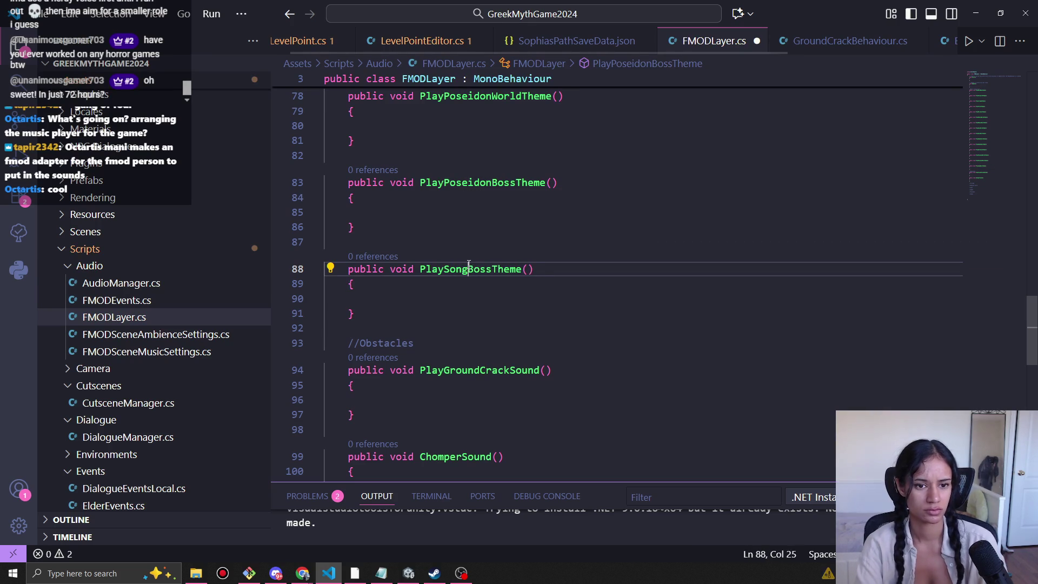
pyautogui.press('BackSpace')
pyautogui.press('BackSpace')
pyautogui.write('OfTheS')
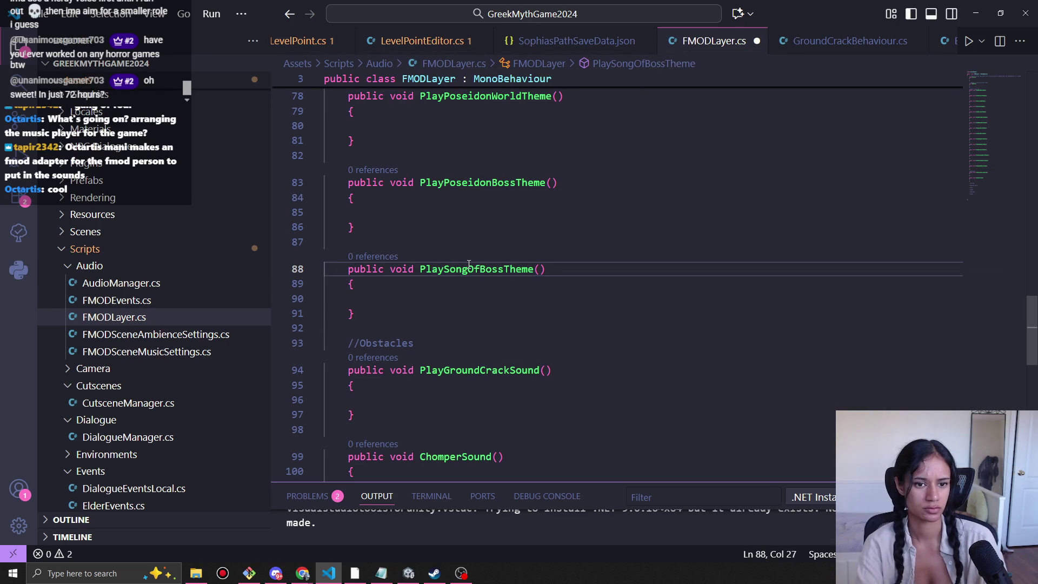
pyautogui.write('ea')
pyautogui.press('Delete')
pyautogui.press('Delete')
pyautogui.press('Delete')
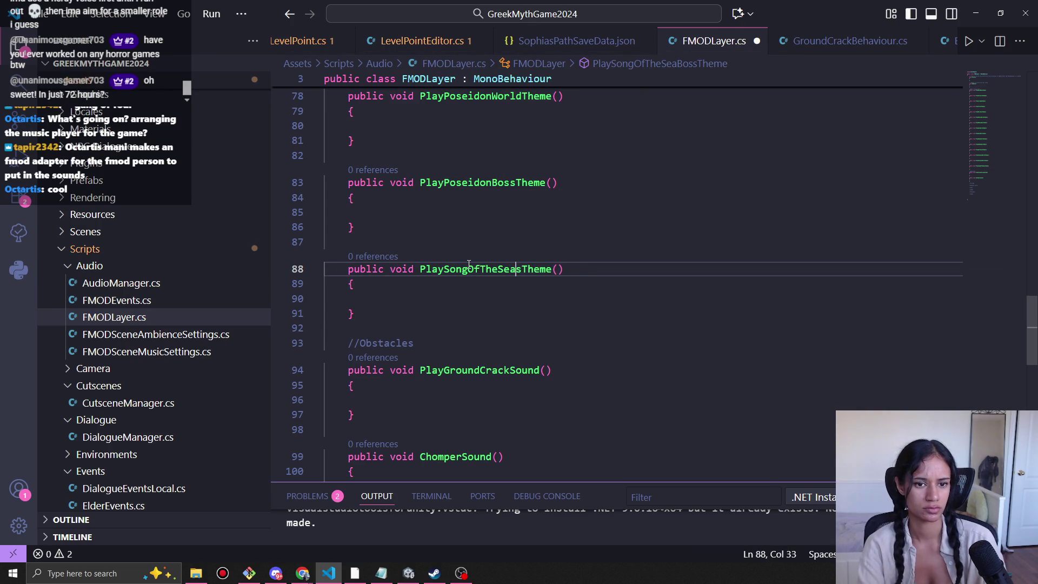
# Compare the new theme methods against the Music and SFX Details doc.
pyautogui.hotkey('alt', 'Tab')
pyautogui.scroll(-5, 408, 421)
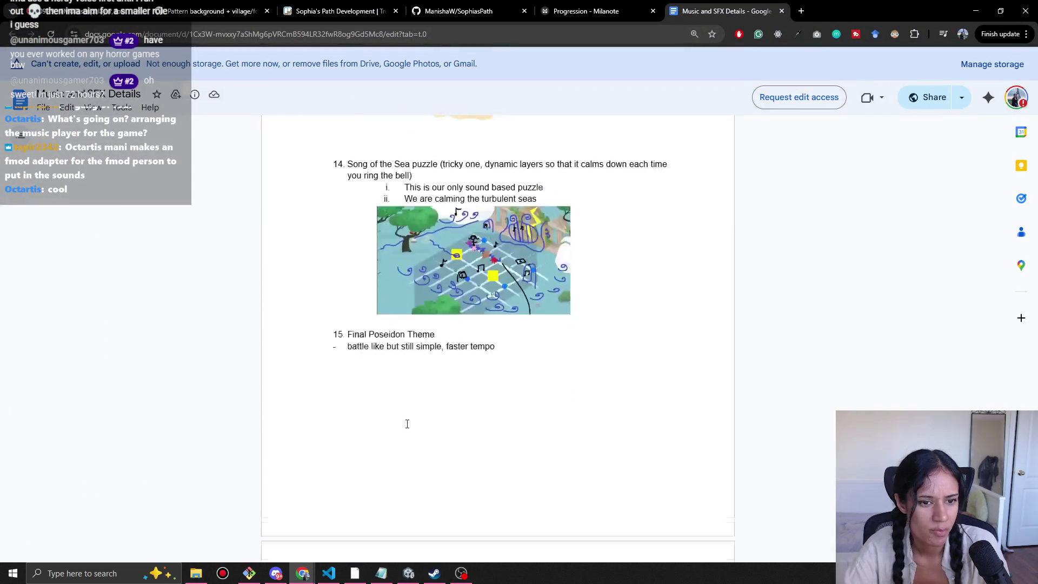
pyautogui.hotkey('alt', 'Tab')
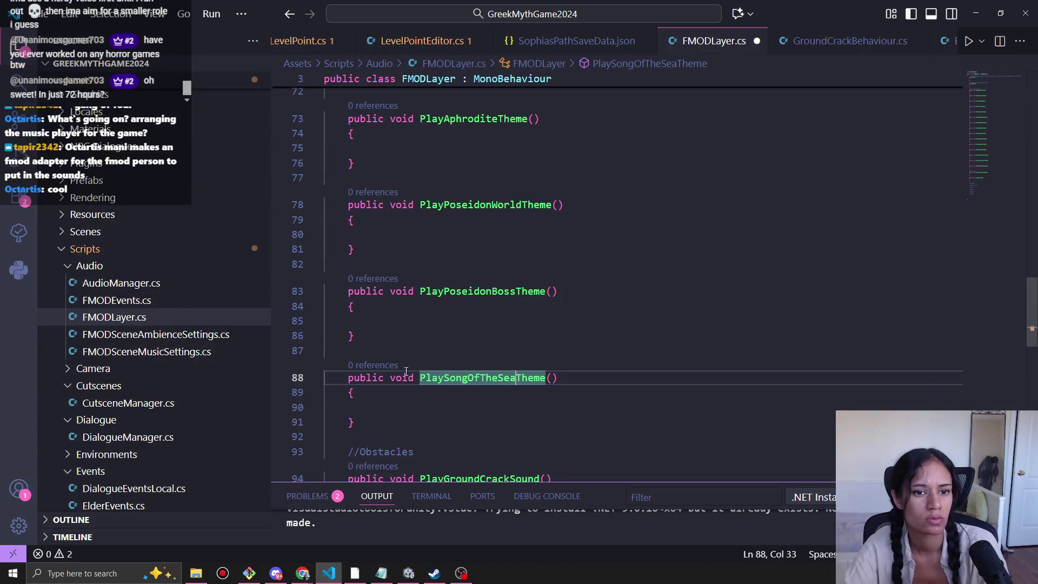
pyautogui.hotkey('alt', 'Tab')
pyautogui.scroll(-6, 431, 343)
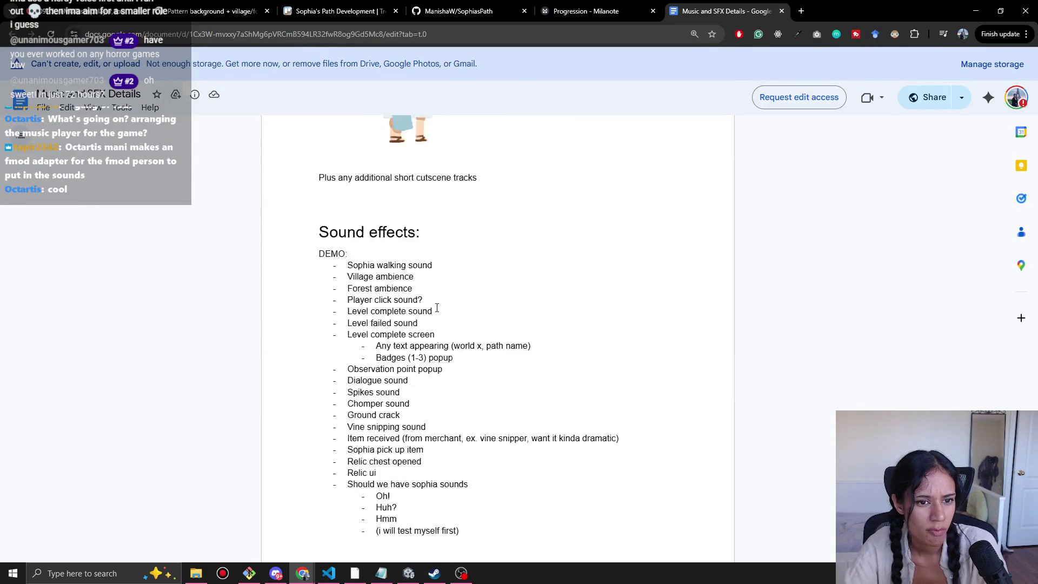
pyautogui.hotkey('alt', 'Tab')
# Review the music methods, recheck the sound effects list, and go to the blank line under //Other.
pyautogui.click(461, 225)
pyautogui.scroll(15, 468, 290)
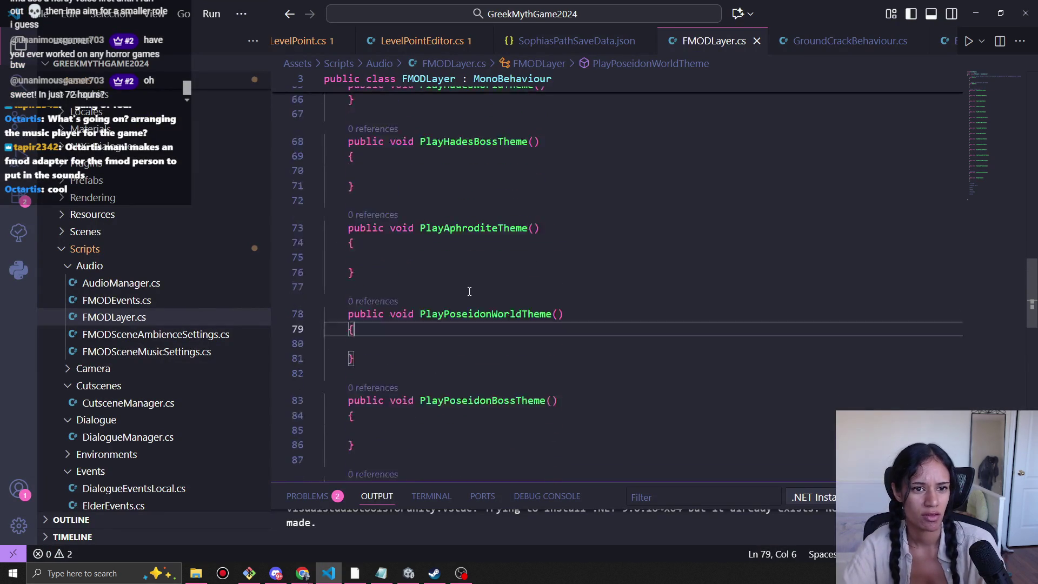
pyautogui.scroll(5, 467, 288)
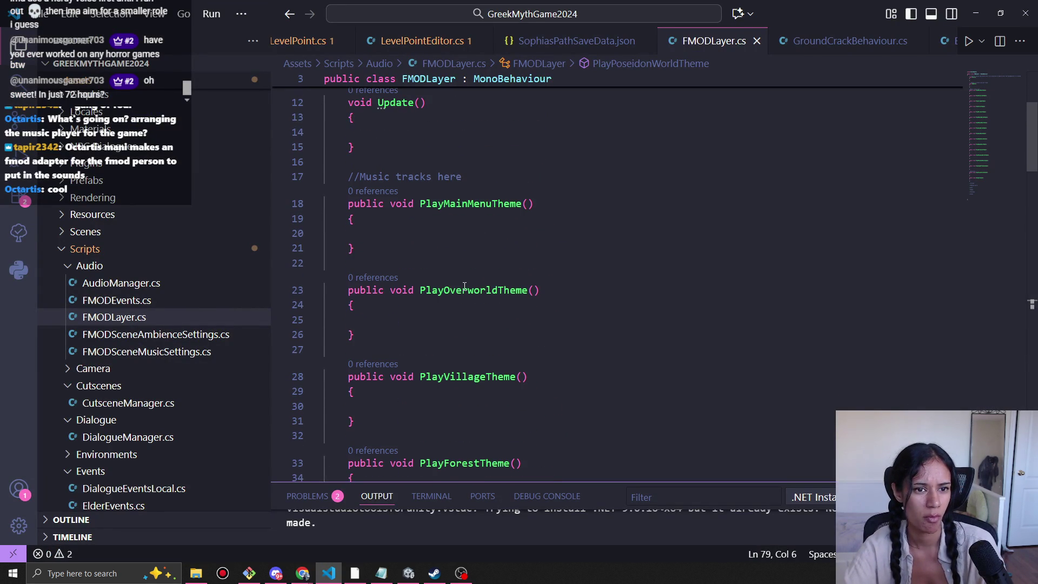
pyautogui.scroll(-20, 464, 286)
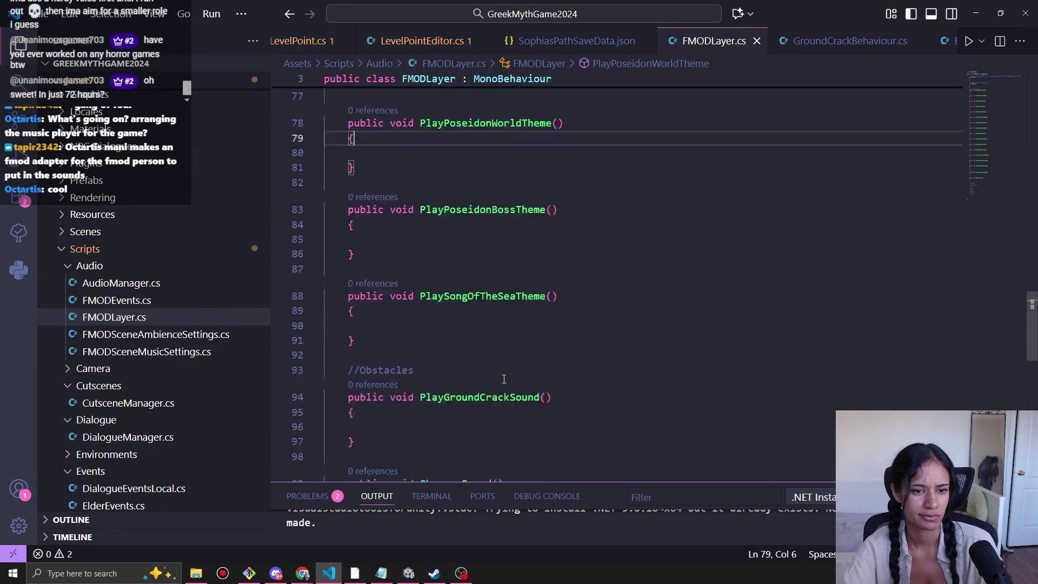
pyautogui.scroll(-8, 486, 351)
pyautogui.scroll(3, 432, 303)
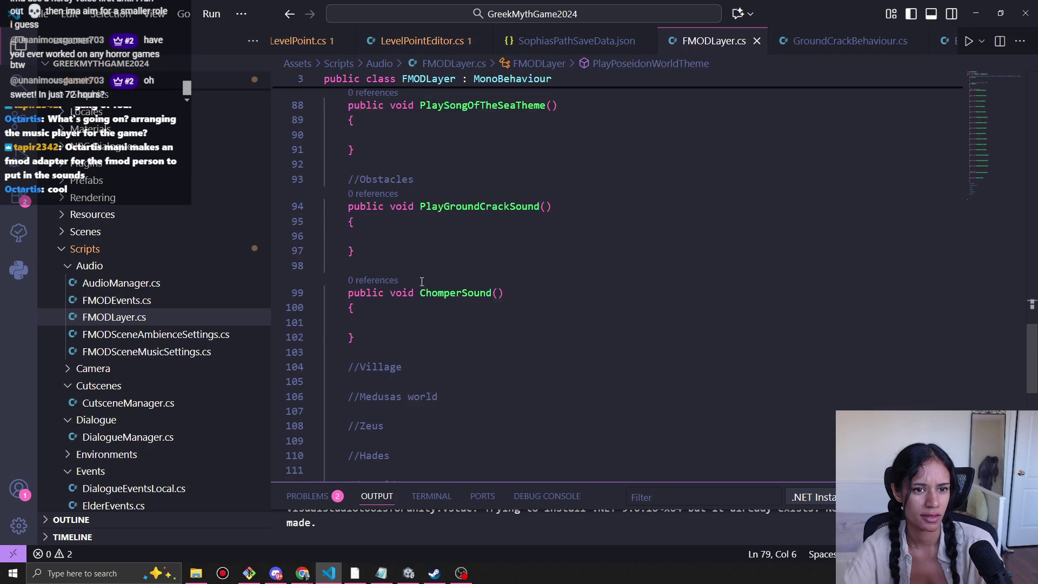
pyautogui.scroll(1, 400, 265)
pyautogui.hotkey('alt', 'Tab')
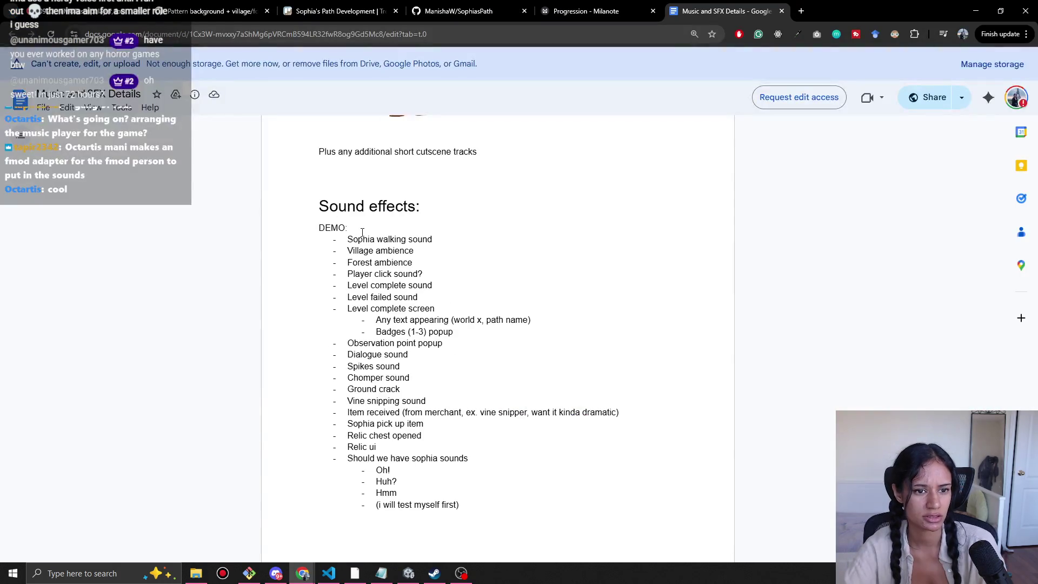
pyautogui.hotkey('alt', 'Tab')
pyautogui.scroll(-4, 387, 324)
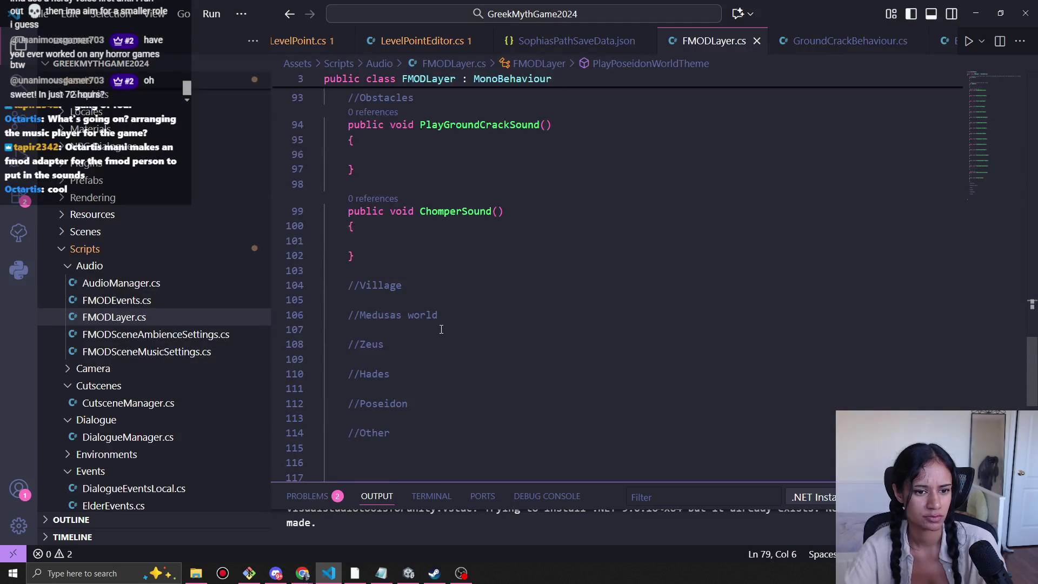
pyautogui.click(387, 366)
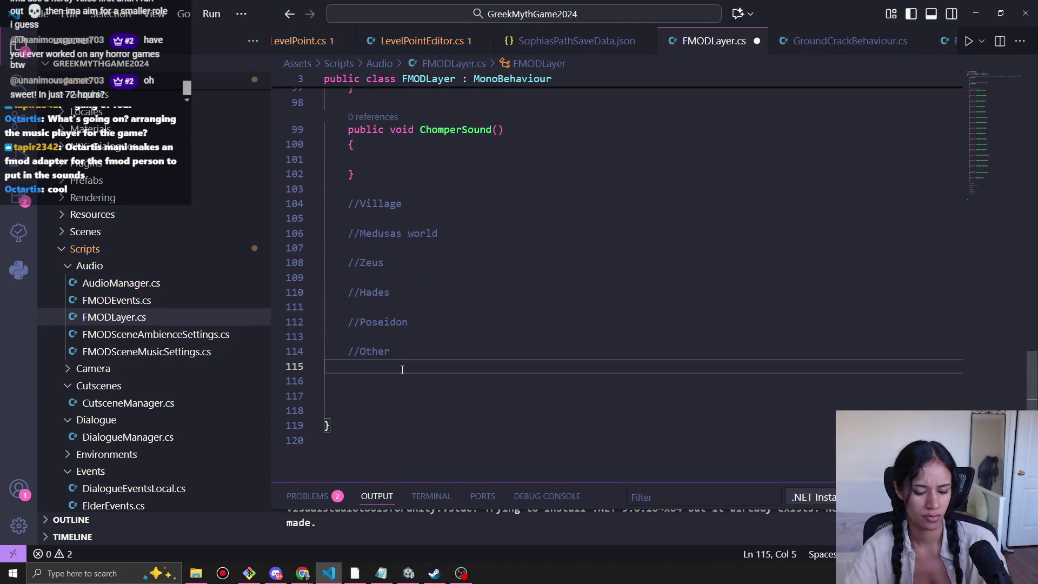
# Paste the copied stub under //Other and start renaming it with 'Play'.
pyautogui.hotkey('ctrl', 'v')
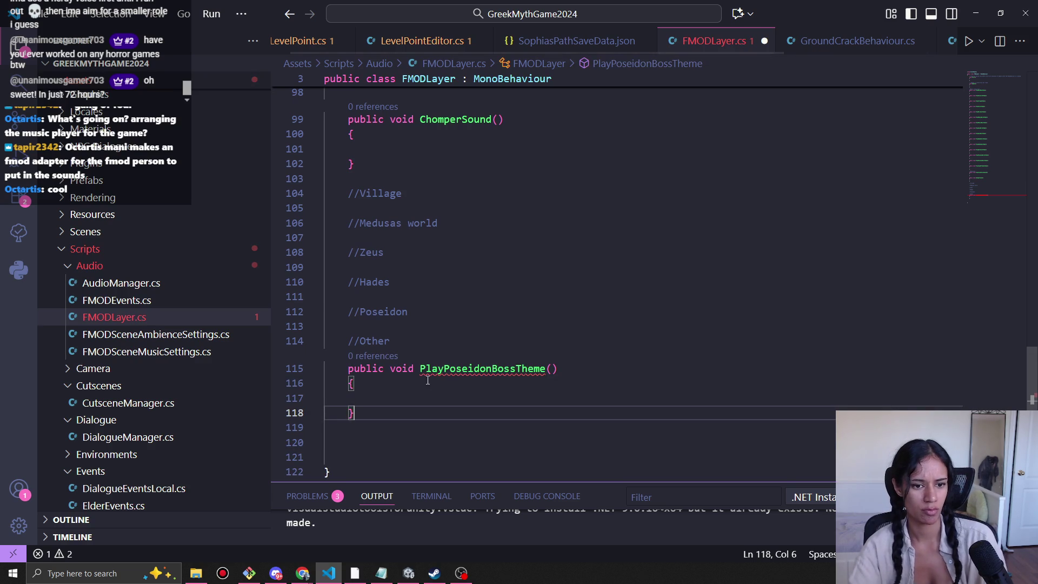
pyautogui.doubleClick(452, 368)
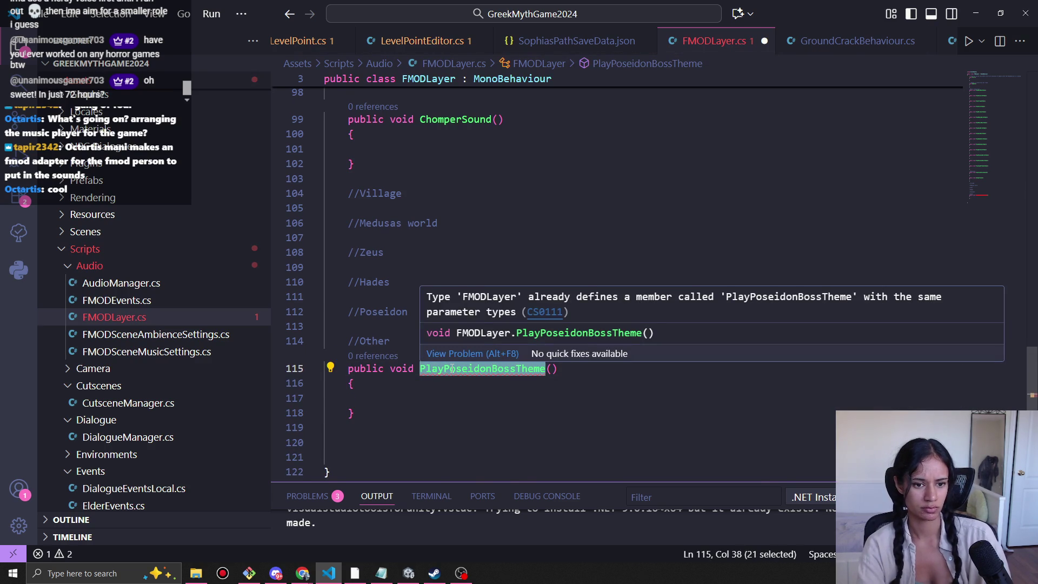
pyautogui.write('Play')
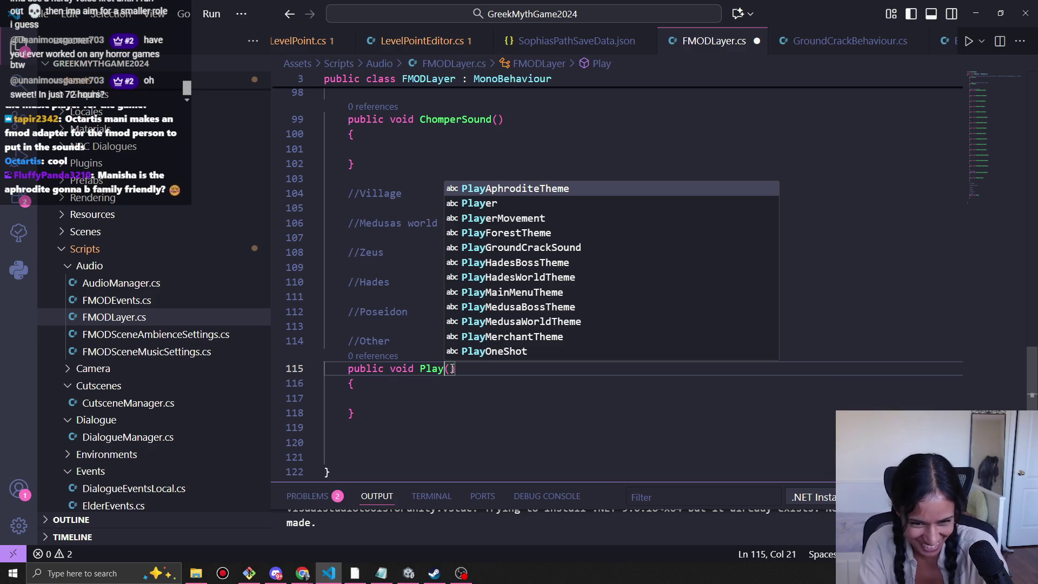
# Look up the Sophia walking sound in the SFX list and finish naming the stub PlaySophiaStepSound.
pyautogui.hotkey('alt', 'Tab')
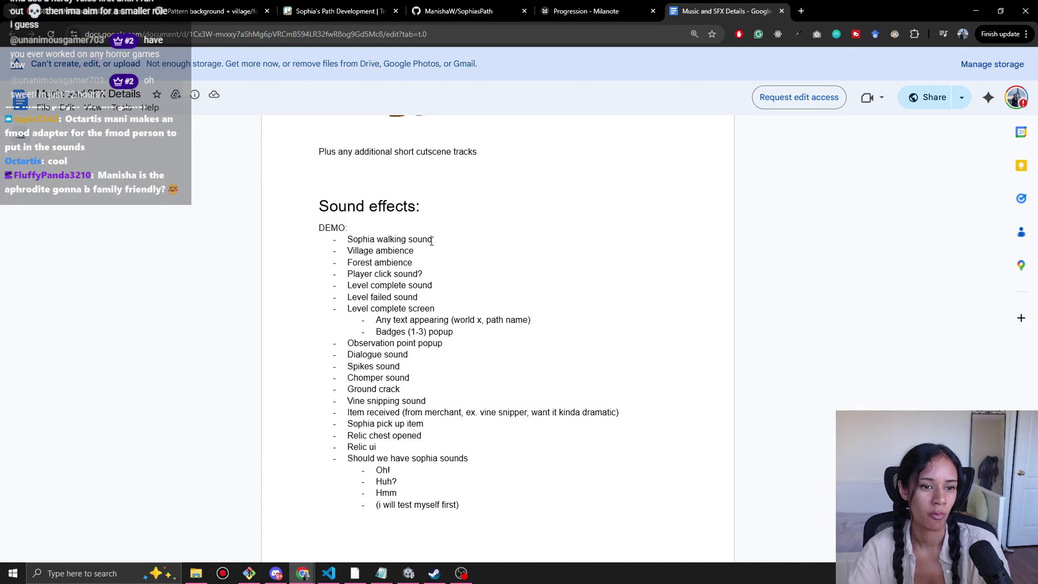
pyautogui.moveTo(348, 241)
pyautogui.mouseDown()
pyautogui.moveTo(431, 244)
pyautogui.moveTo(415, 262)
pyautogui.mouseUp()
pyautogui.click(416, 262)
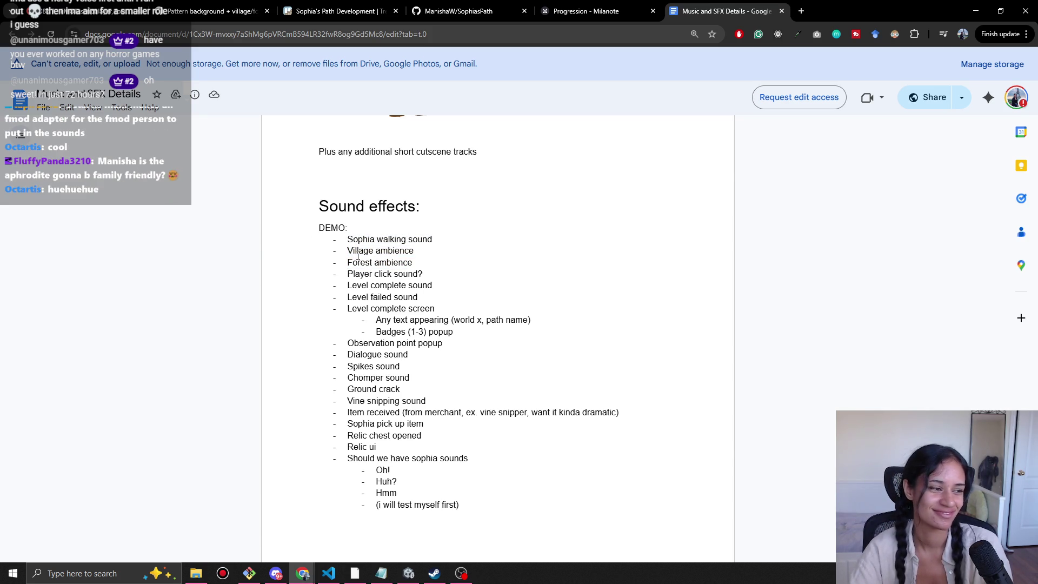
pyautogui.moveTo(348, 230)
pyautogui.mouseDown()
pyautogui.moveTo(427, 275)
pyautogui.moveTo(448, 301)
pyautogui.moveTo(349, 297)
pyautogui.moveTo(347, 240)
pyautogui.moveTo(486, 319)
pyautogui.moveTo(479, 308)
pyautogui.mouseUp()
pyautogui.click(436, 310)
pyautogui.click(347, 241)
pyautogui.click(420, 274)
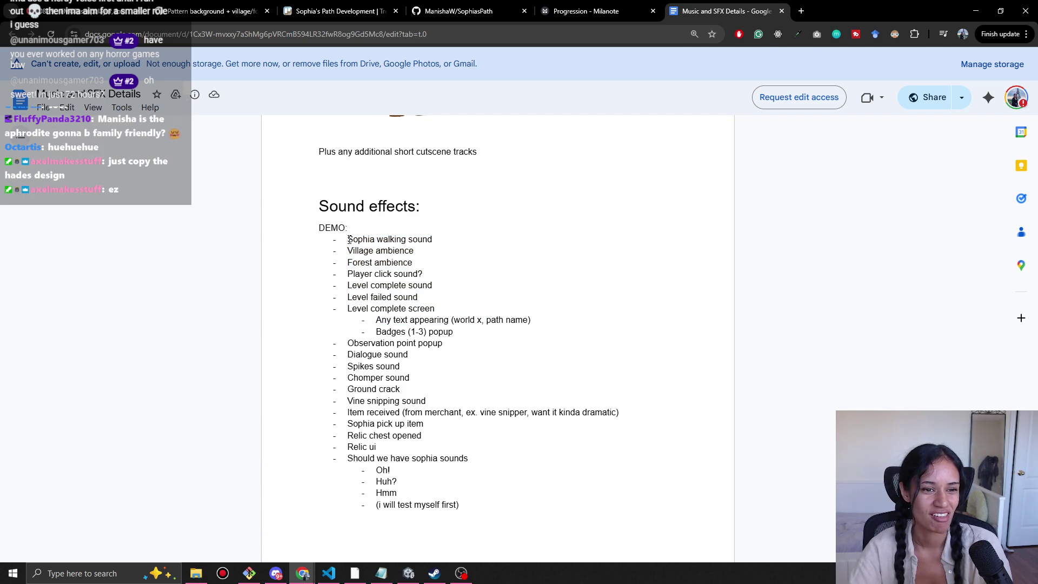
pyautogui.hotkey('alt', 'Tab')
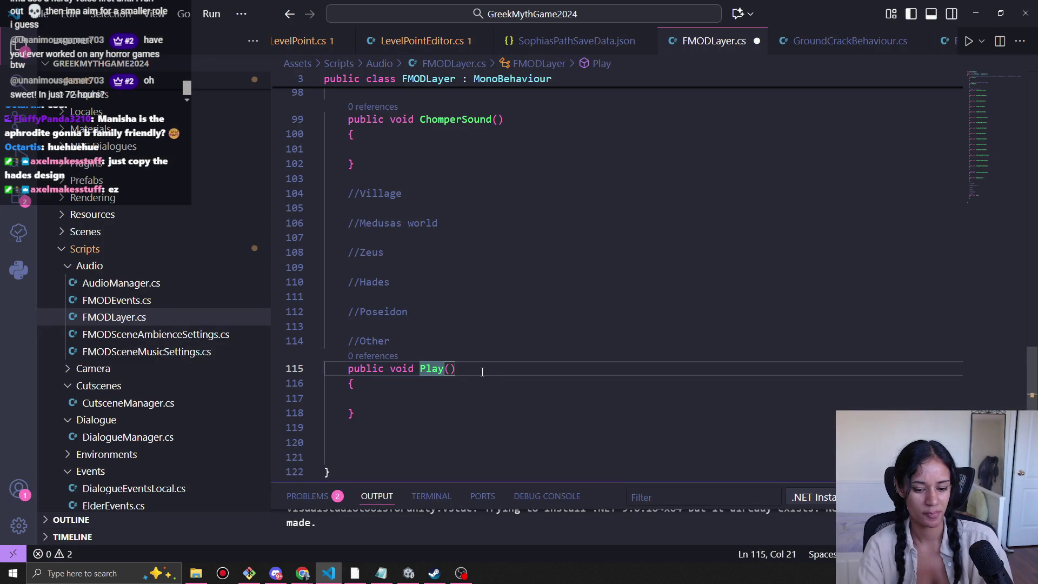
pyautogui.write('Sophia')
pyautogui.write('StepSoun')
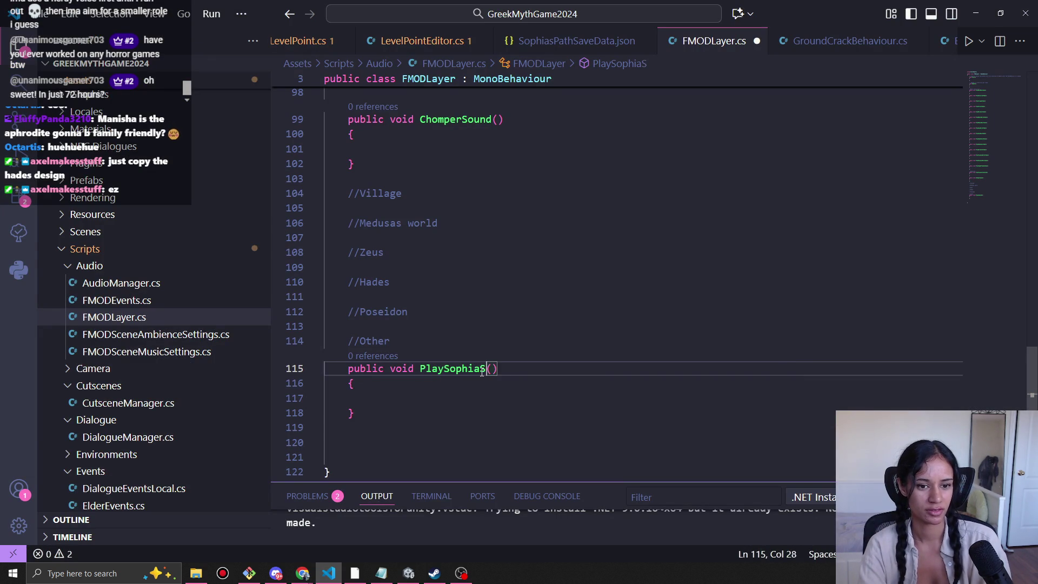
pyautogui.write('d')
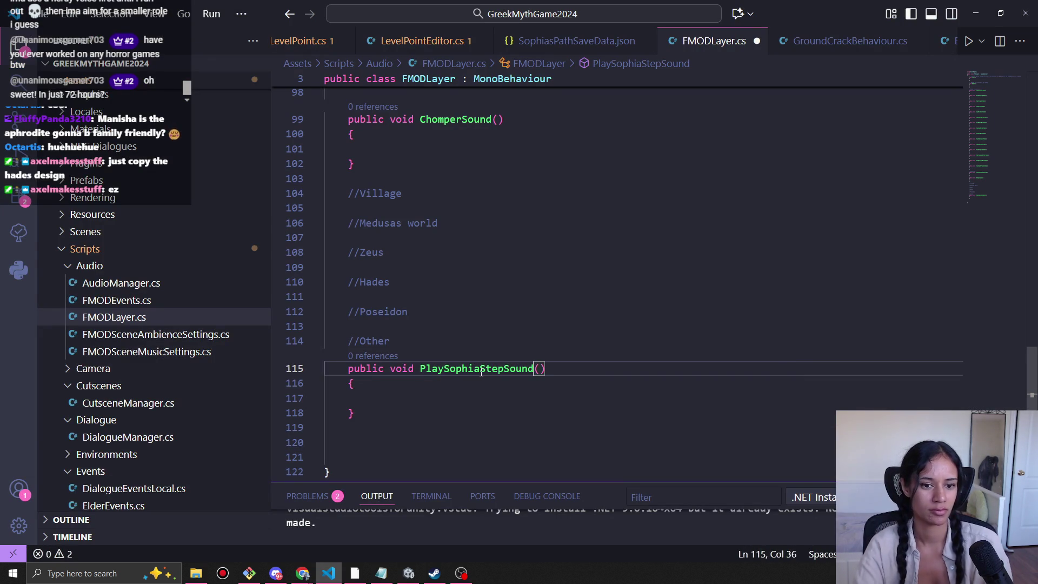
pyautogui.scroll(-2, 473, 389)
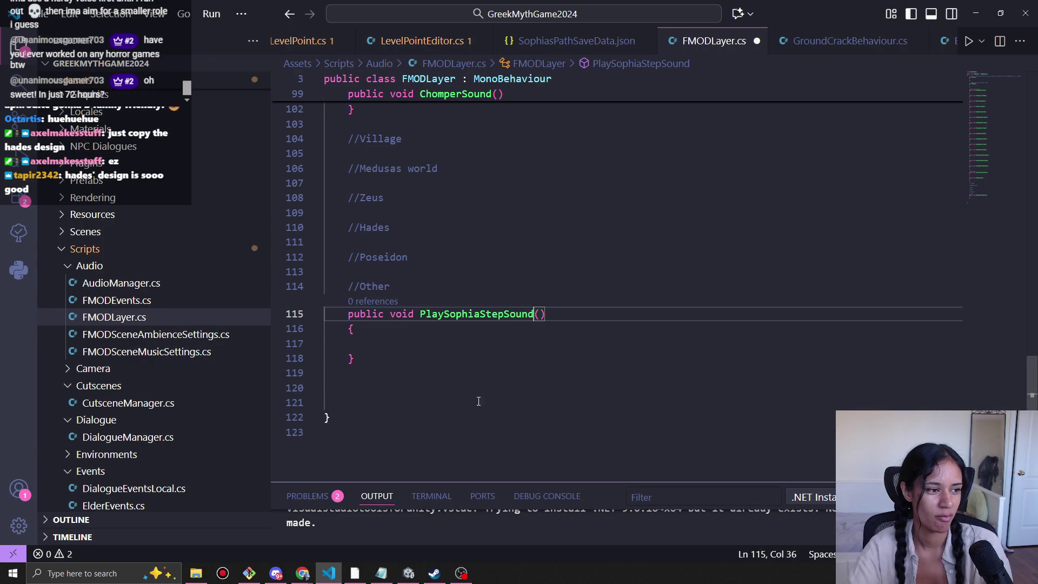
pyautogui.hotkey('alt', 'Tab')
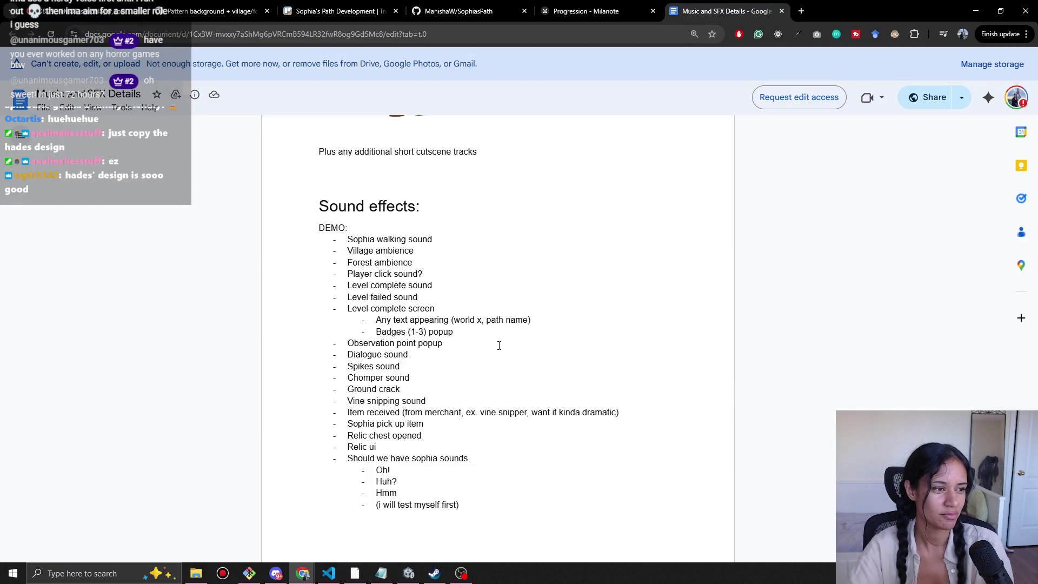